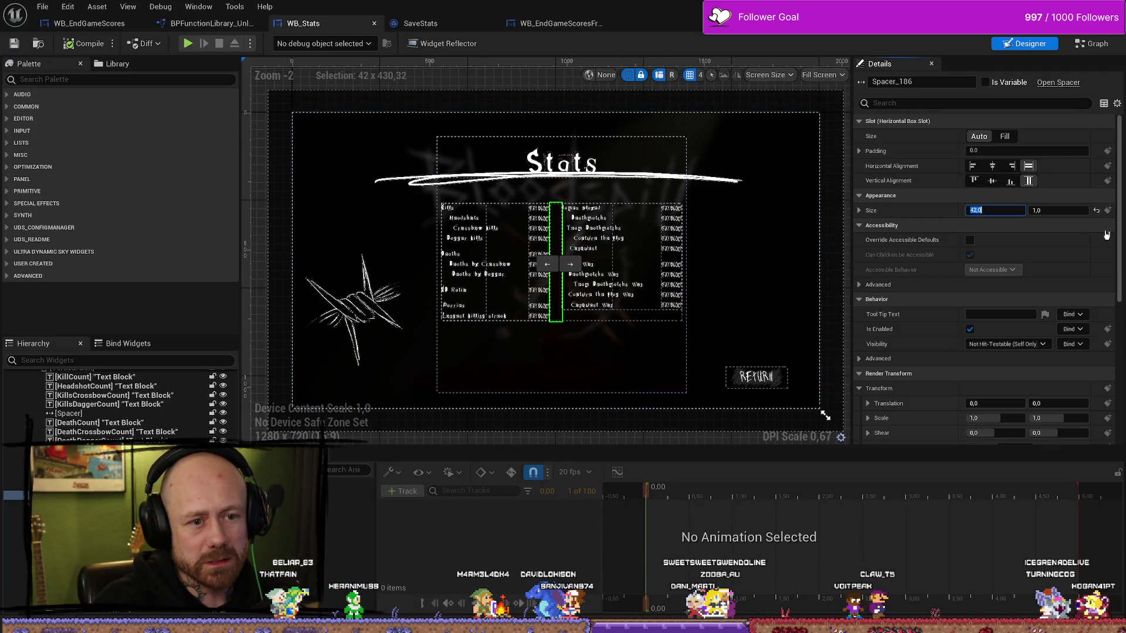
- Set the WB_Stats column spacer size to 80
type("60")
key("Return")
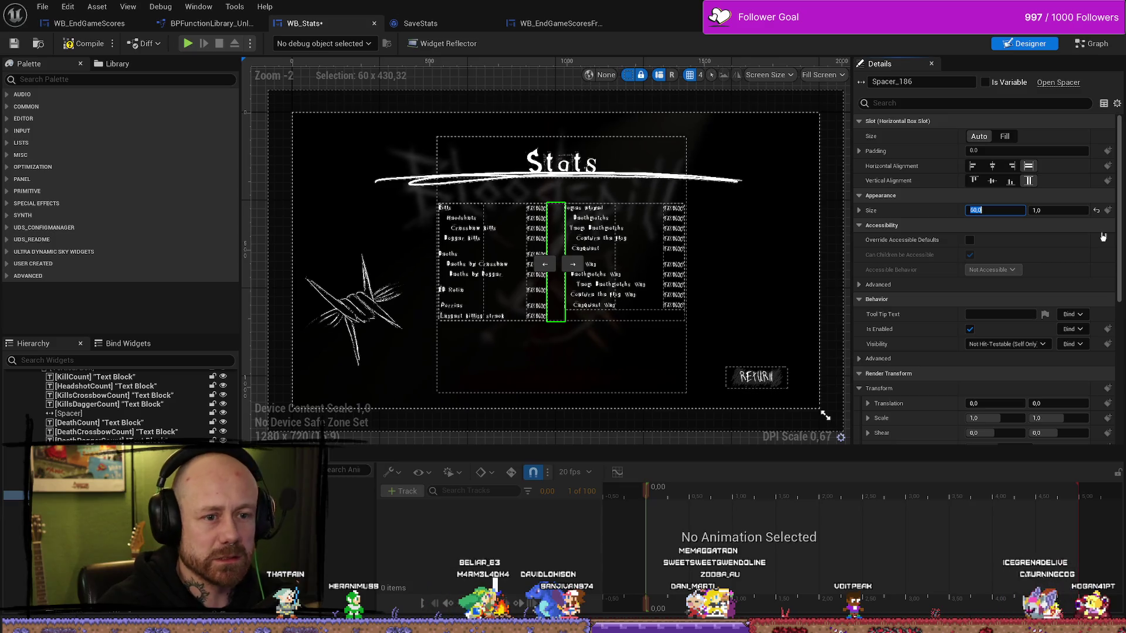
type("80")
key("Return")
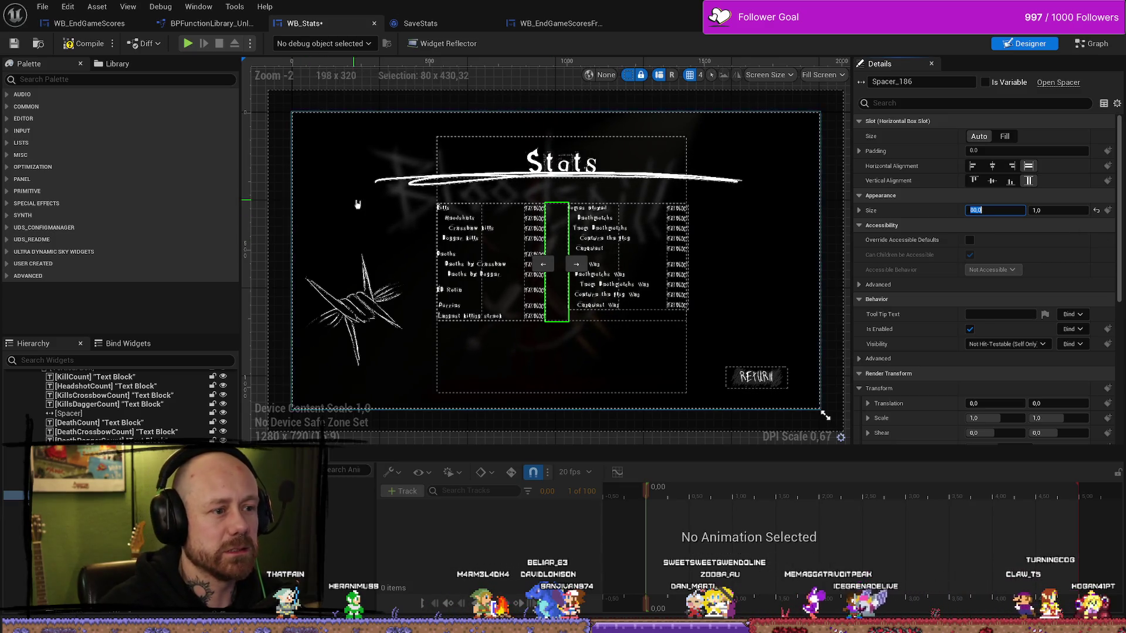
- Save all unsaved assets and switch back to the level editor window
left_click(88, 24)
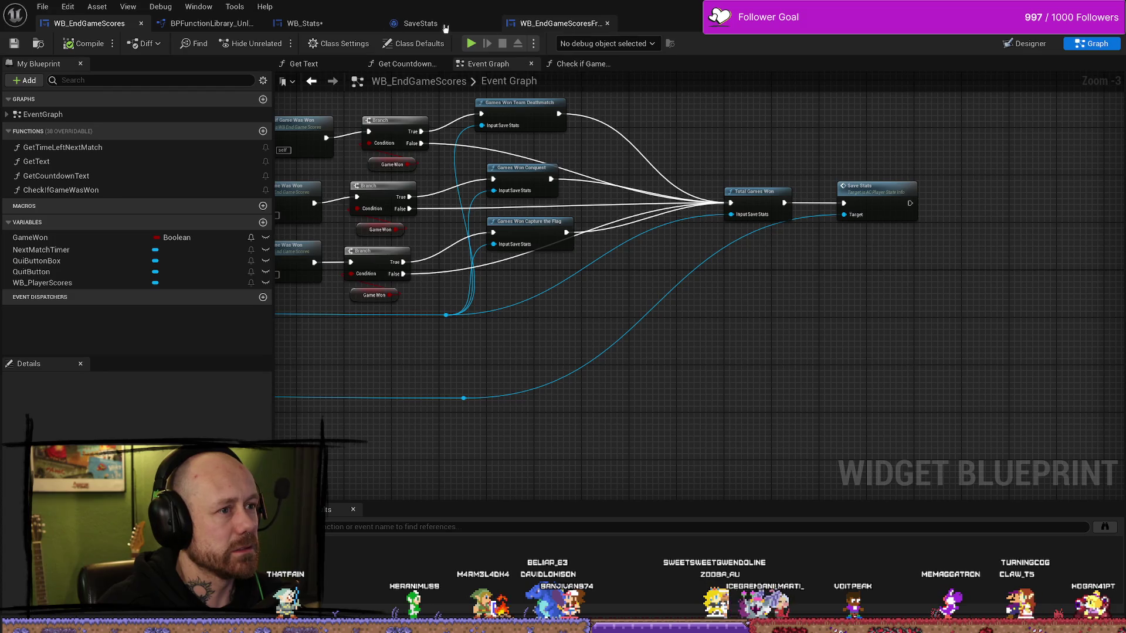
left_click(42, 6)
left_click(67, 71)
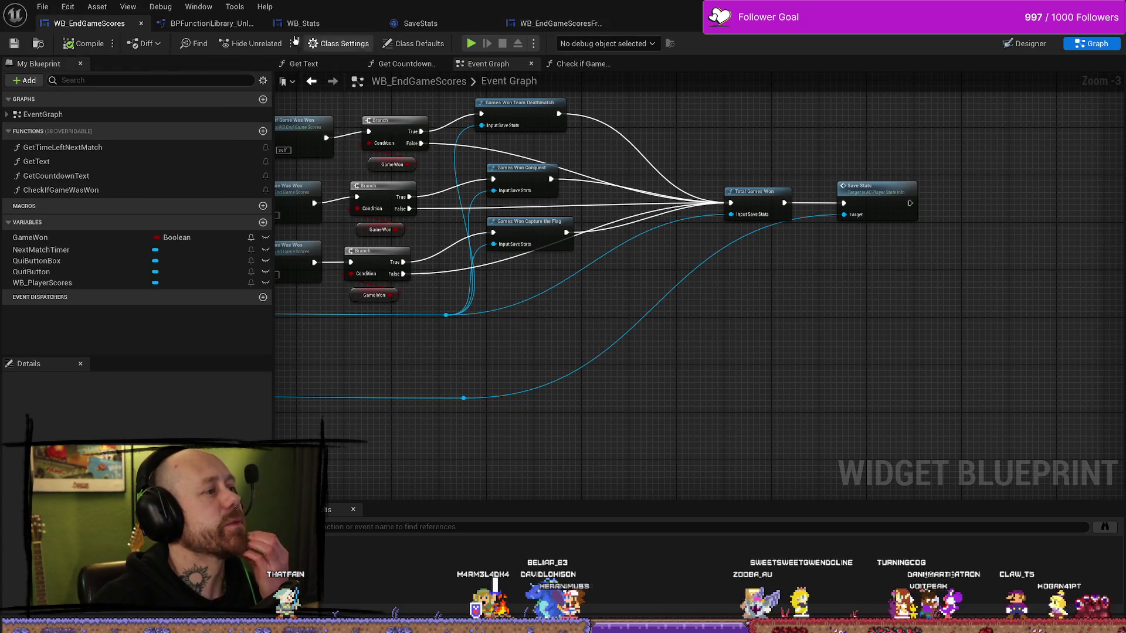
left_click(300, 24)
key("alt+Tab")
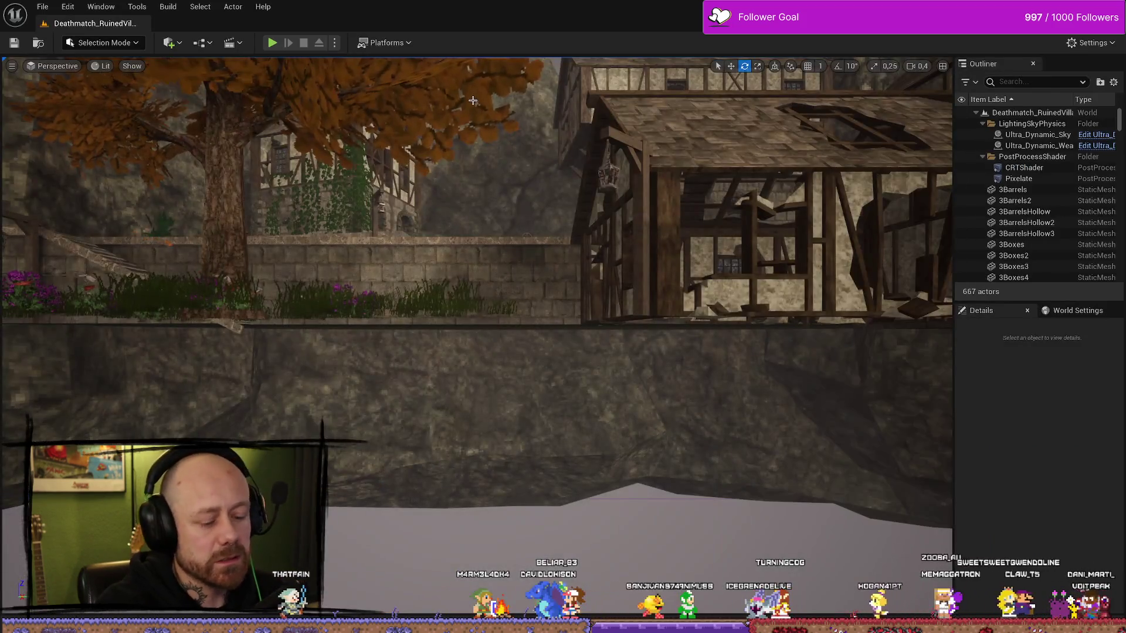
- Play the Deathmatch level in editor, test pause-menu Quit/No, resume, and go fullscreen
key("alt+p")
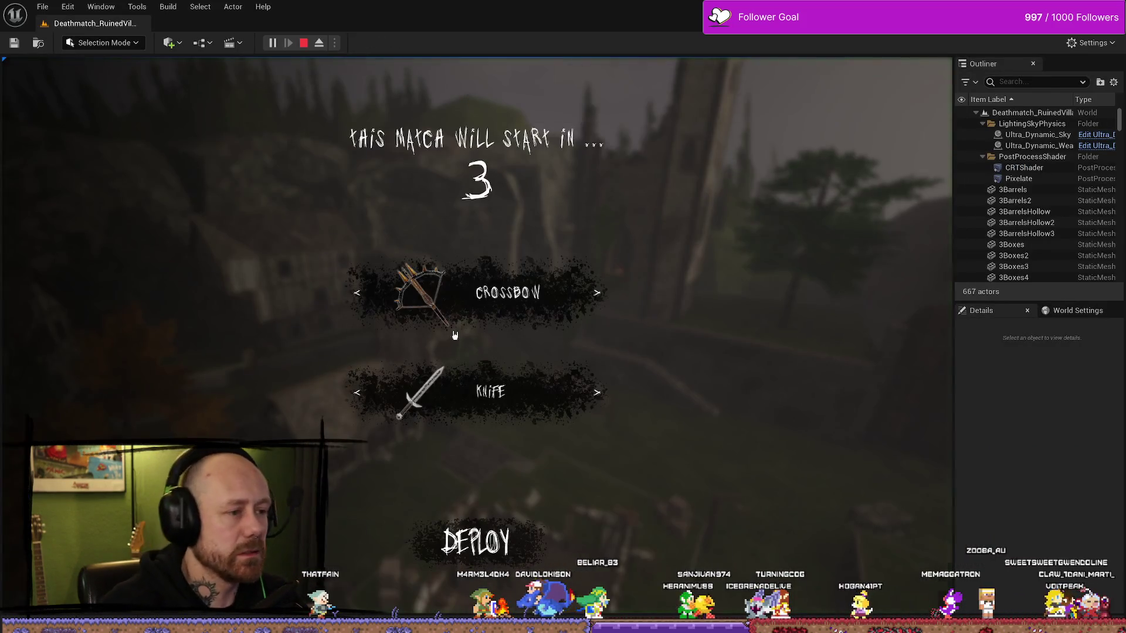
key("Escape")
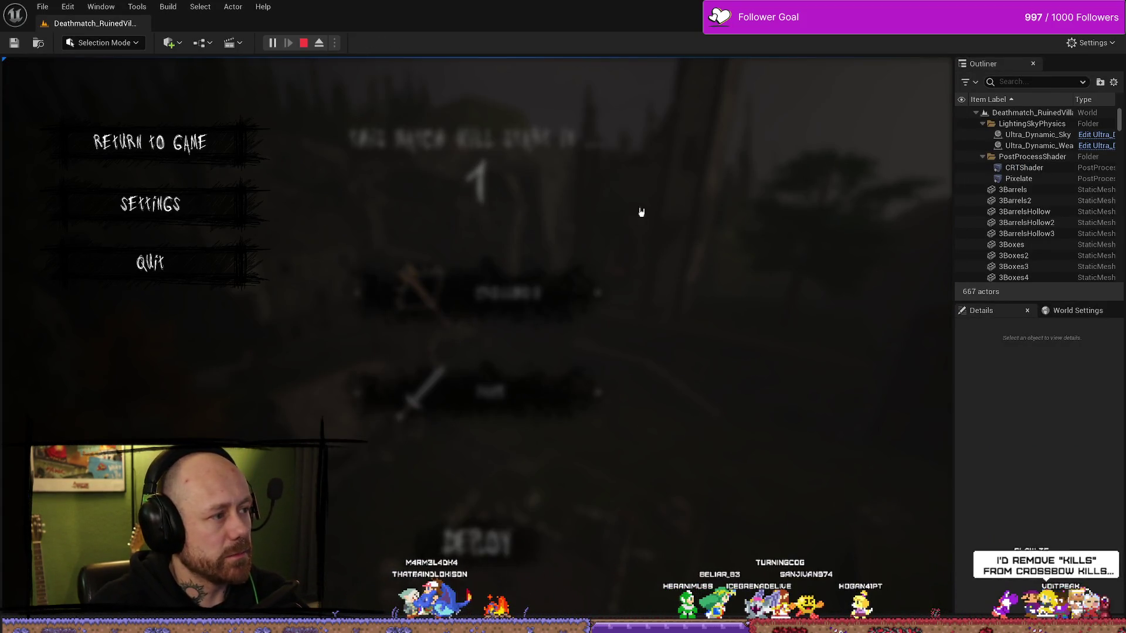
left_click(150, 262)
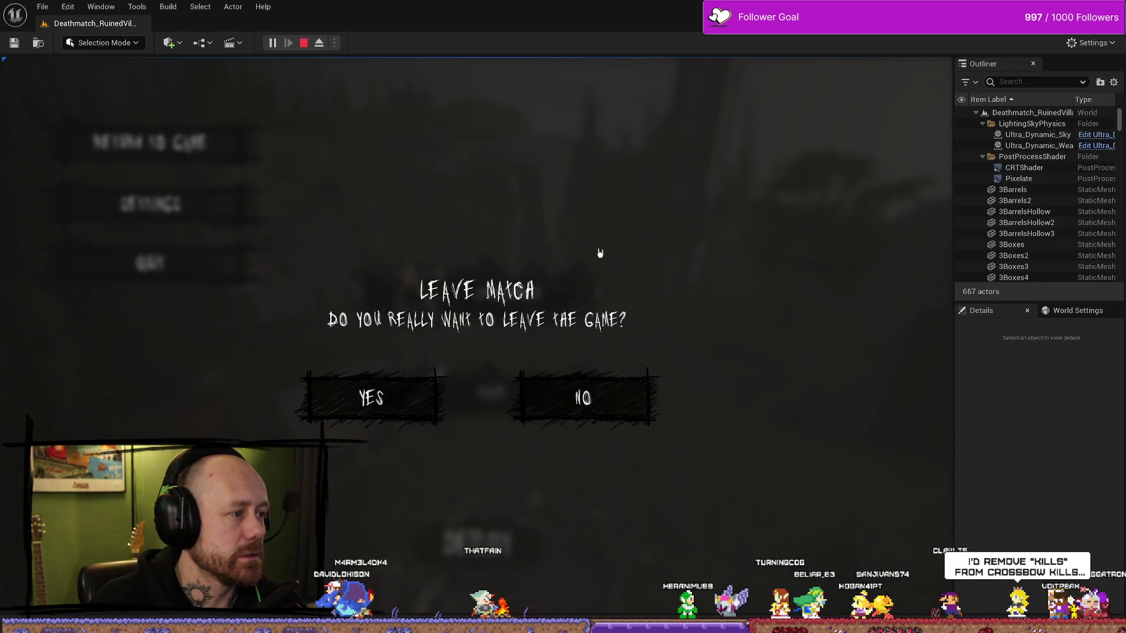
left_click(583, 394)
left_click(151, 263)
left_click(583, 393)
left_click(150, 142)
key("F11")
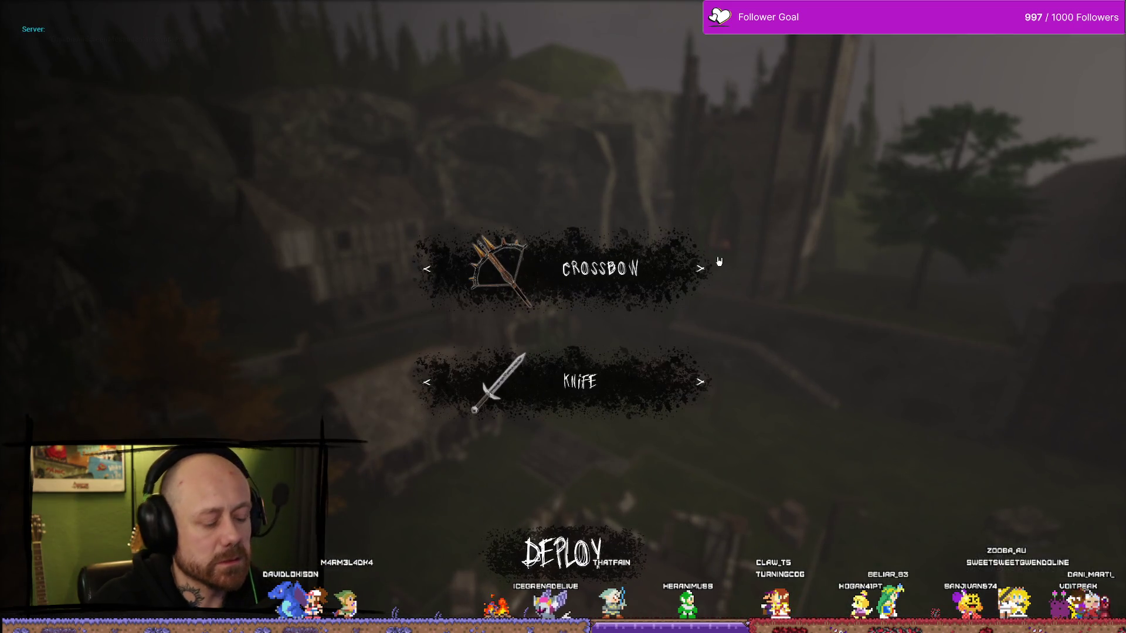
- Quit the match from the pause menu and confirm leaving for the main menu
key("Escape")
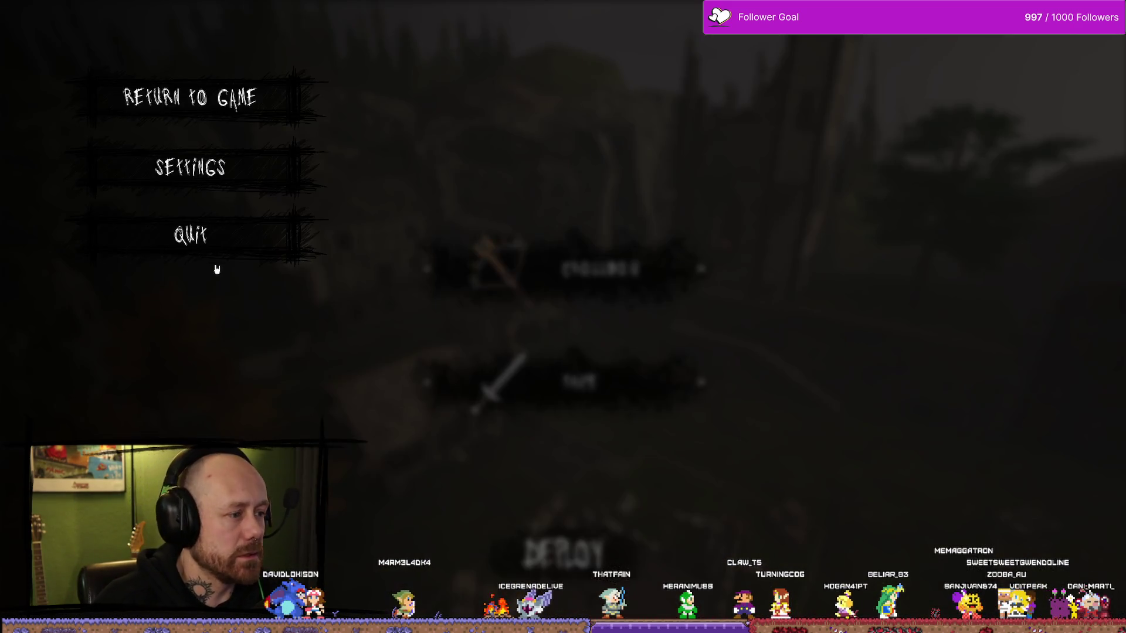
left_click(199, 238)
left_click(423, 384)
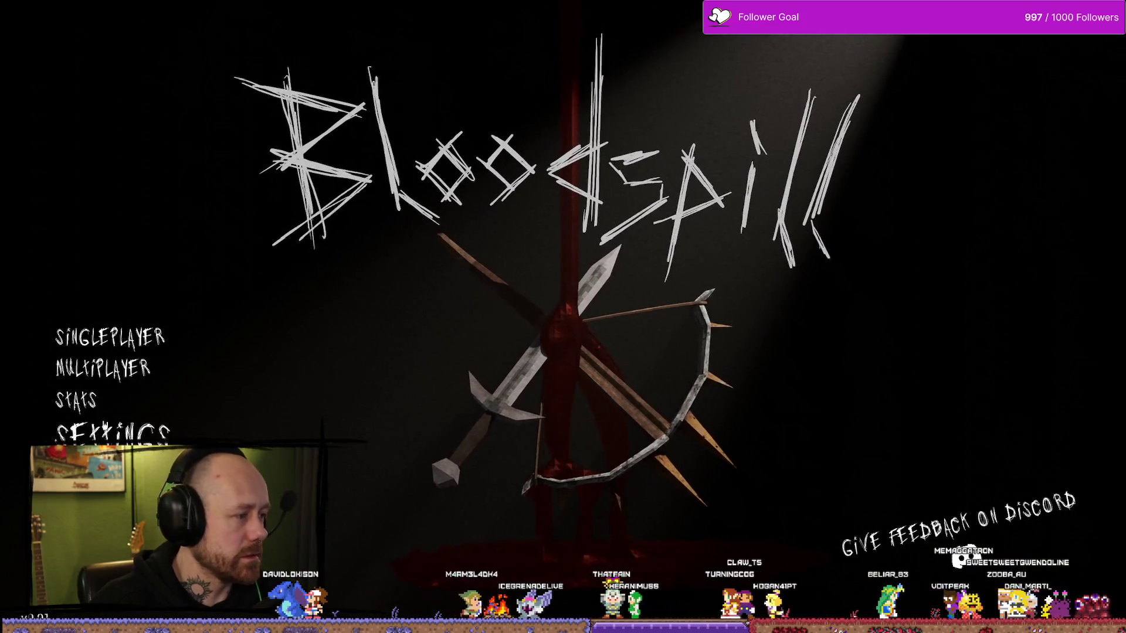
- Review the Stats screen, close it, and open the singleplayer game setup
left_click(76, 401)
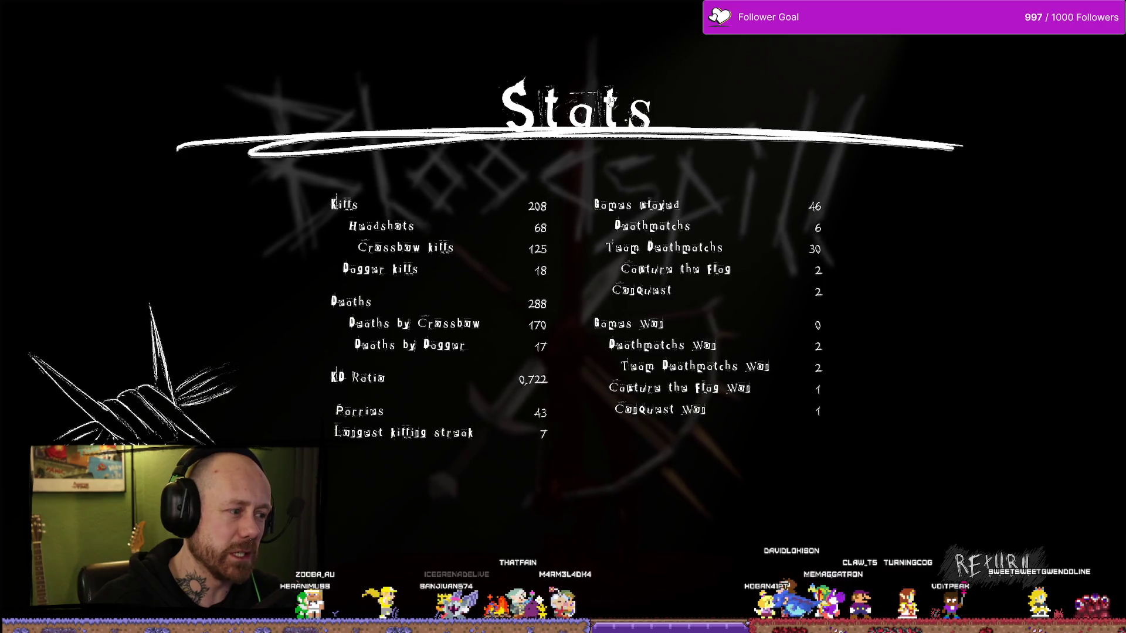
key("Escape")
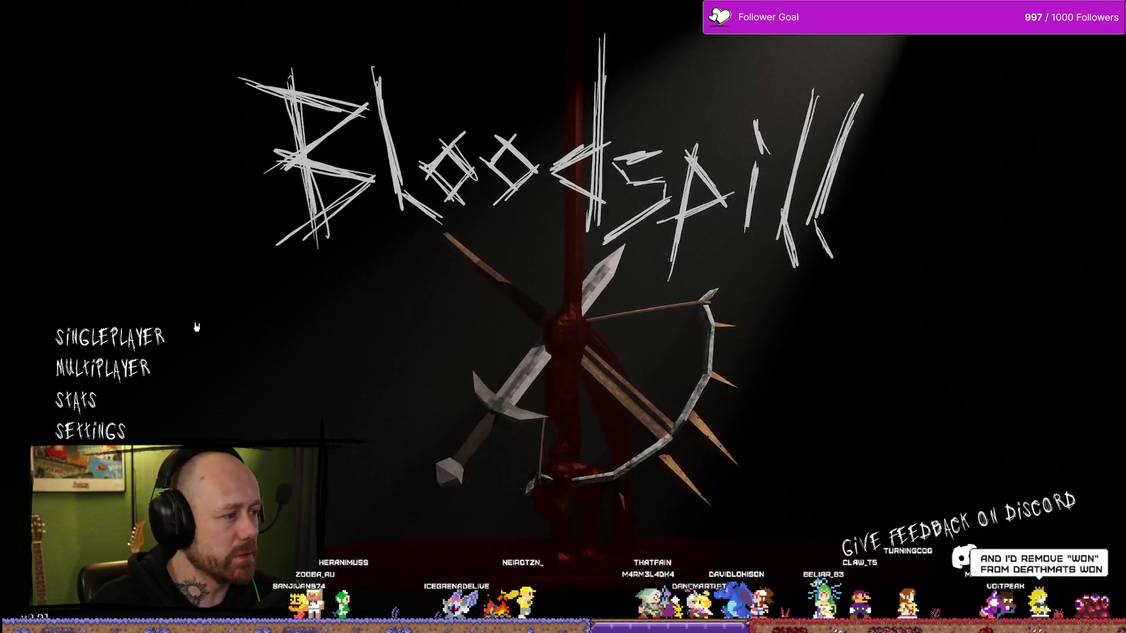
key("Return")
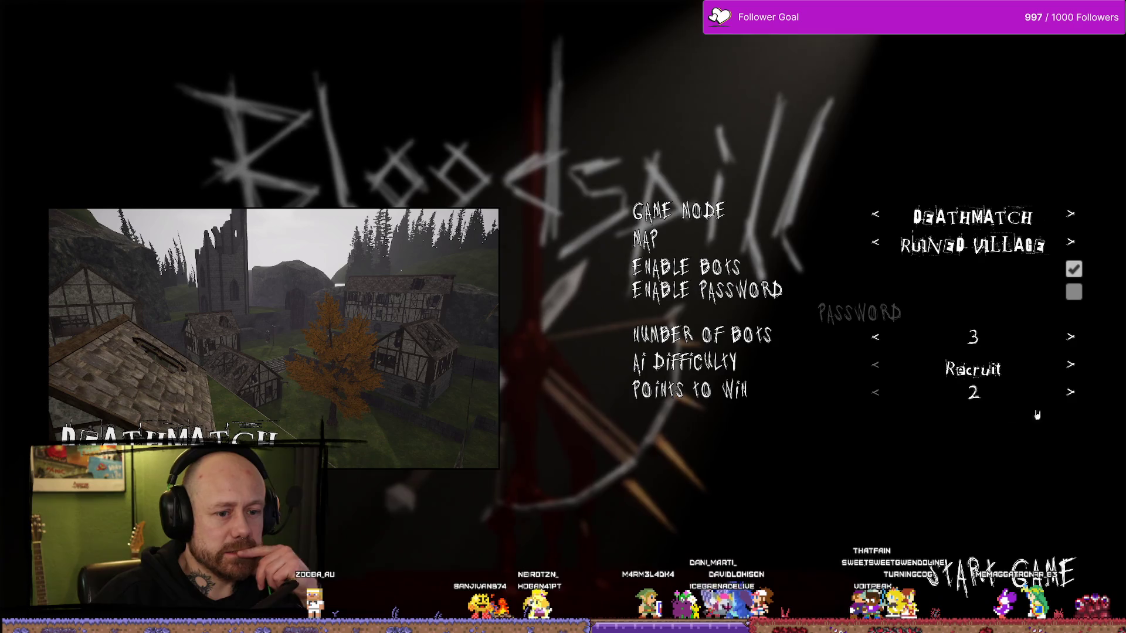
- Start the Deathmatch on Ruined Village with 3 Recruit bots
left_click(999, 575)
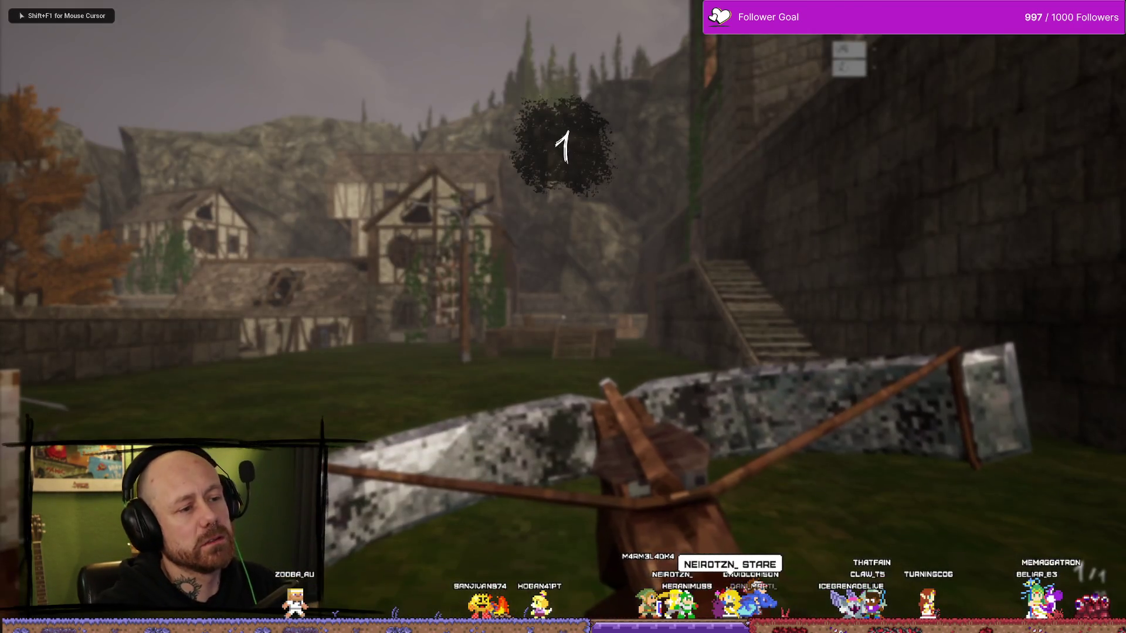
- Advance through the village and shoot three enemies with the crossbow
key("w")
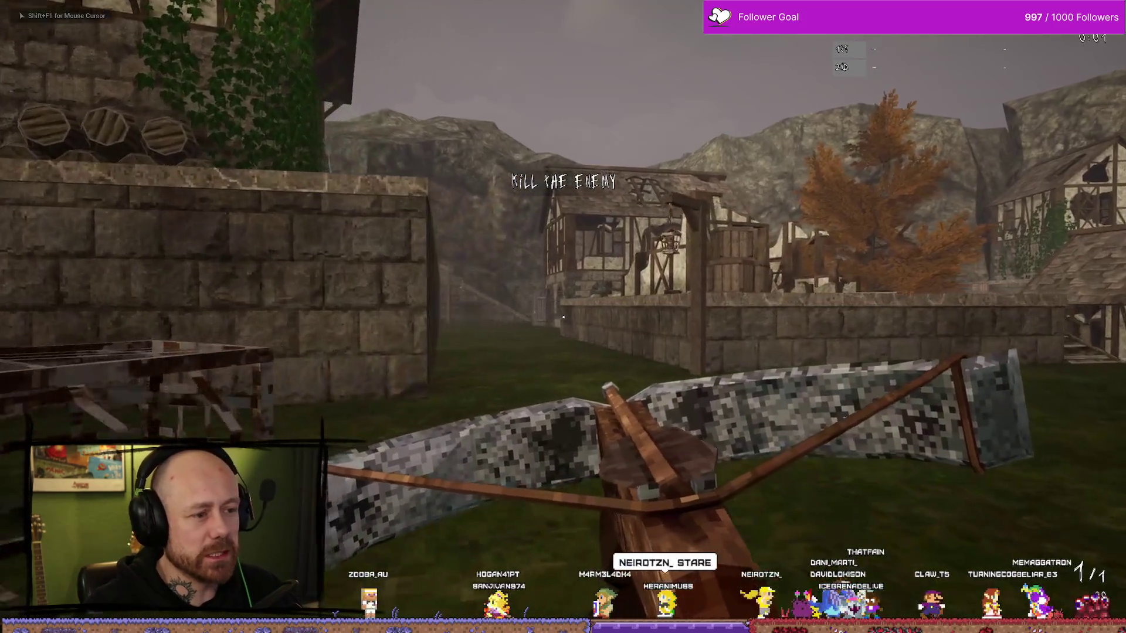
key("w")
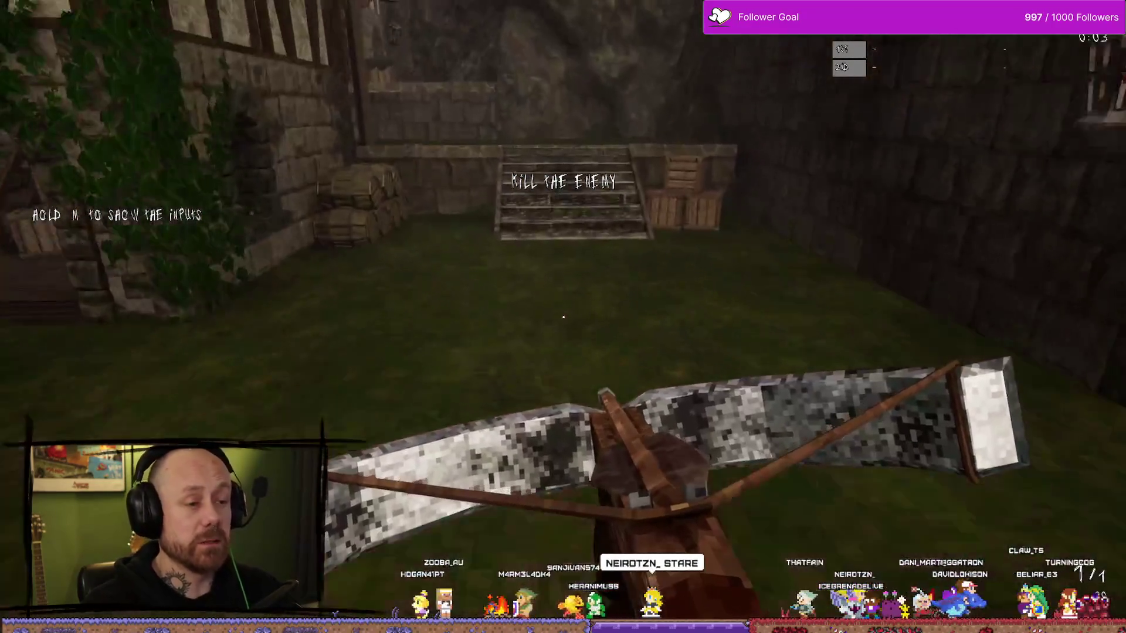
key("w")
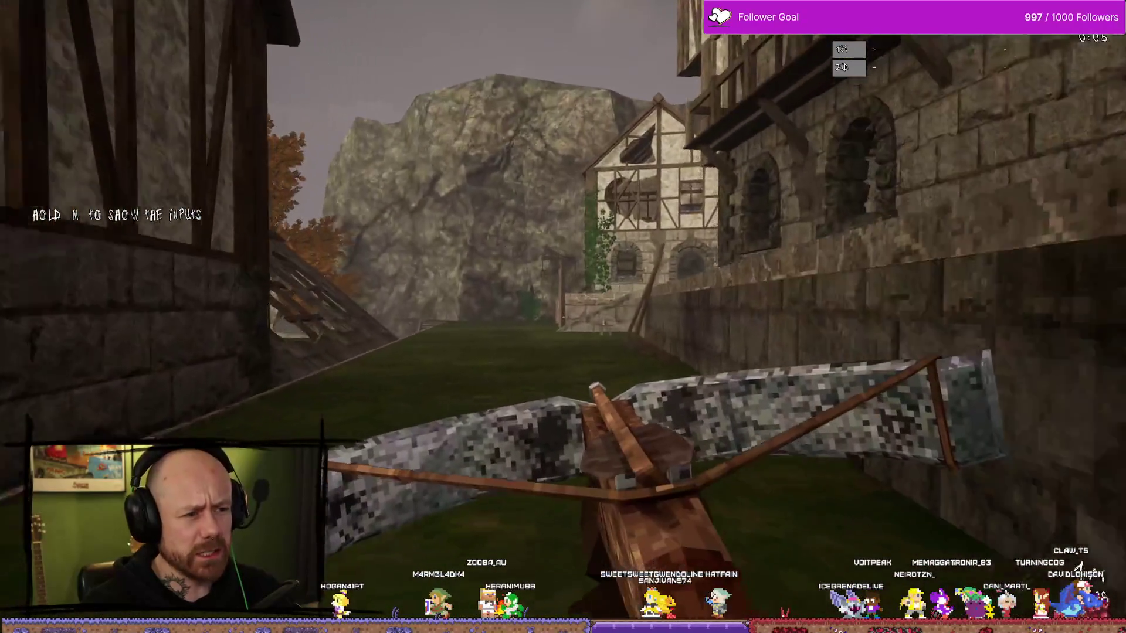
key("w")
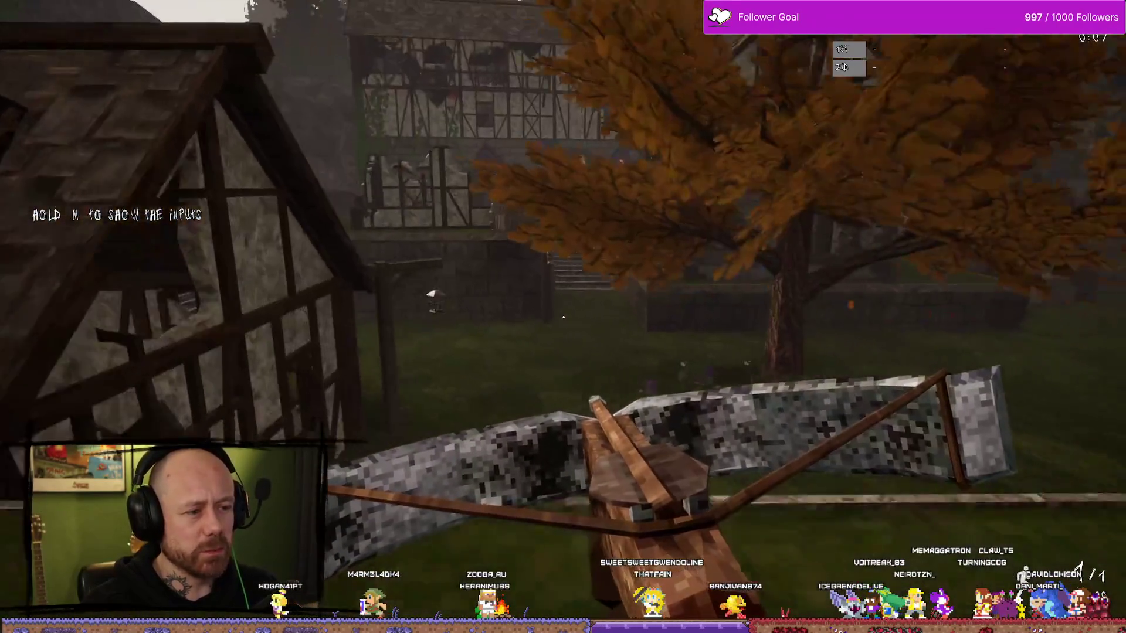
key("w")
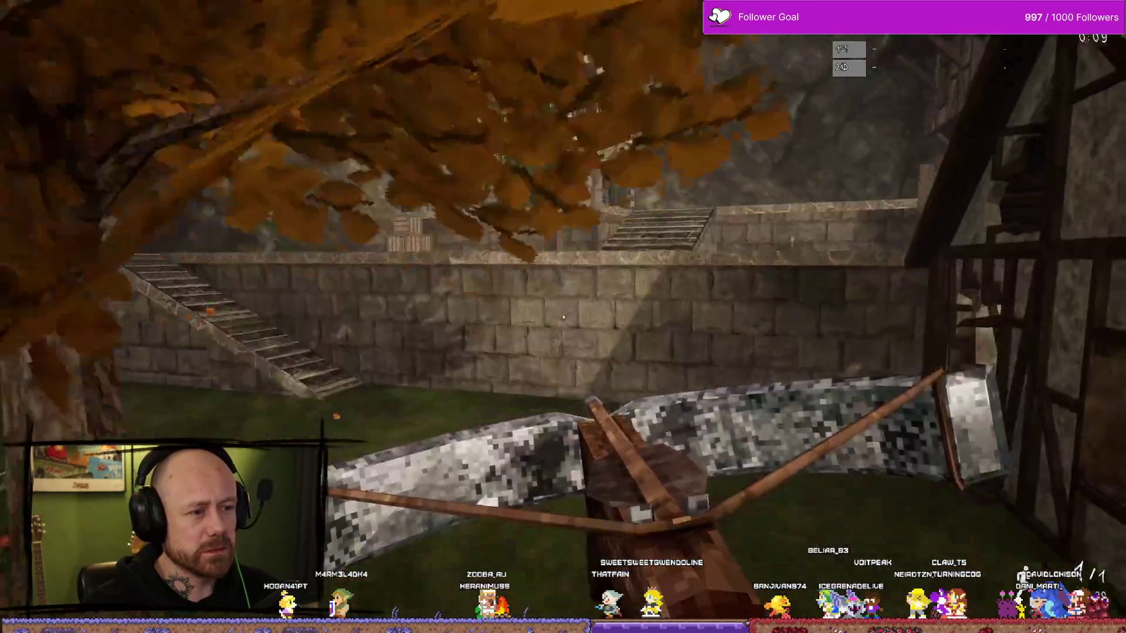
key("w")
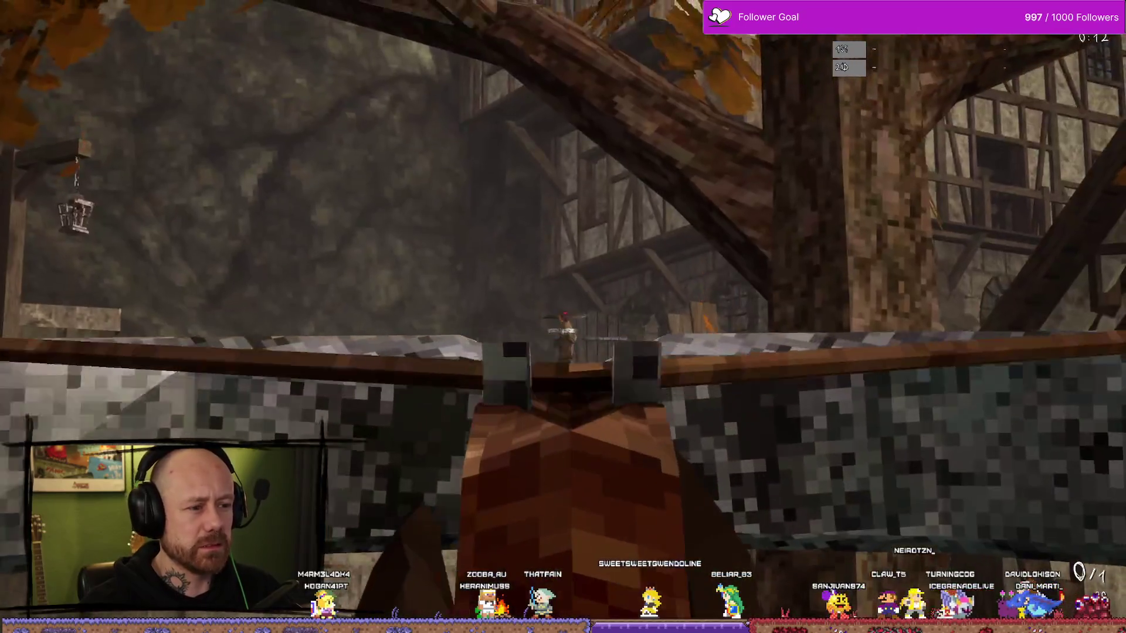
left_click(563, 317)
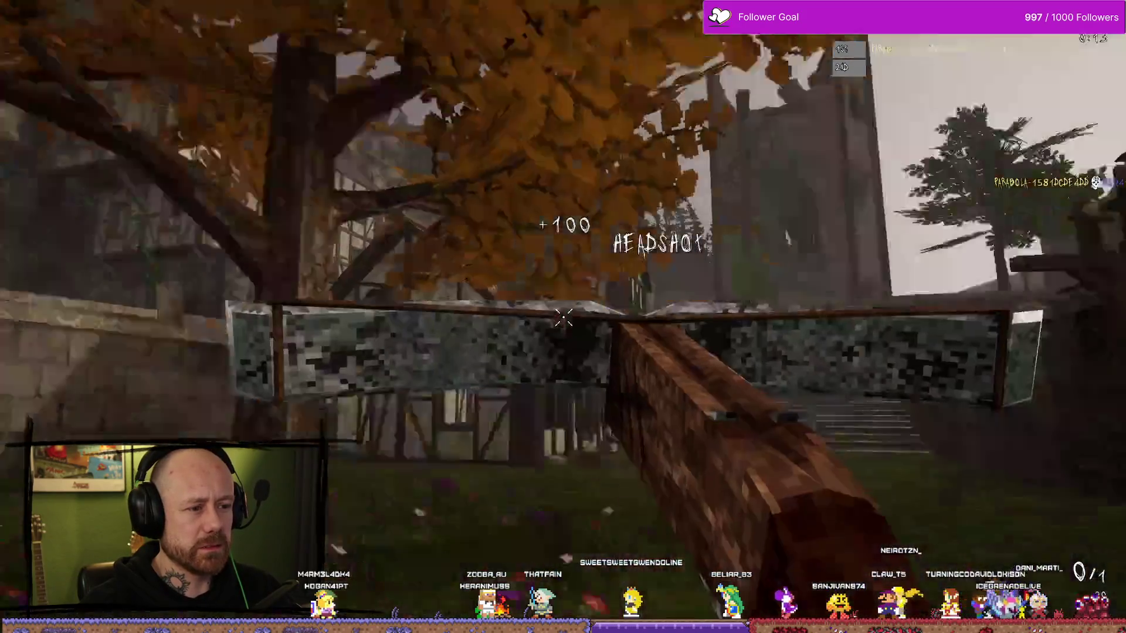
key("w")
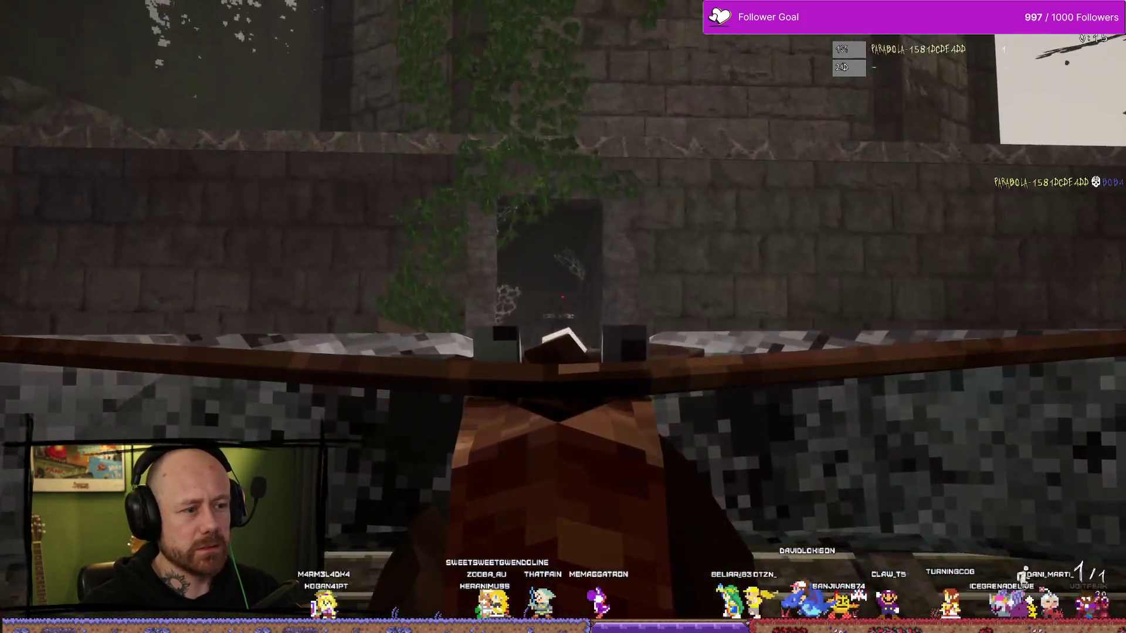
left_click(563, 317)
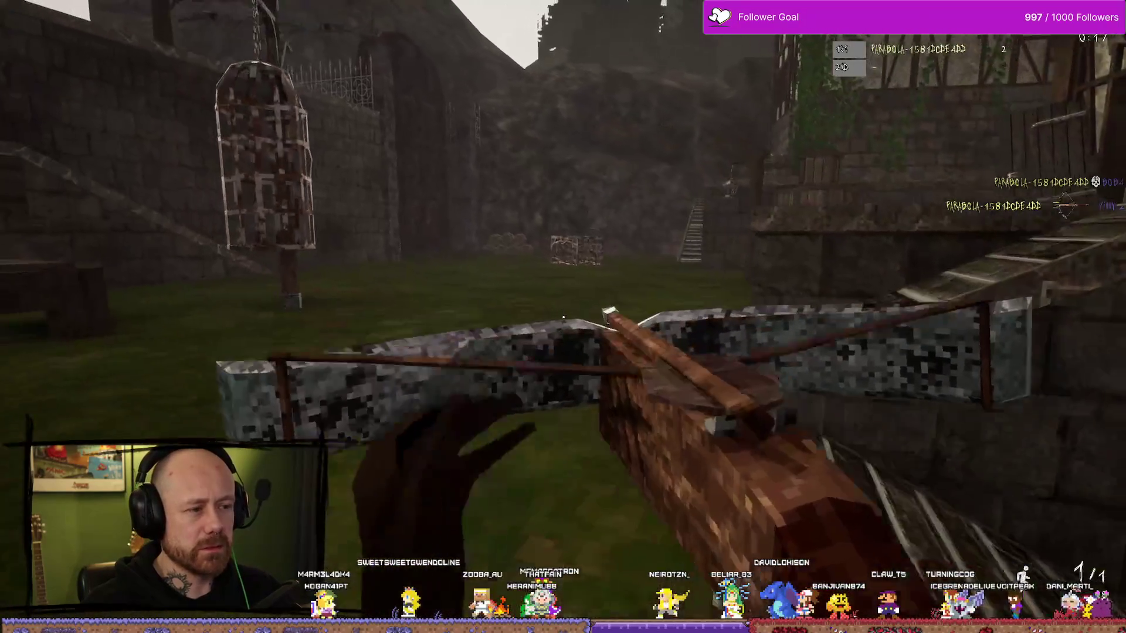
key("w")
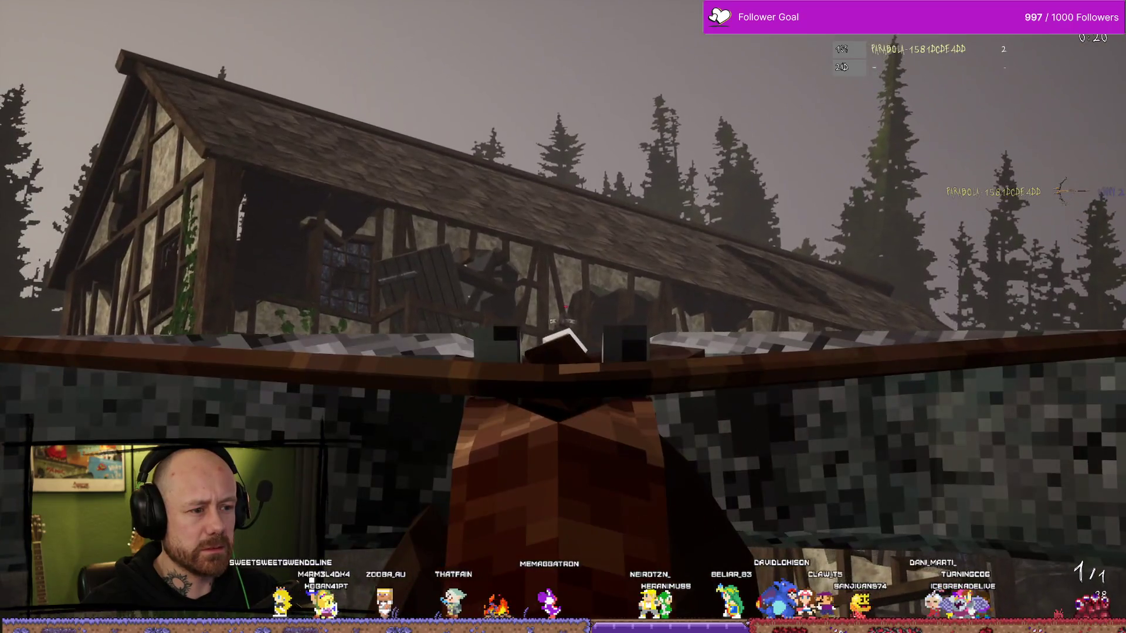
left_click(563, 316)
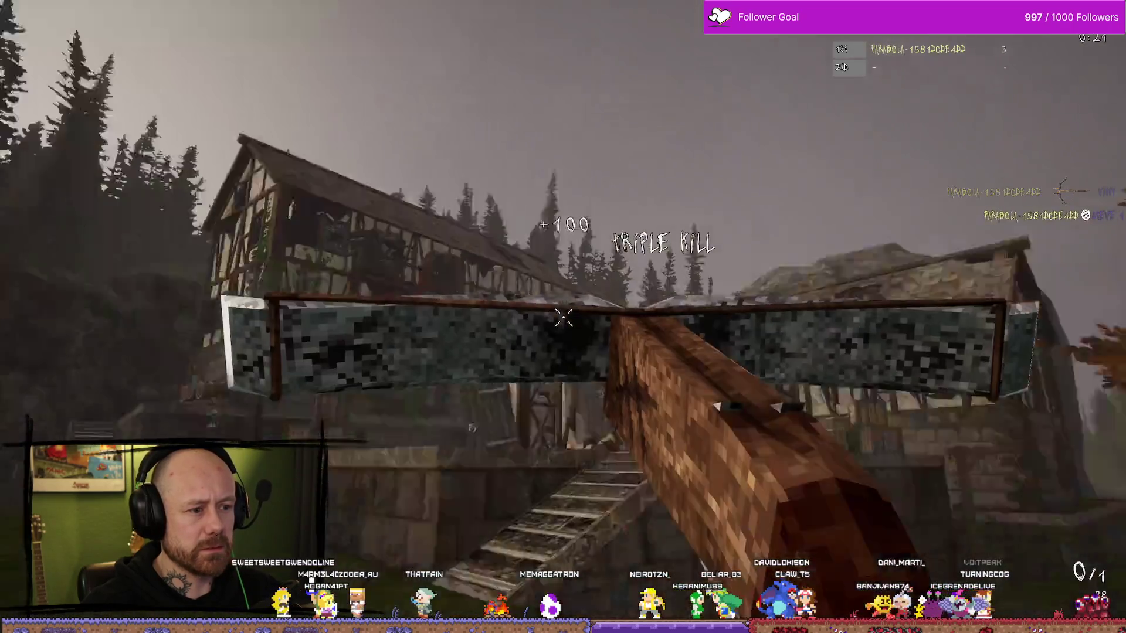
key("w")
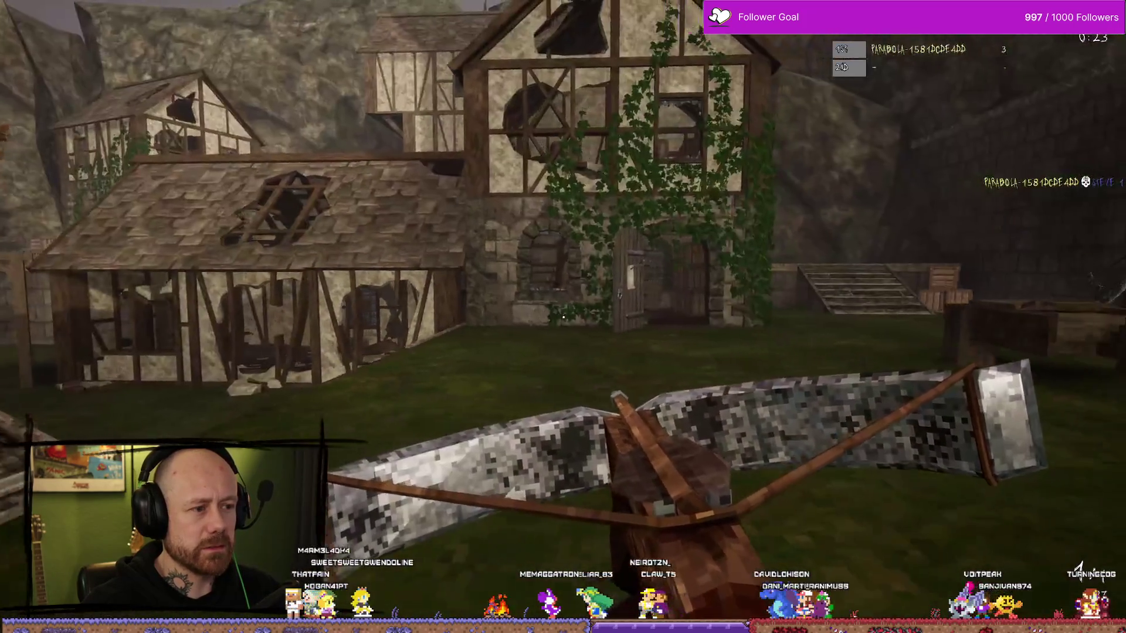
key("w")
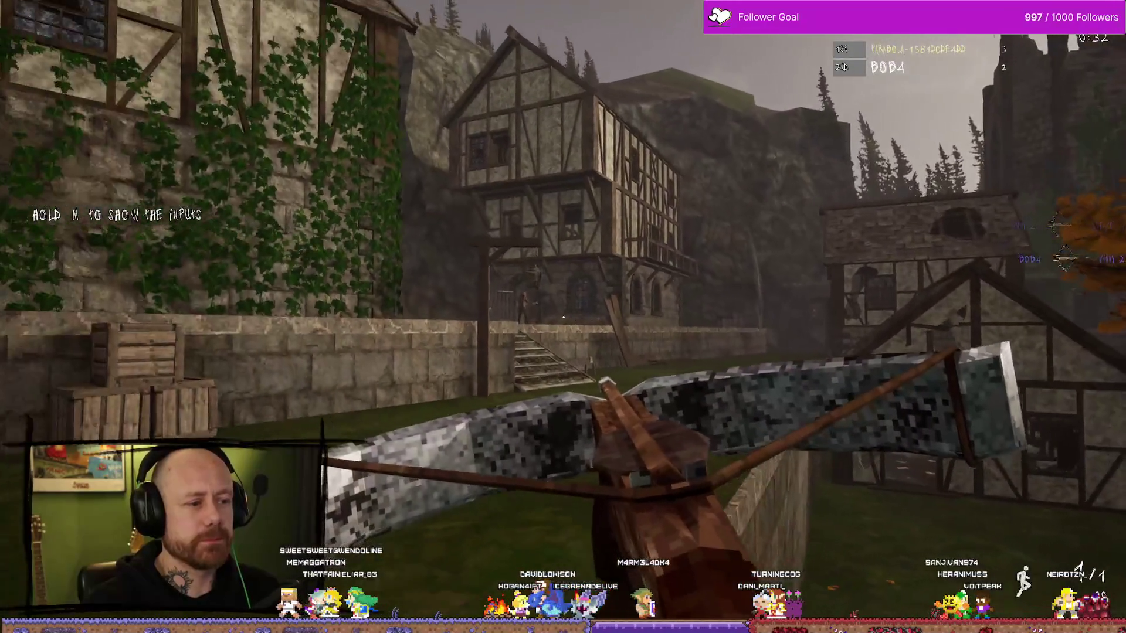
- Move through the courtyard toward the ledge overlooking the gallows
key("w")
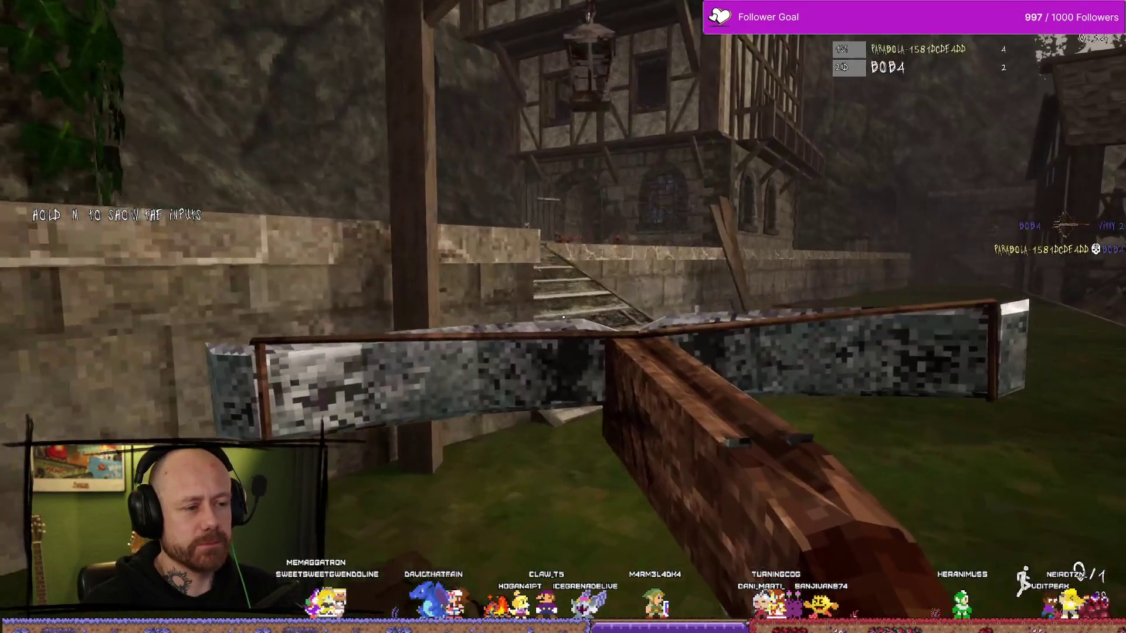
key("w")
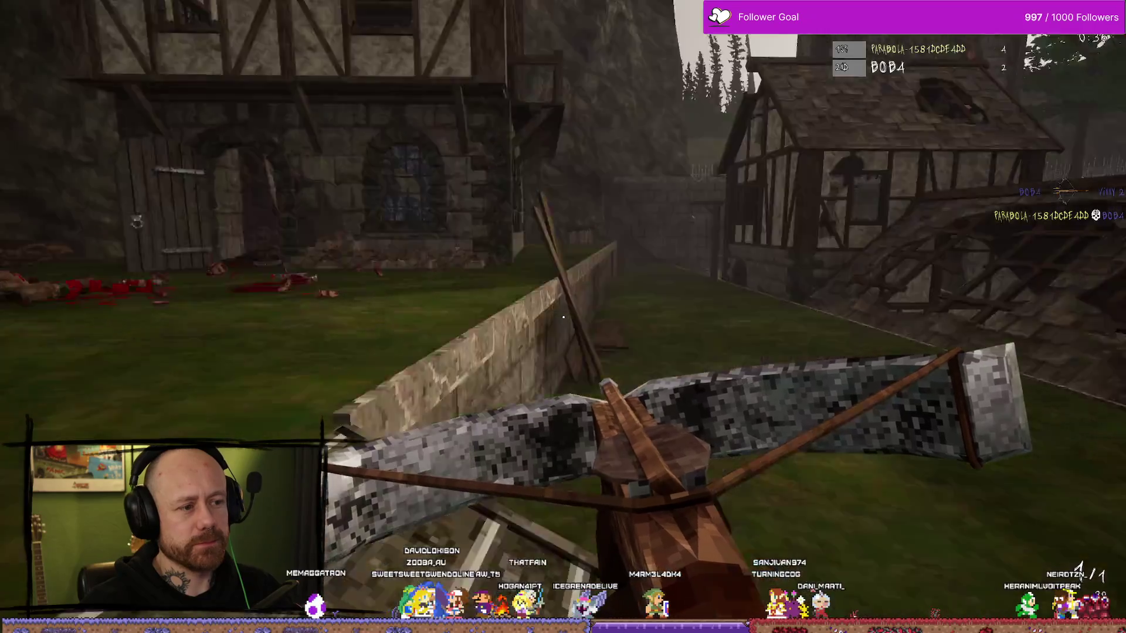
key("s")
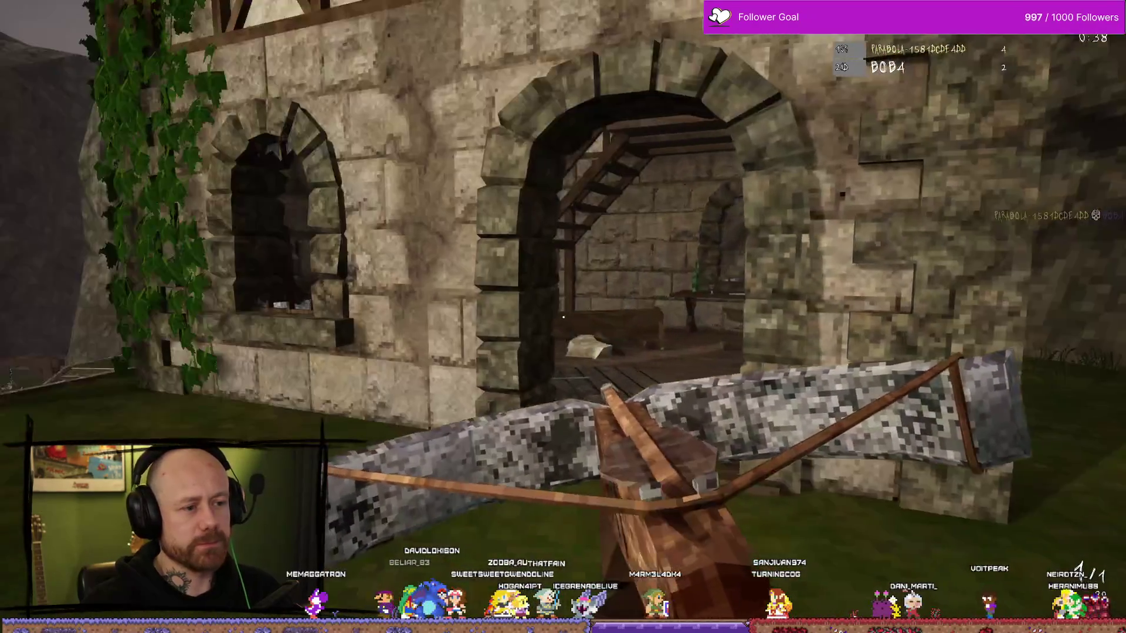
key("w")
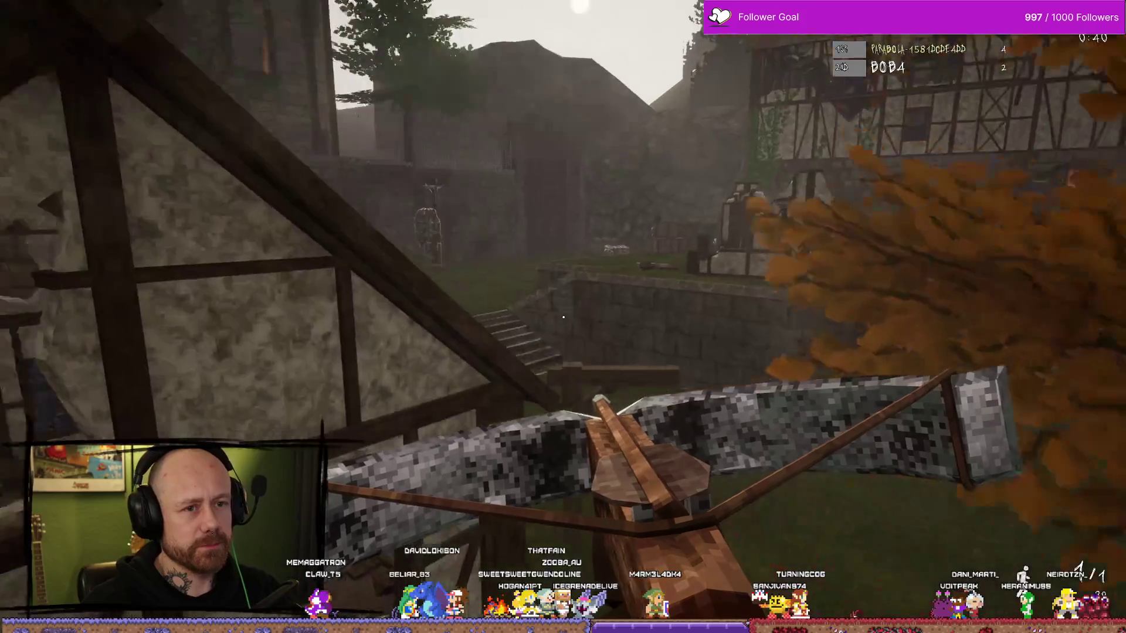
key("w")
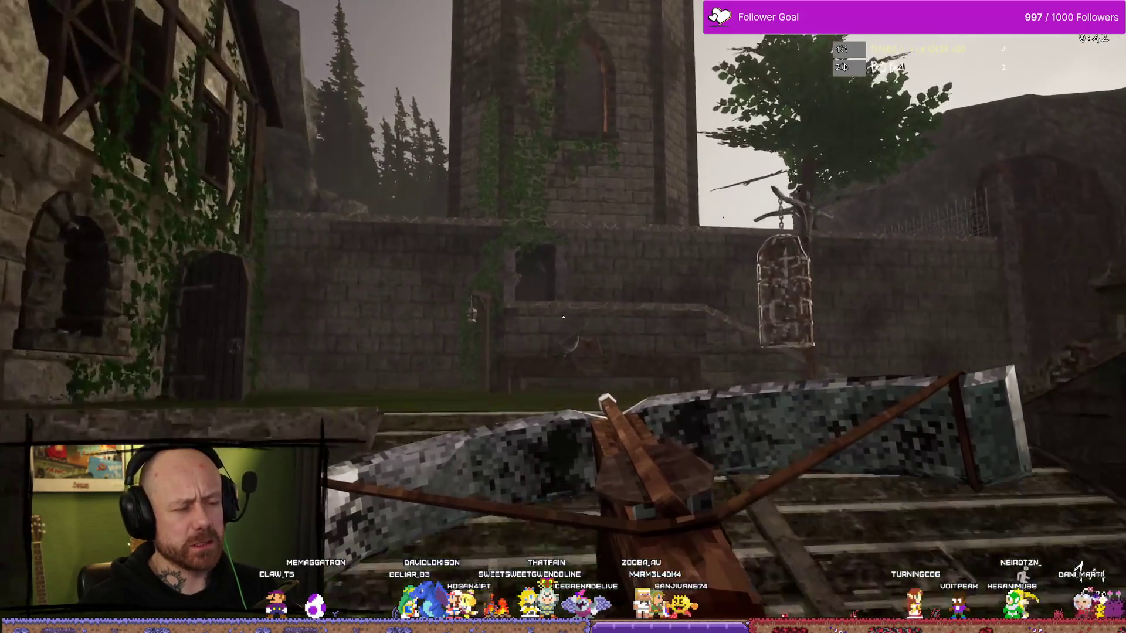
key("w")
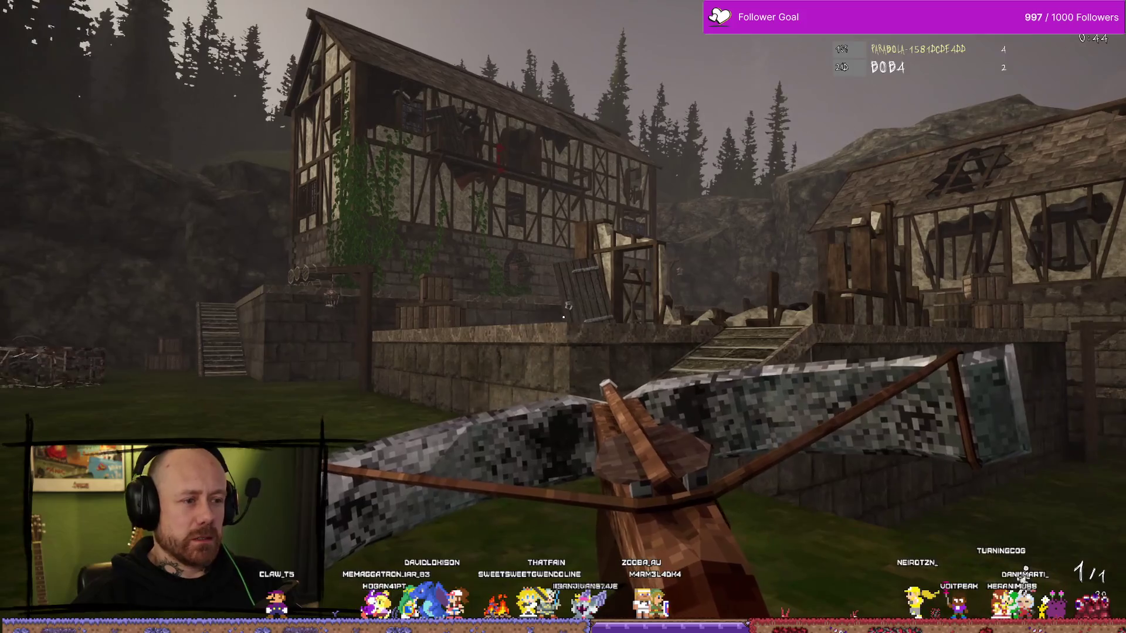
key("w")
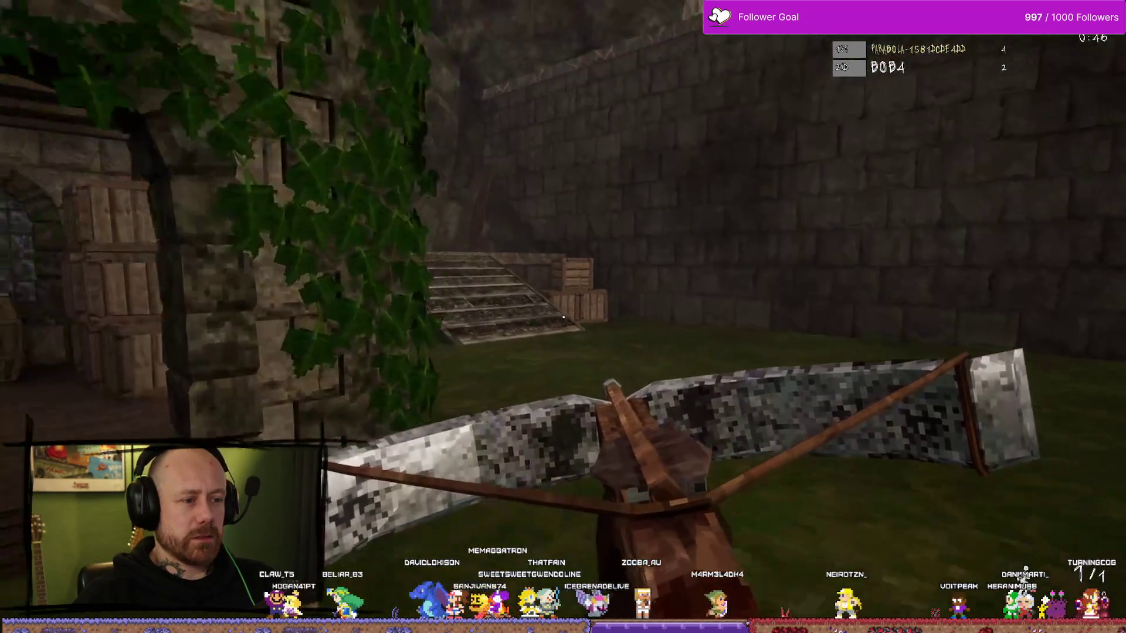
key("w")
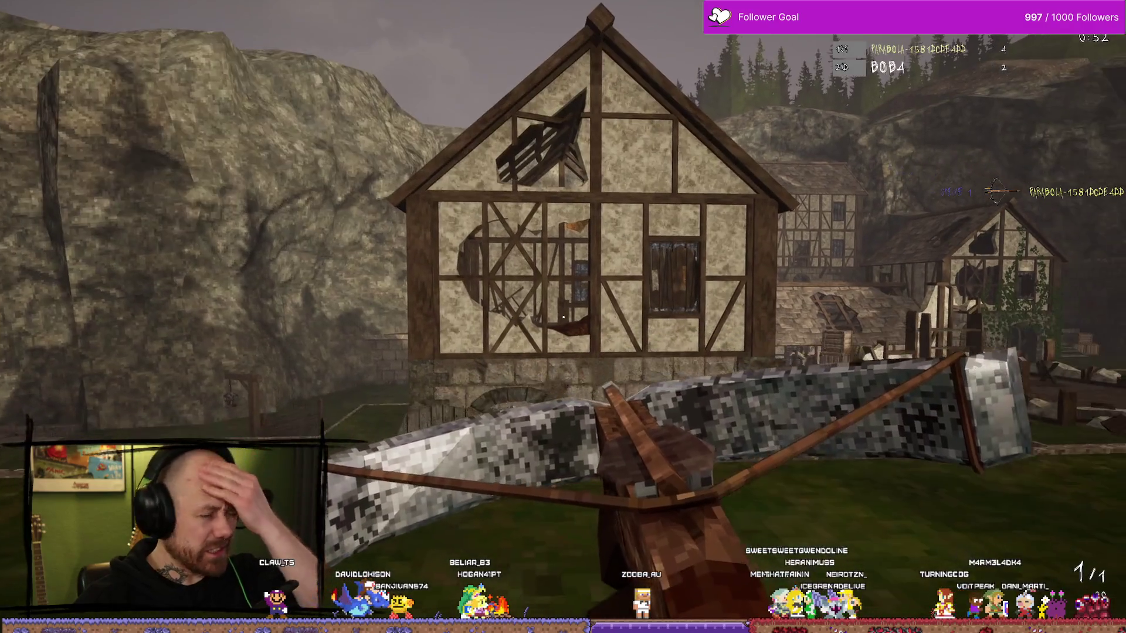
- After respawning, aim down the crossbow sights and shoot the enemy near the stairs
key("d")
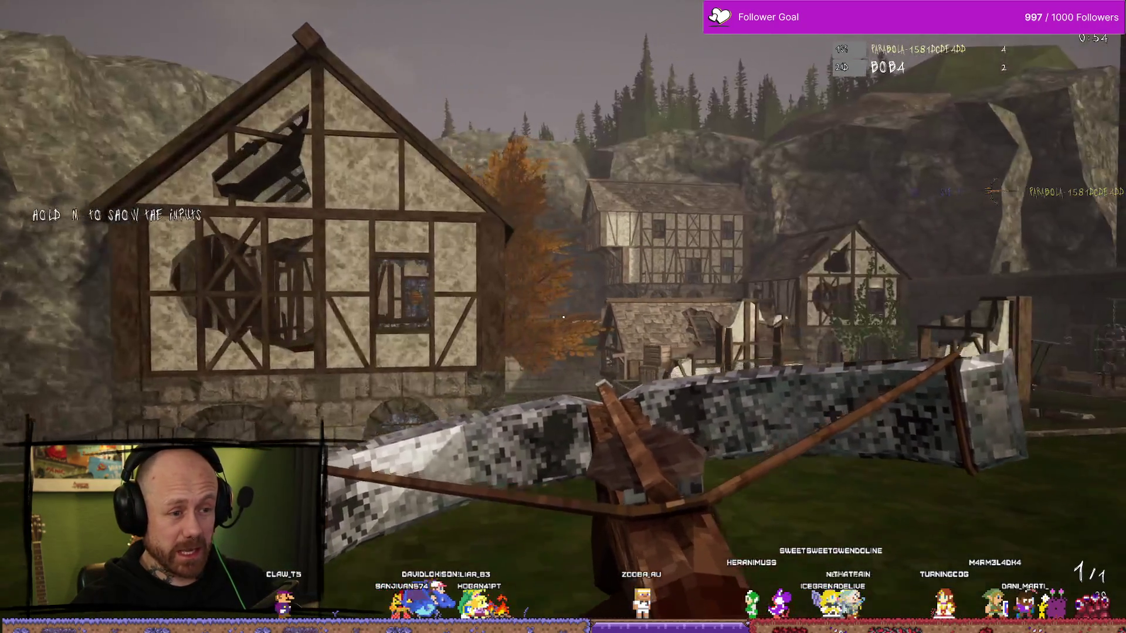
key("w")
right_click(563, 317)
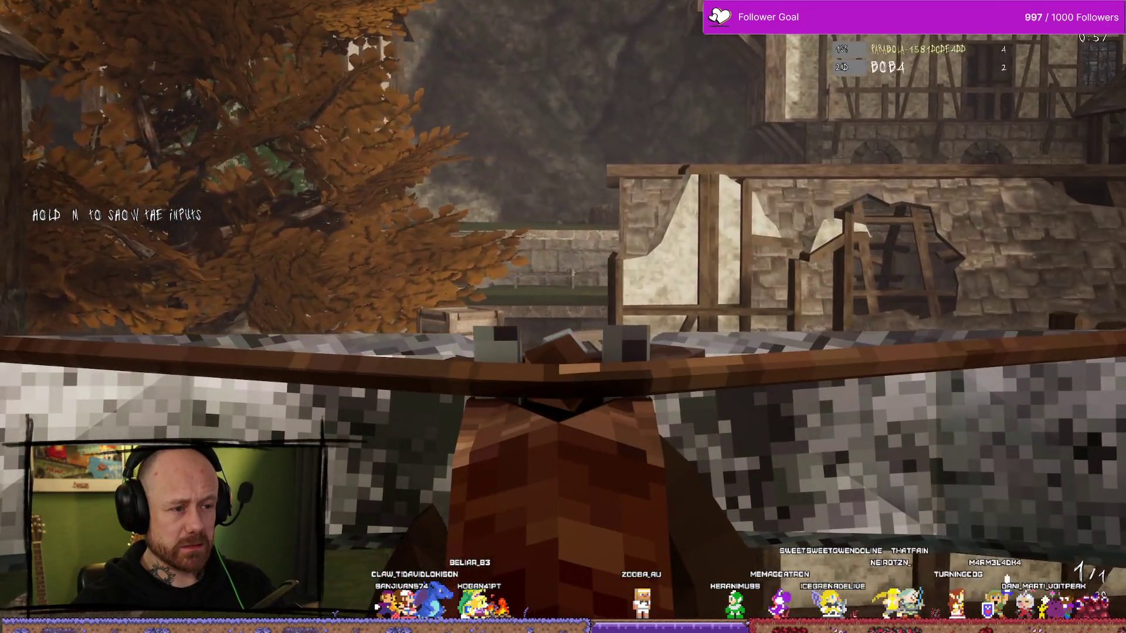
right_click(563, 317)
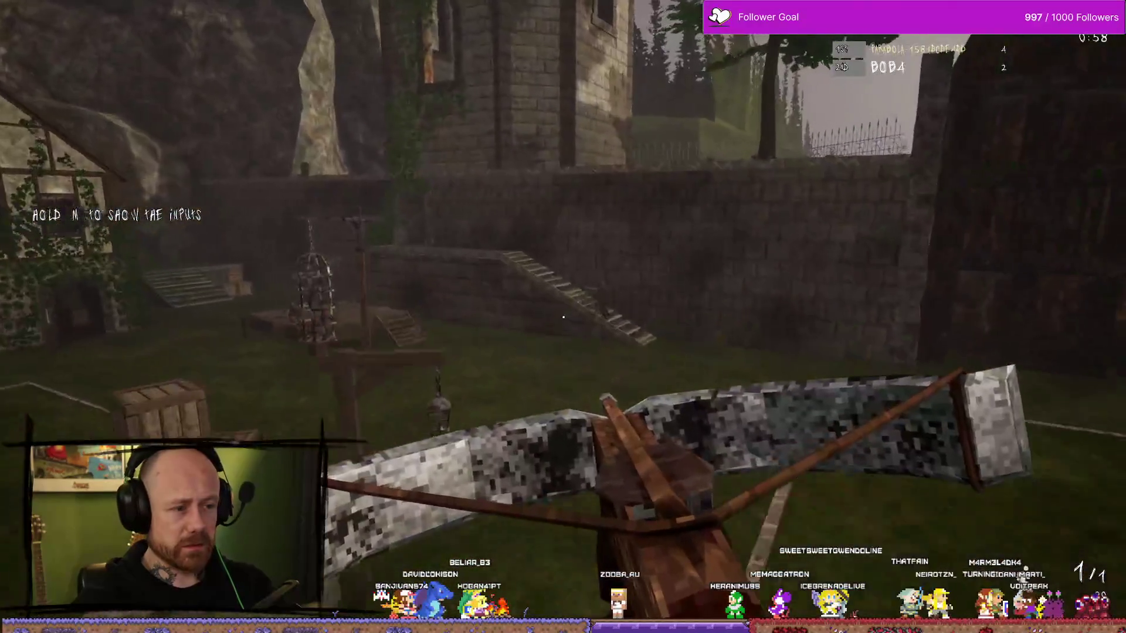
right_click(563, 317)
left_click(563, 318)
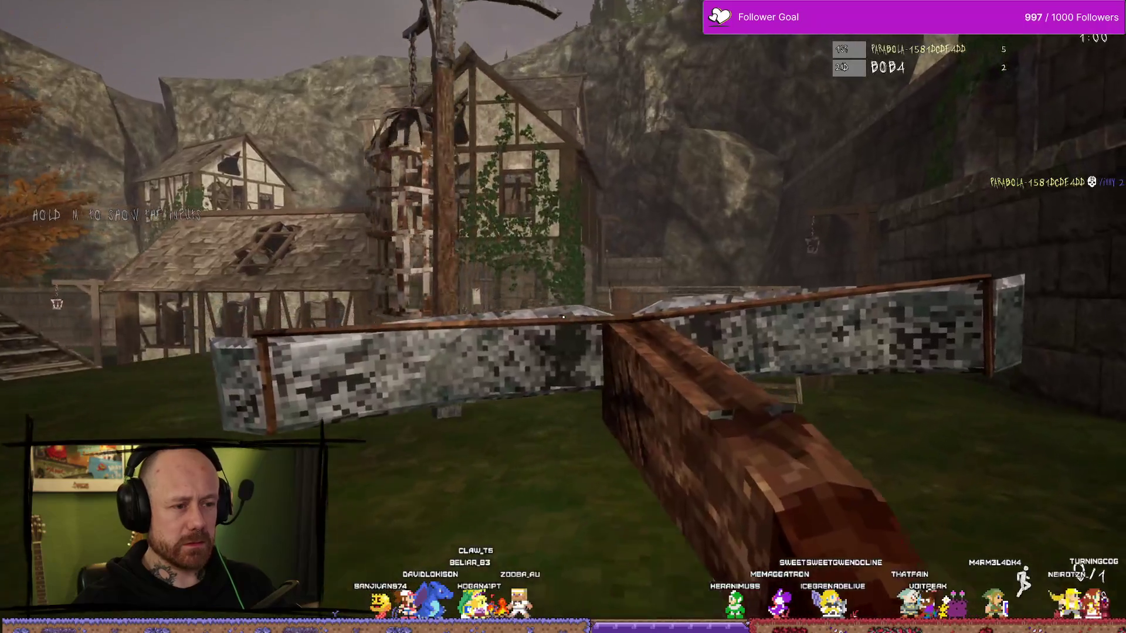
- Advance along the street to the timber house and fire the match-winning crossbow shot
key("w")
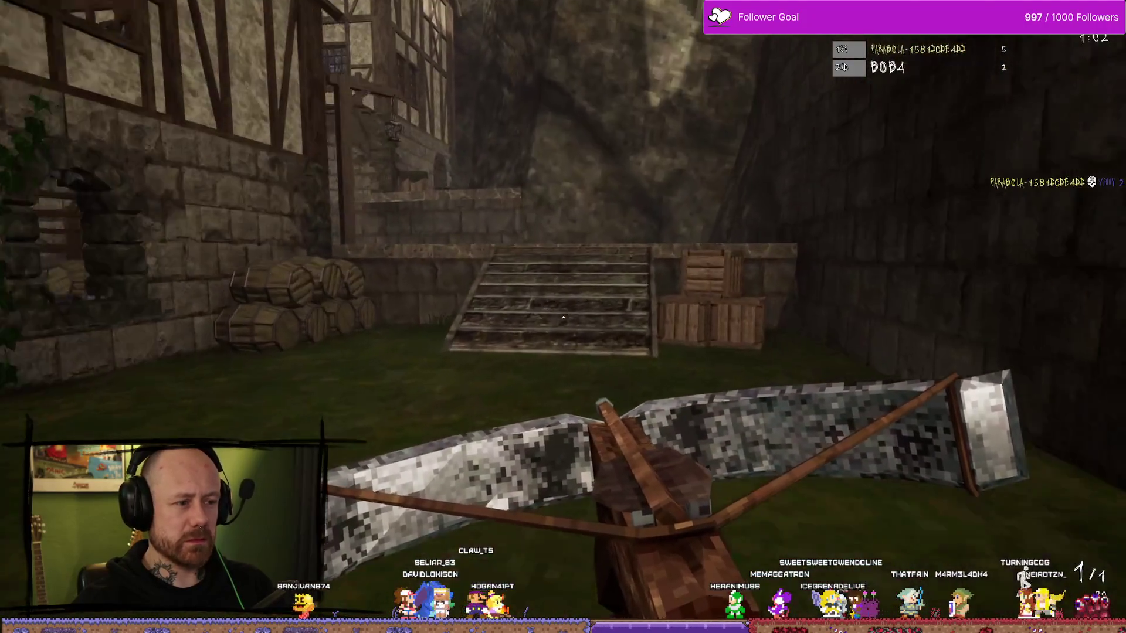
key("w")
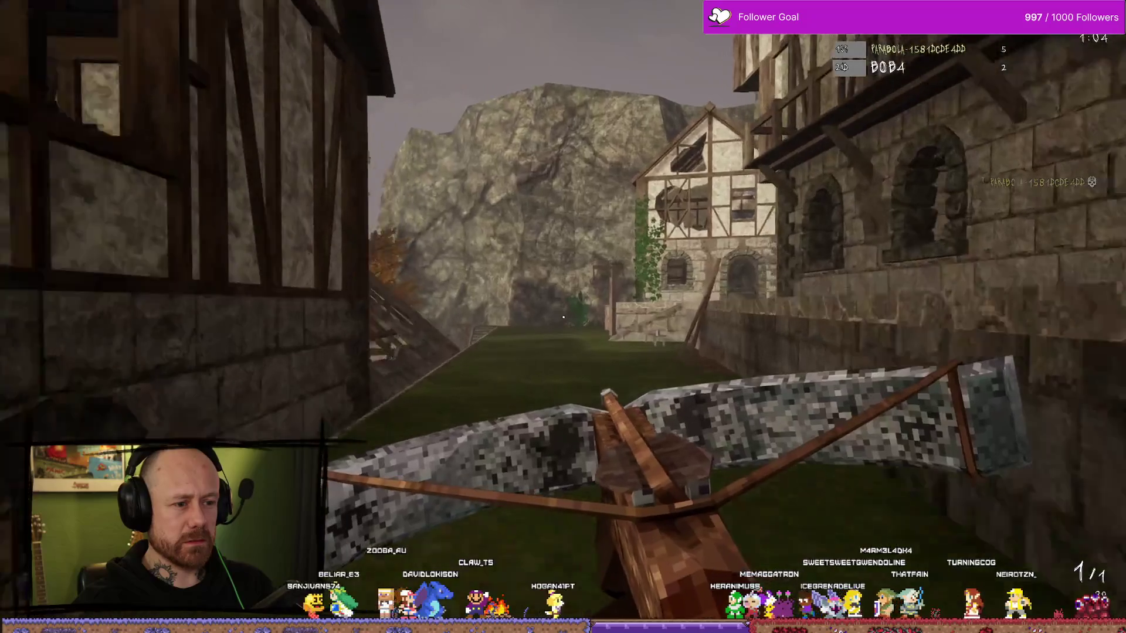
key("w")
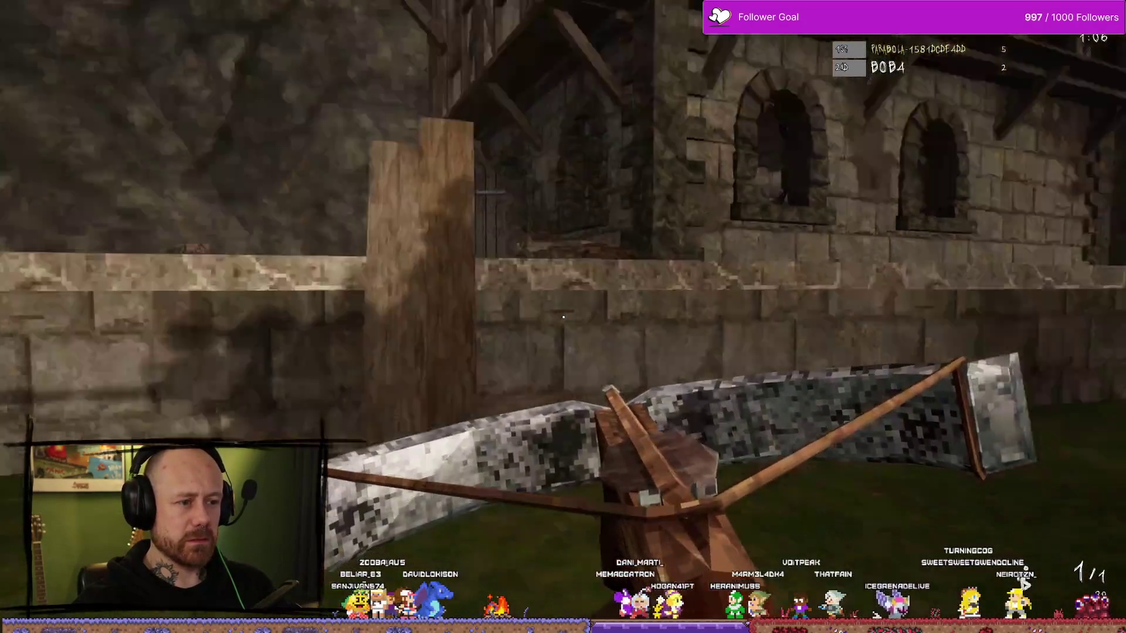
key("w")
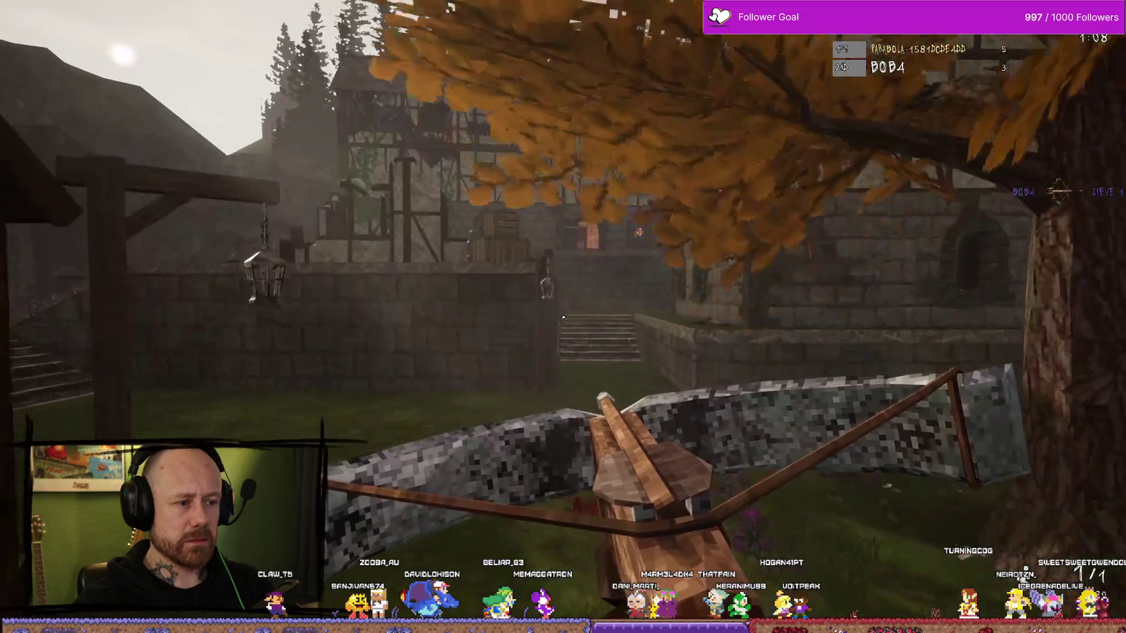
key("w")
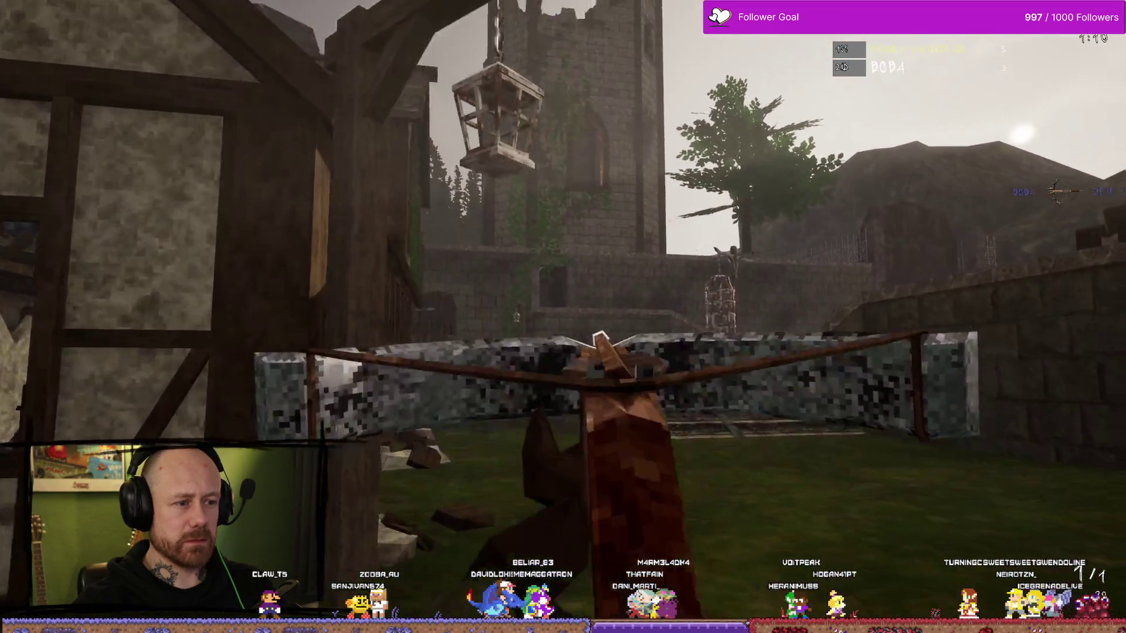
key("w")
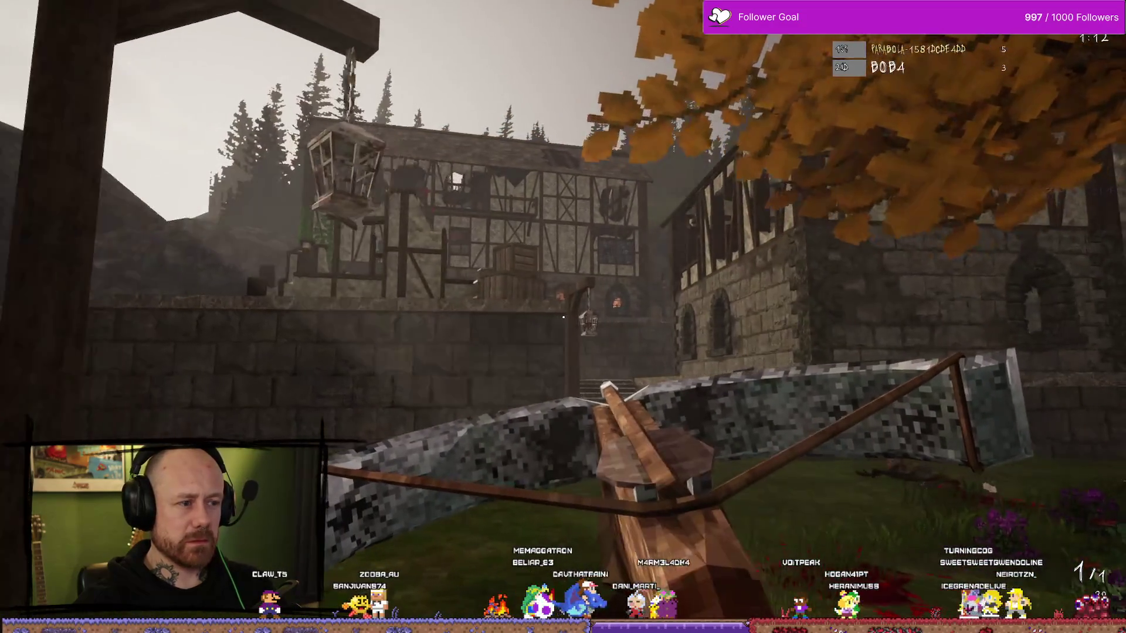
key("w")
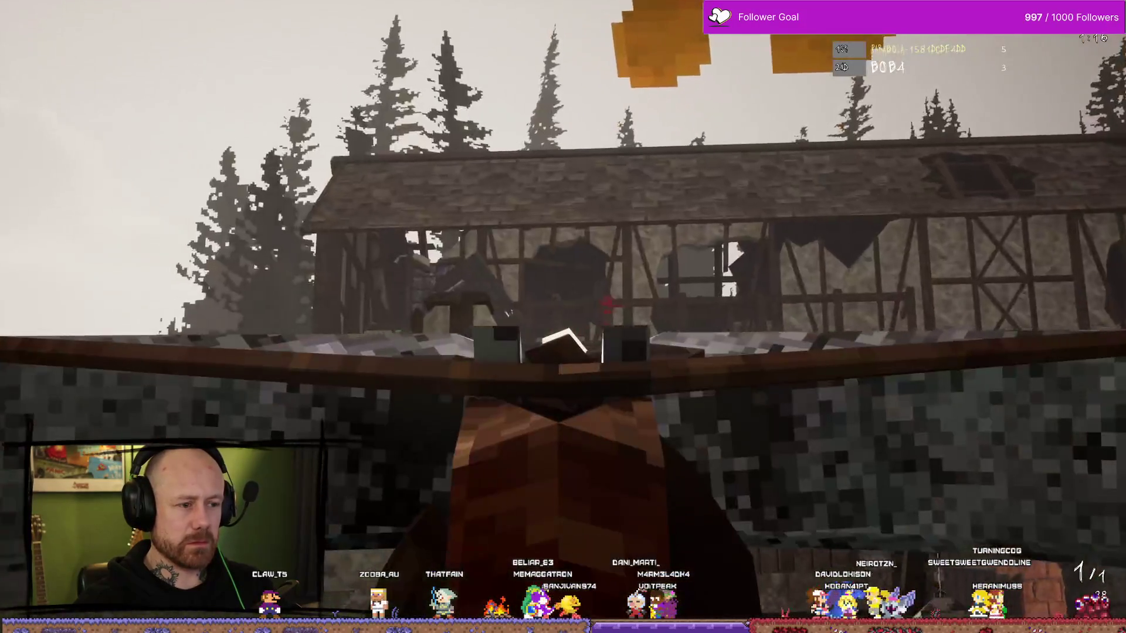
left_click(564, 316)
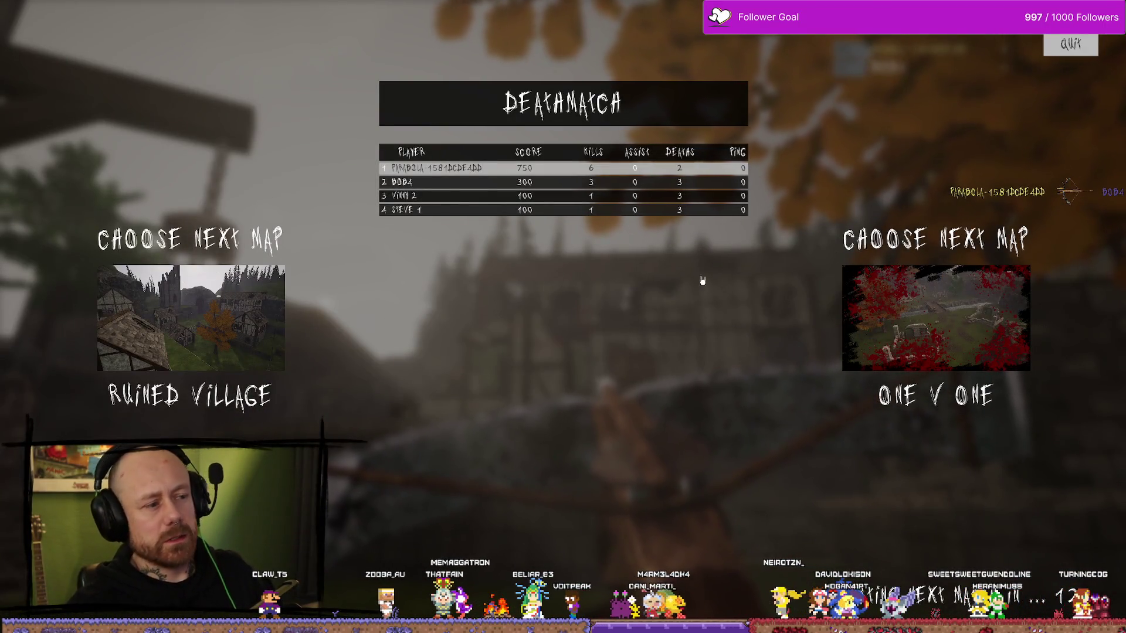
- Leave the final scoreboard for the main menu and open the Stats page
left_click(1089, 54)
left_click(115, 394)
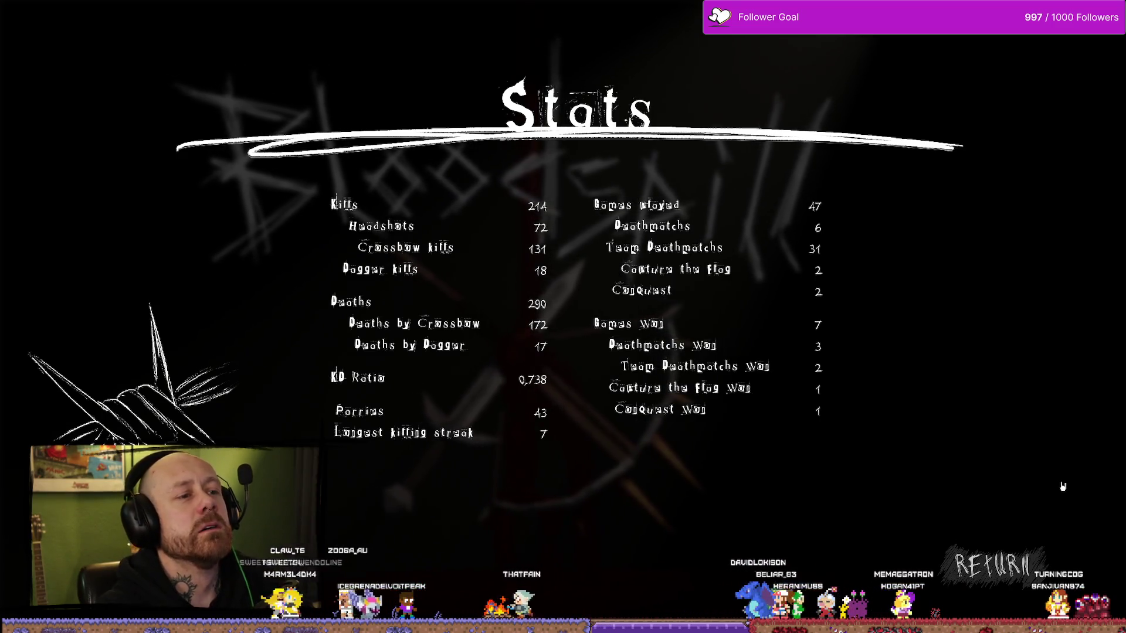
left_click(994, 566)
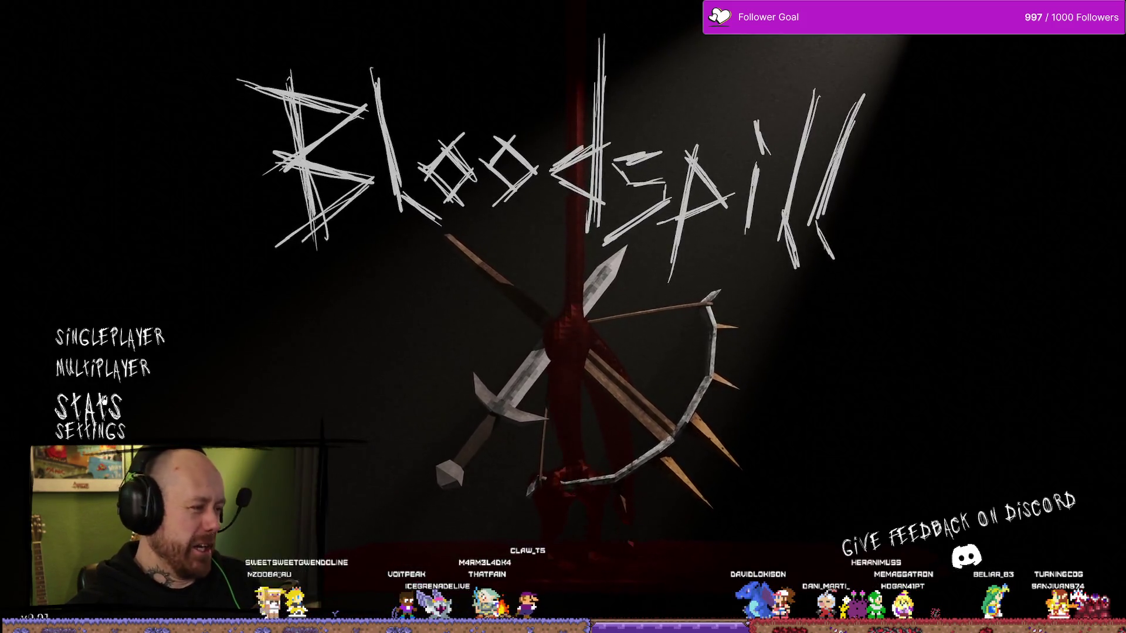
left_click(109, 409)
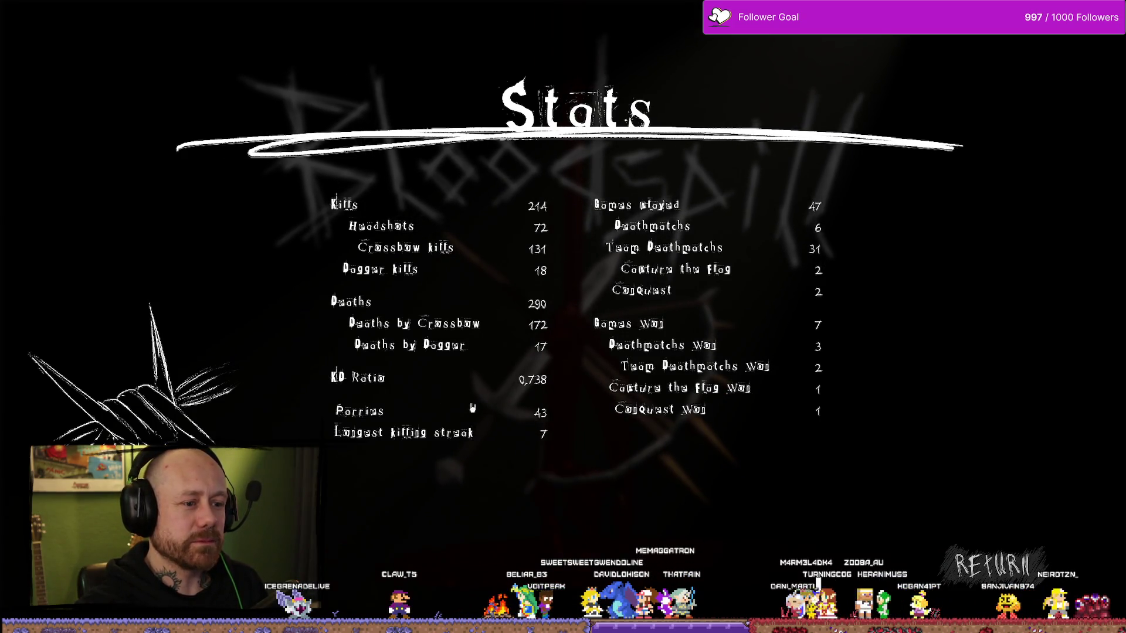
left_click(992, 564)
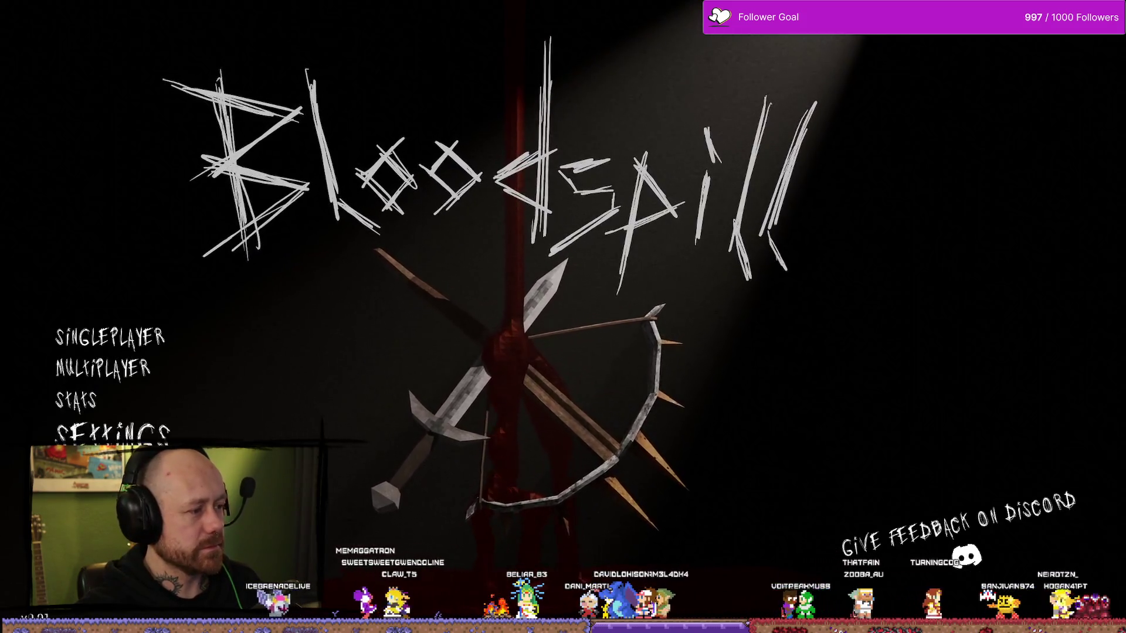
left_click(112, 434)
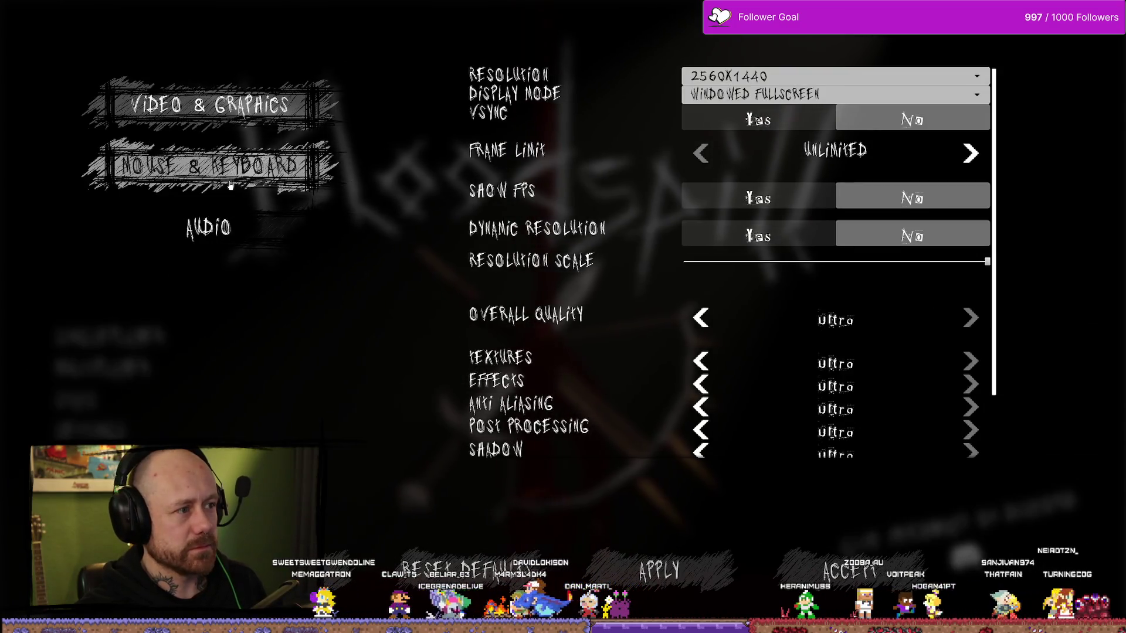
key("q")
key("q")
key("q")
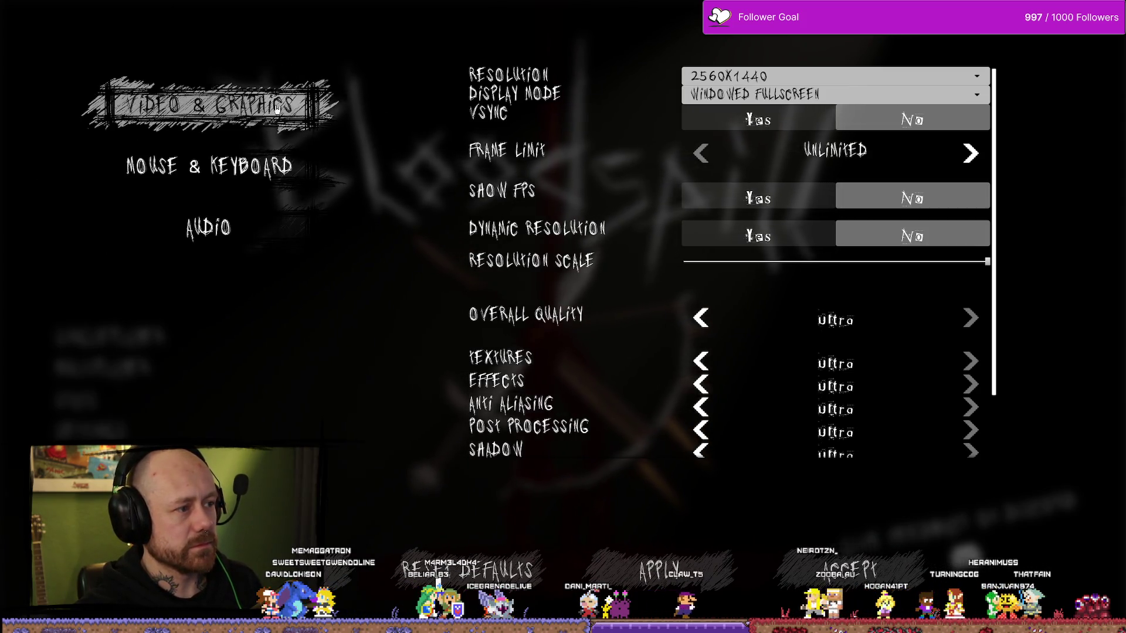
key("Escape")
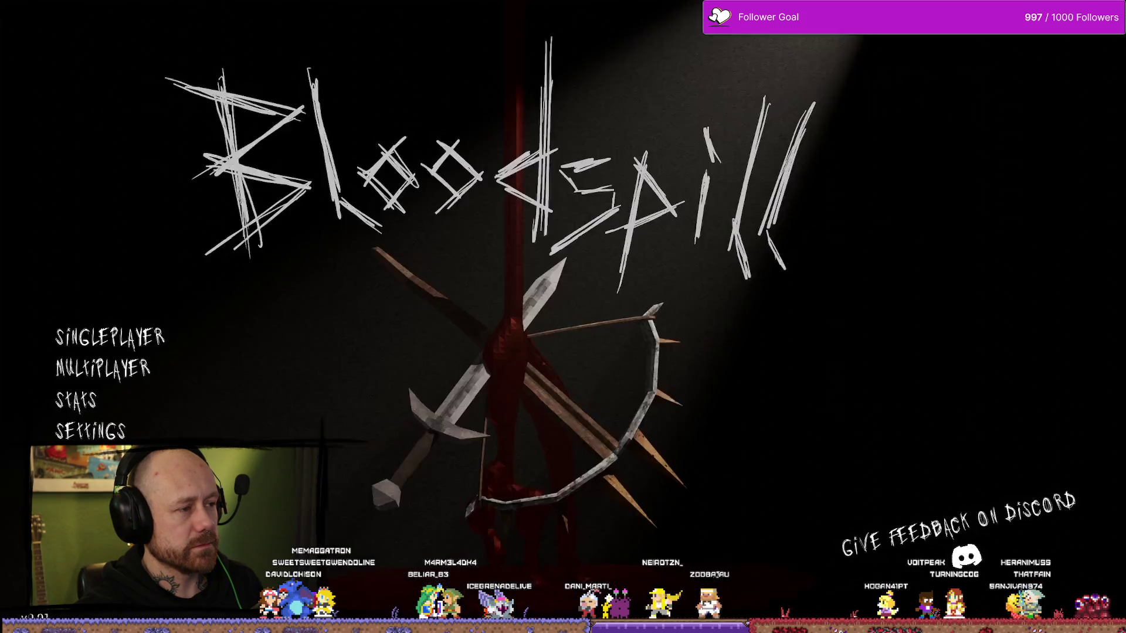
left_click(76, 400)
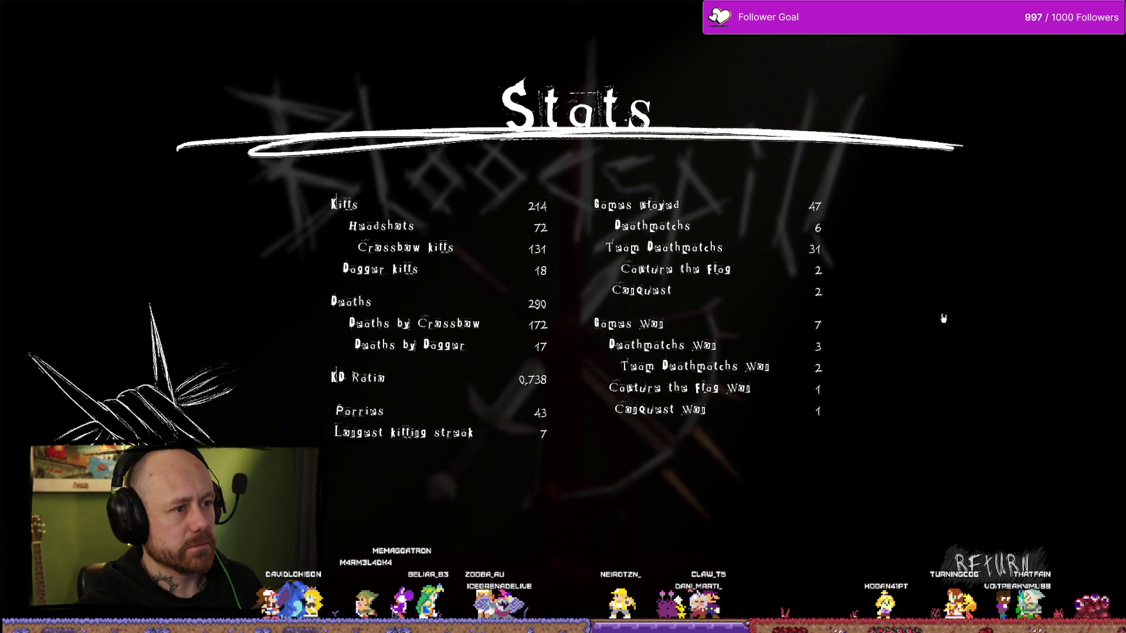
- Close the Stats page with Escape to return to the main menu
key("Escape")
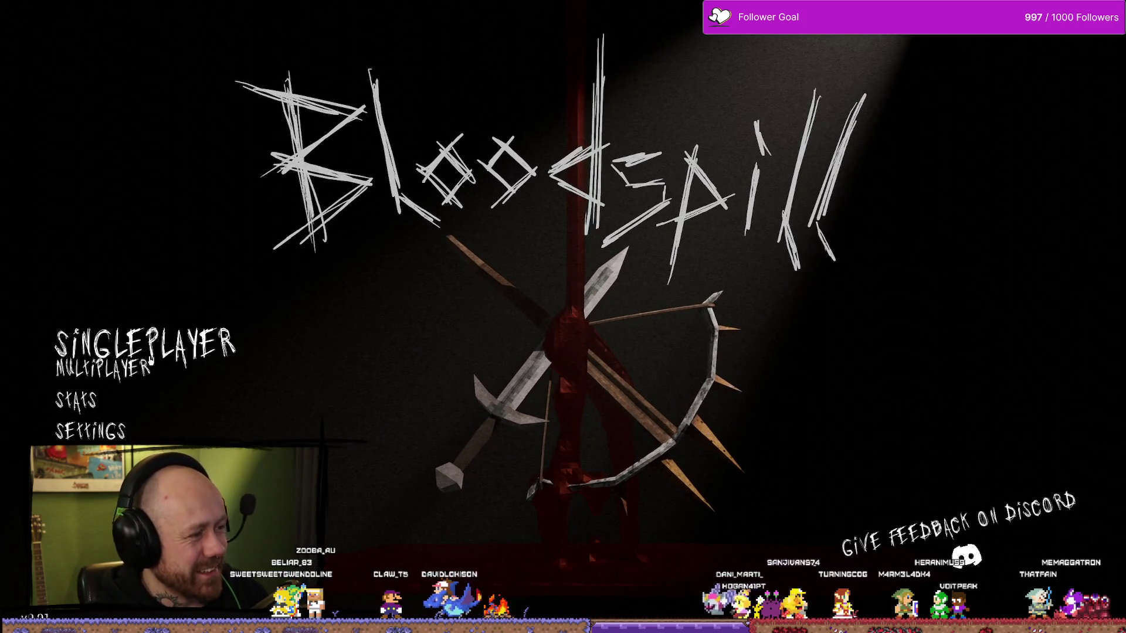
- Back out of Settings, view the Stats screen, then return to the main menu
left_click(107, 437)
key("Escape")
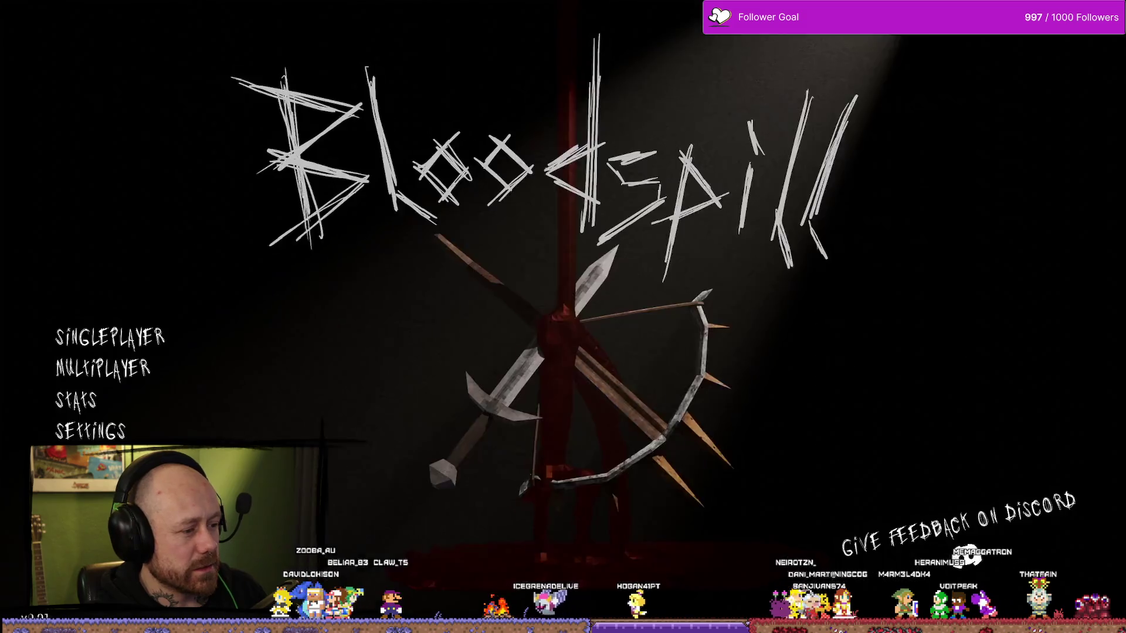
left_click(88, 400)
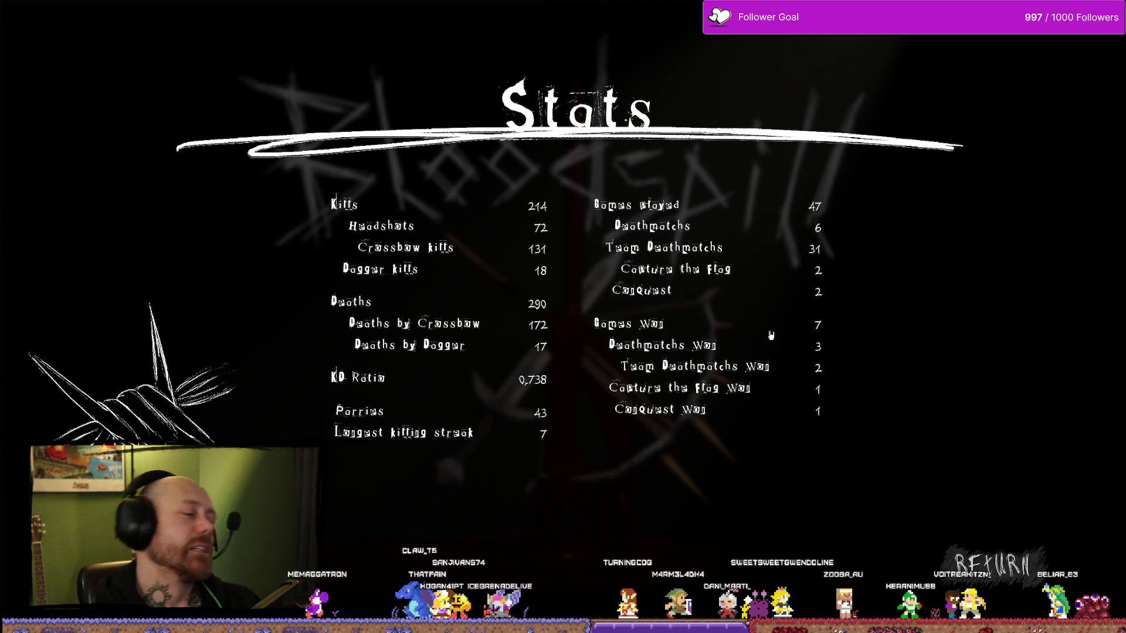
left_click(982, 577)
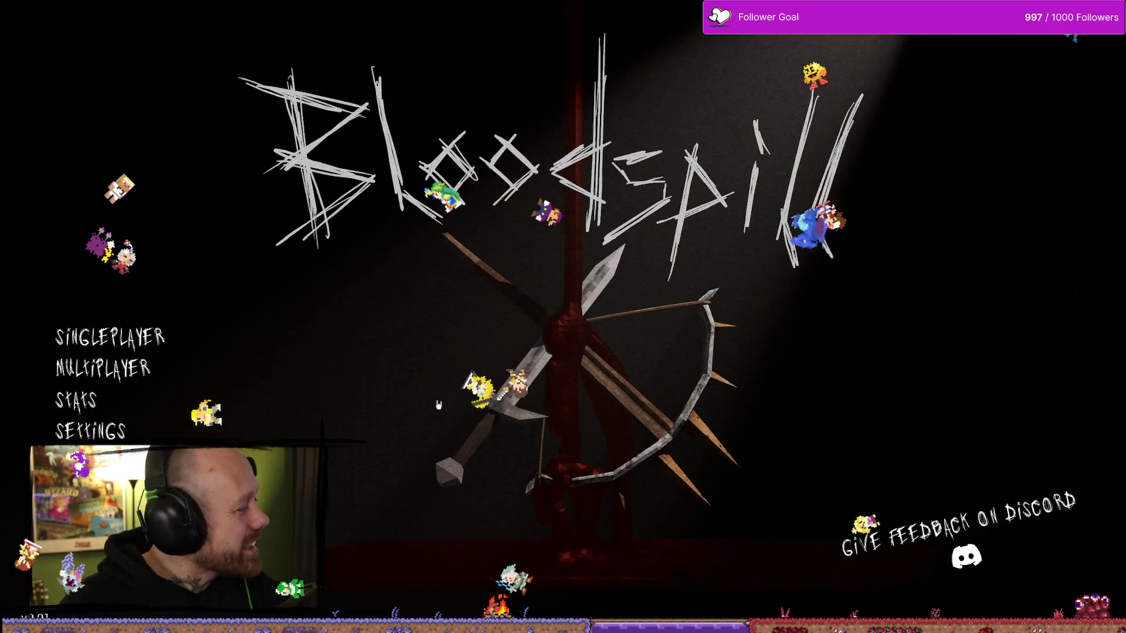
- Stop the play session and return to the level editor viewport
left_click(310, 346)
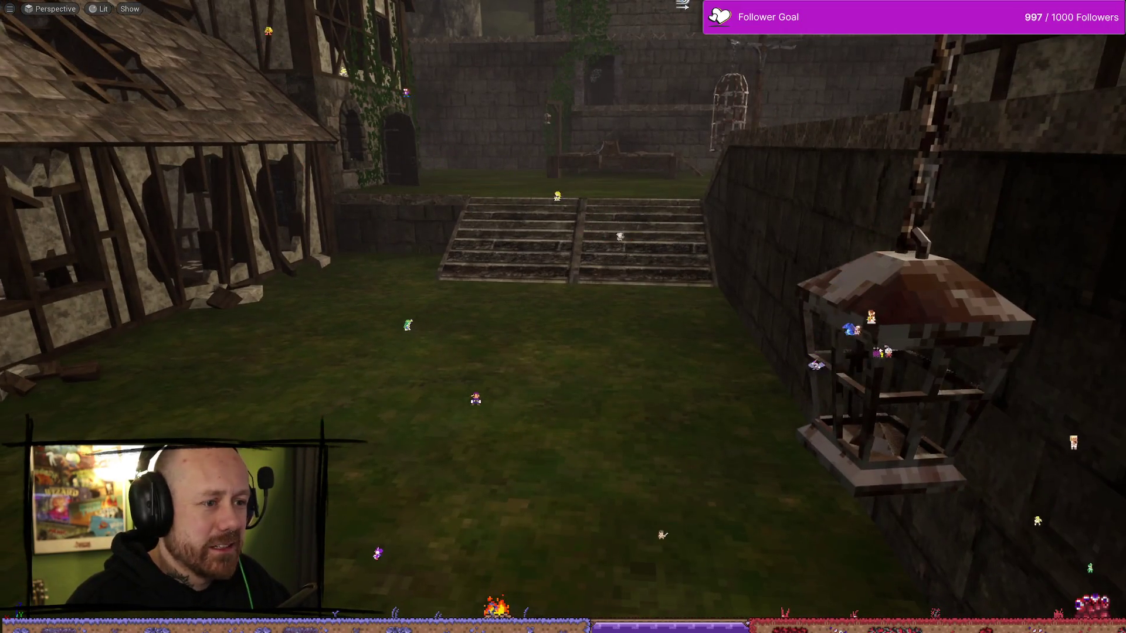
- Exit fullscreen to the editor layout, then skip the background video and start Zeldawave II
key("F11")
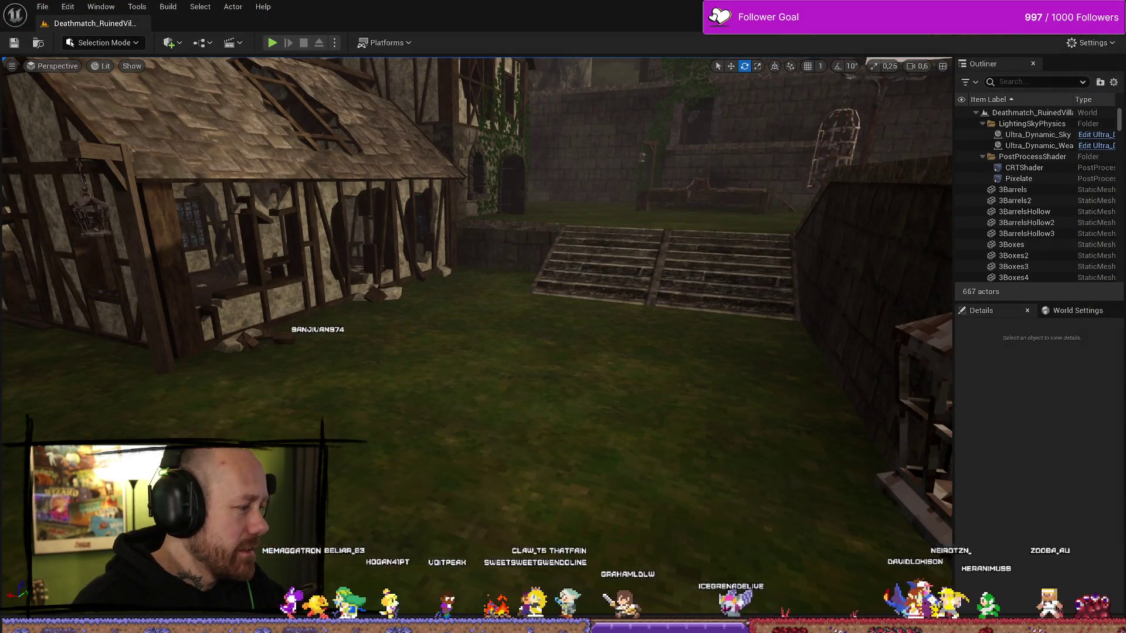
scroll(590, 60, "down", 5)
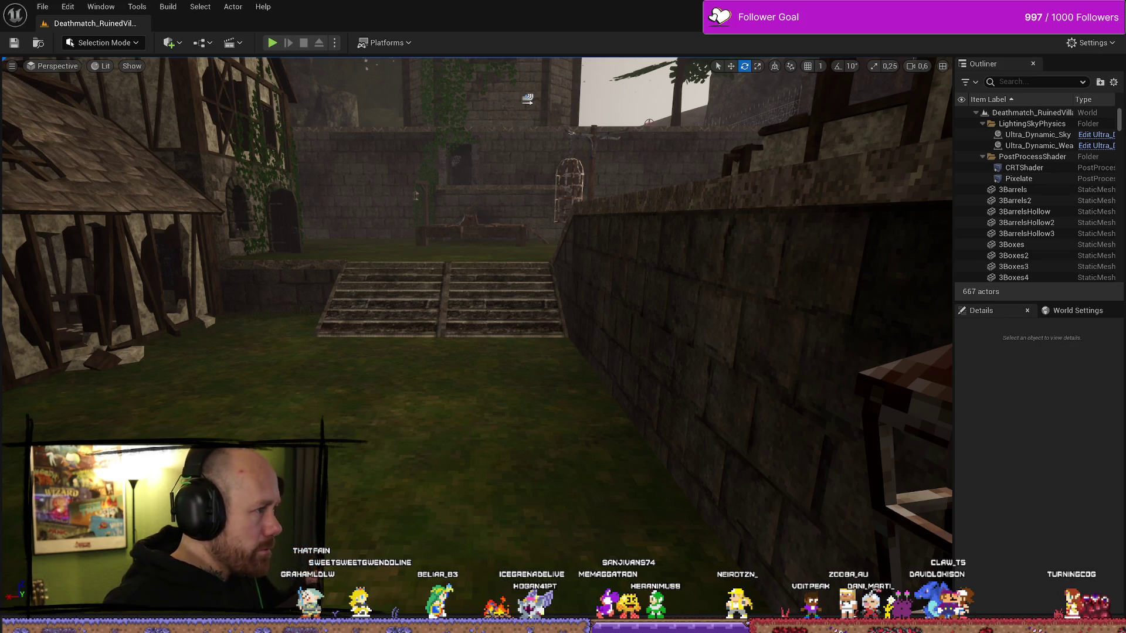
left_click_drag(0, 129, 358, 132)
left_click_drag(411, 396, 594, 397)
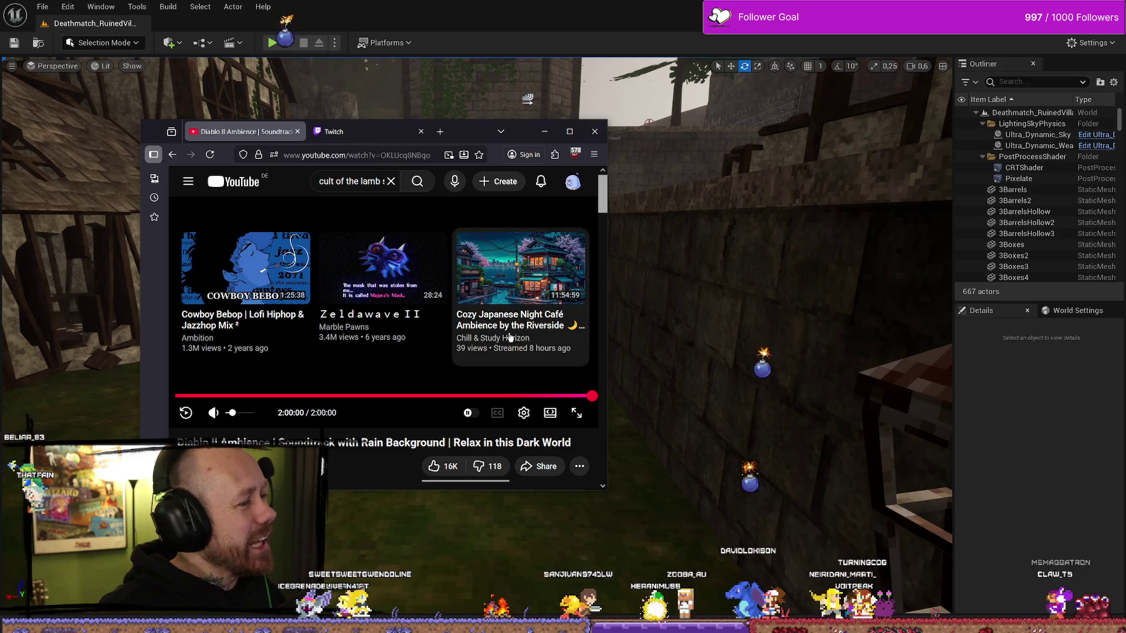
left_click(393, 268)
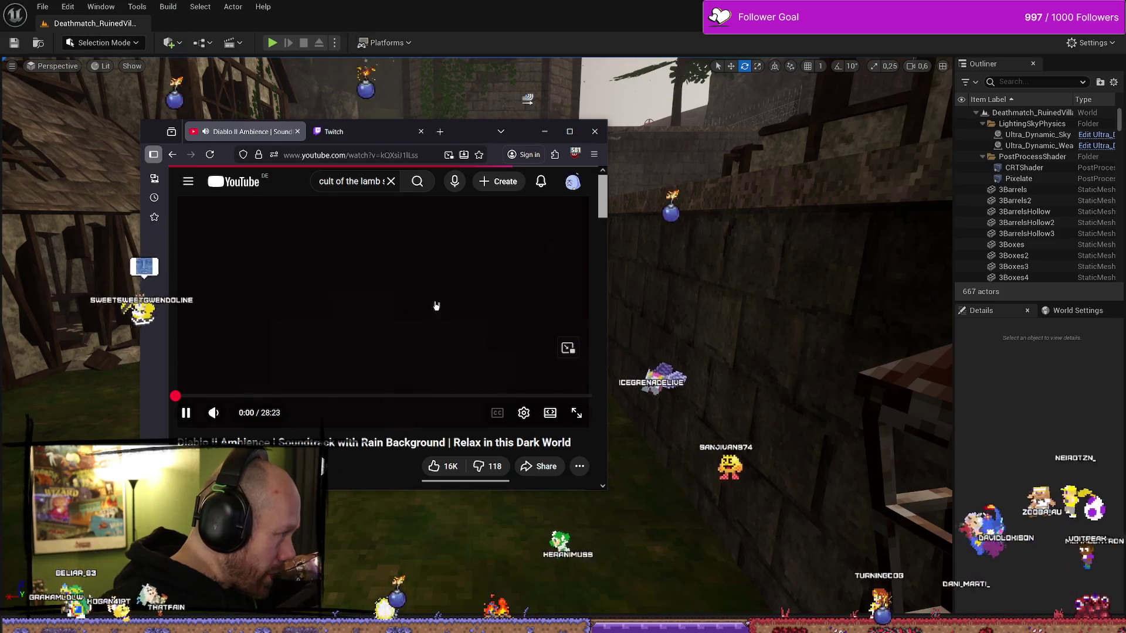
- Clear the YouTube search box, stop the playing video, and search for 'zelda majora's m'
left_click(391, 182)
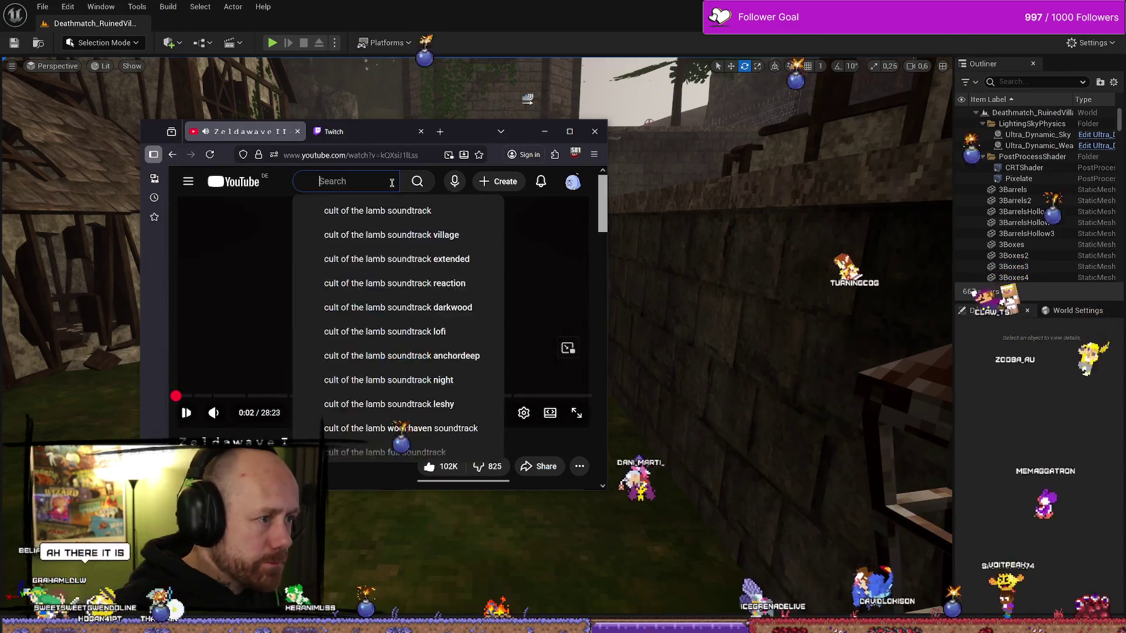
left_click(402, 199)
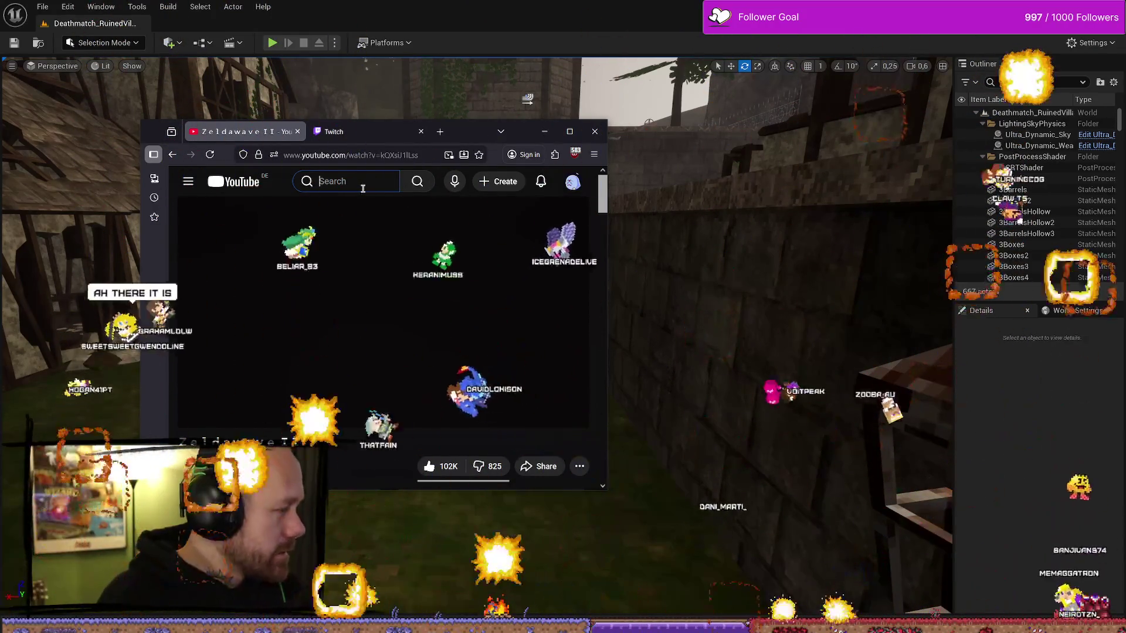
type("zel")
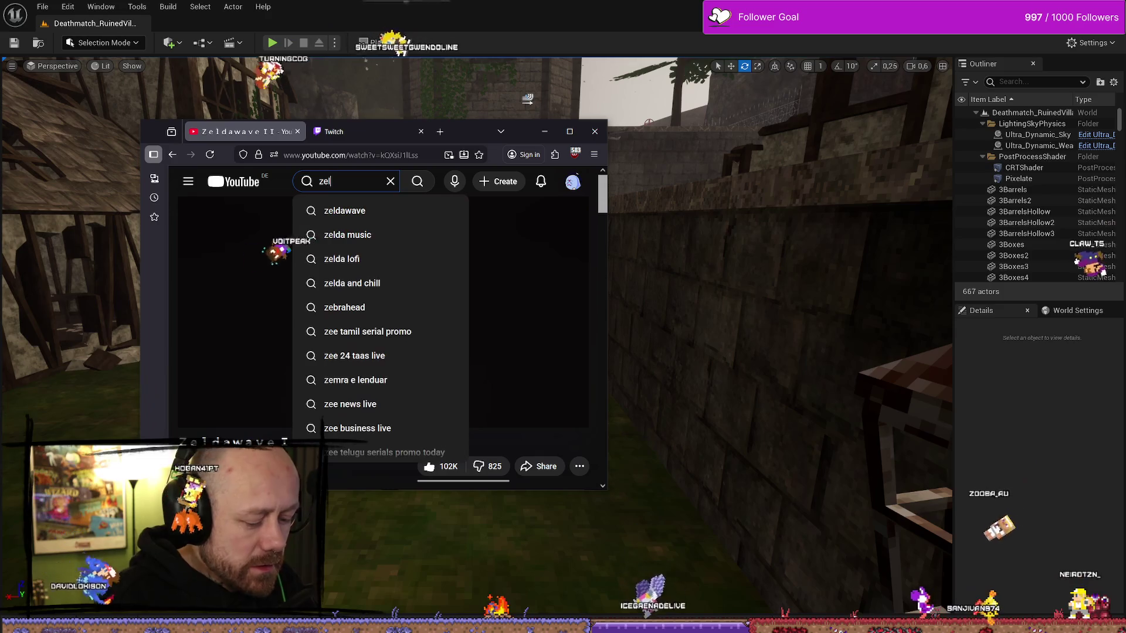
type("da majora's m")
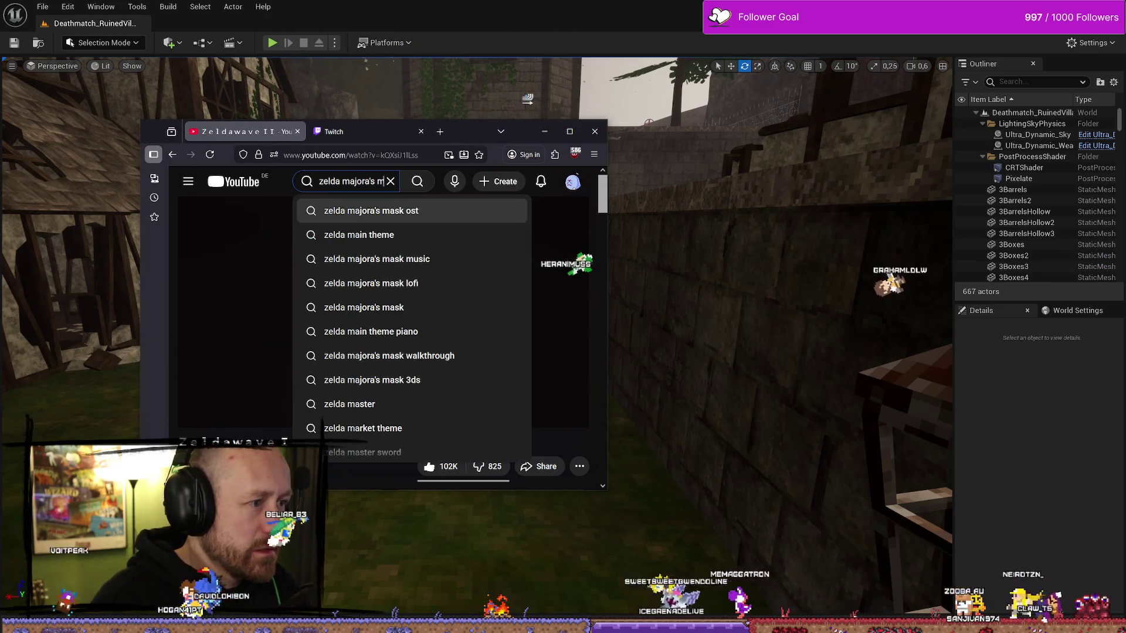
key("Return")
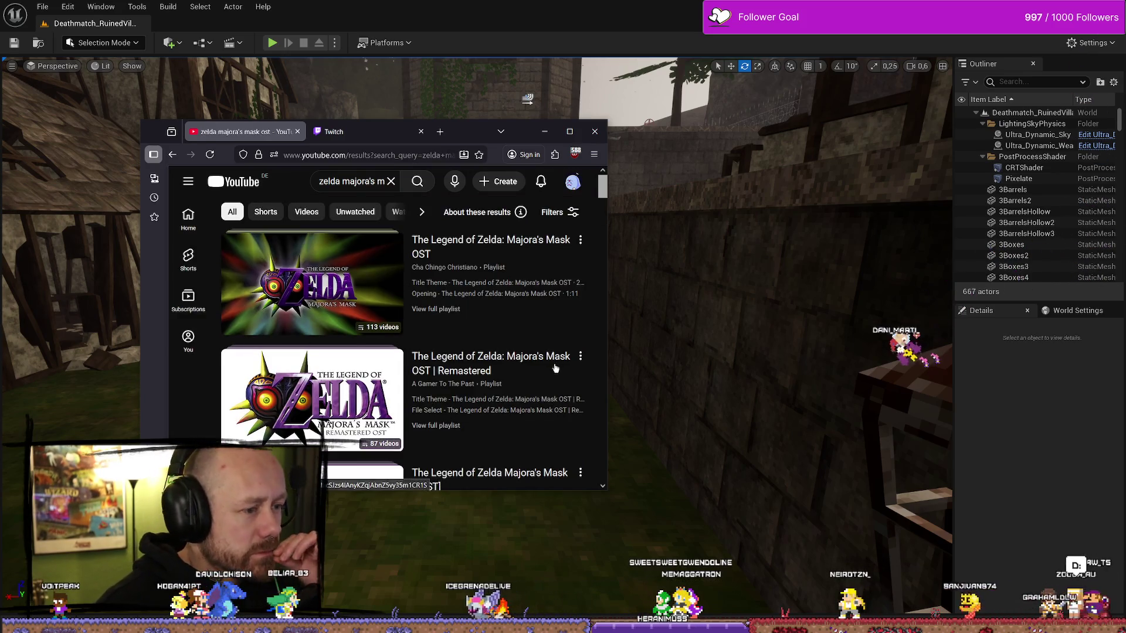
- Play the Majora's Mask OST Remastered playlist and move the browser out of the way
scroll(556, 368, "down", 2)
scroll(528, 367, "down", 2)
scroll(508, 367, "up", 2)
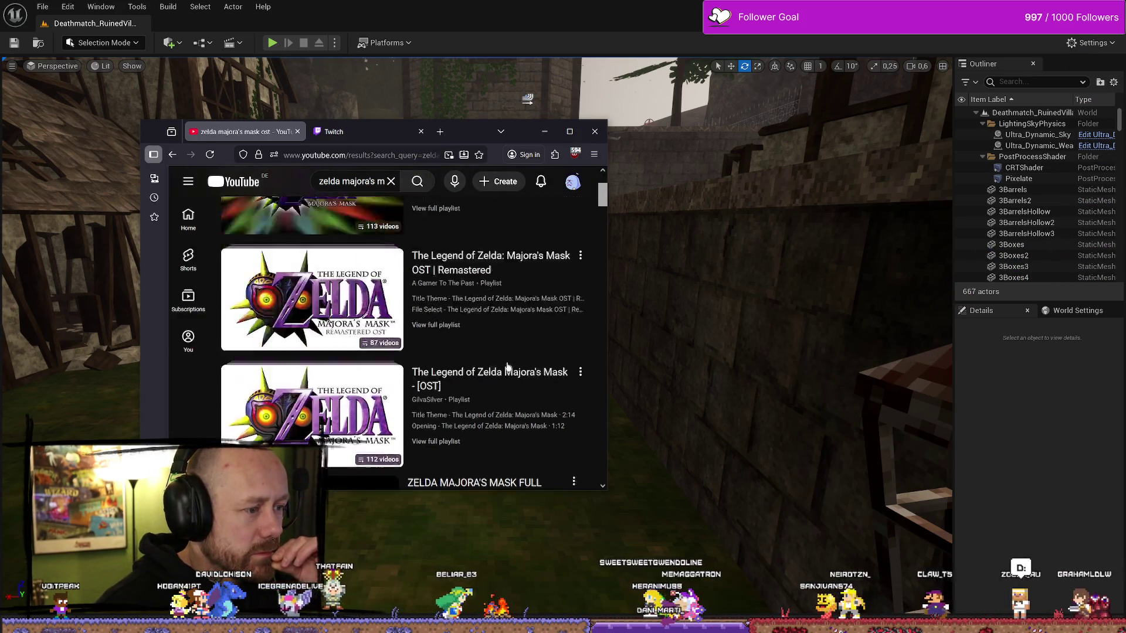
scroll(508, 367, "up", 3)
left_click(537, 326)
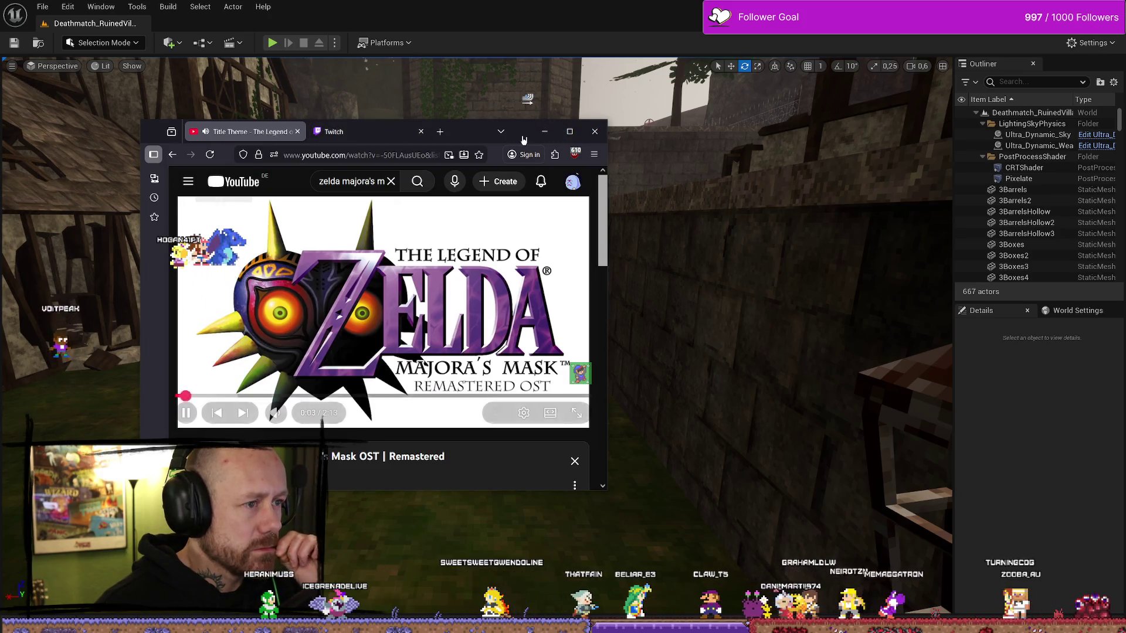
mouse_move(298, 415)
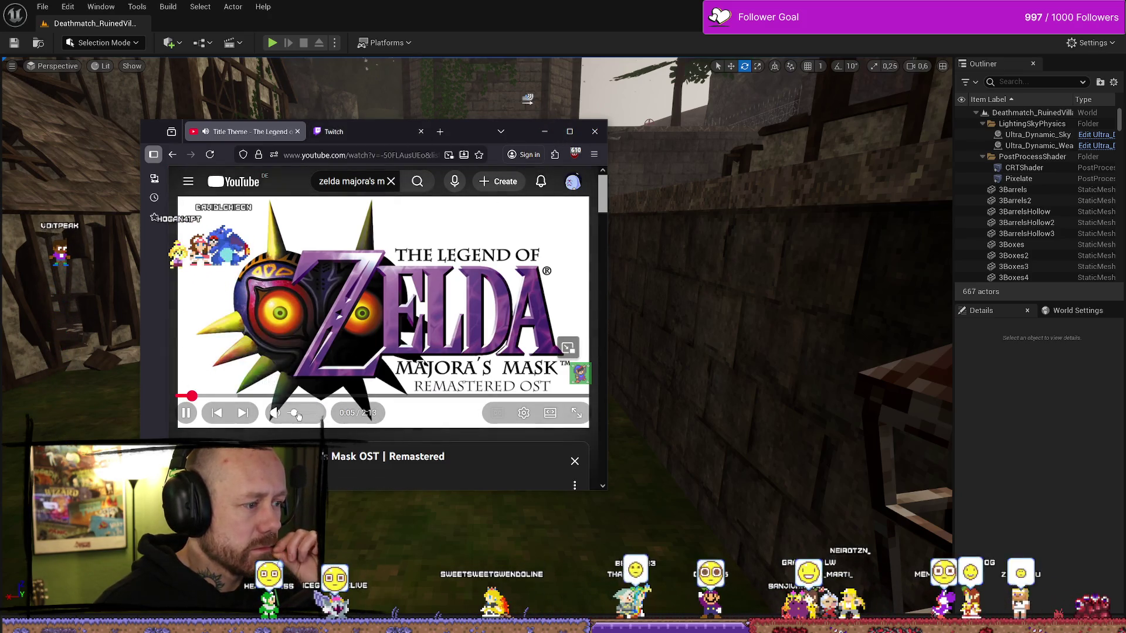
left_click(544, 131)
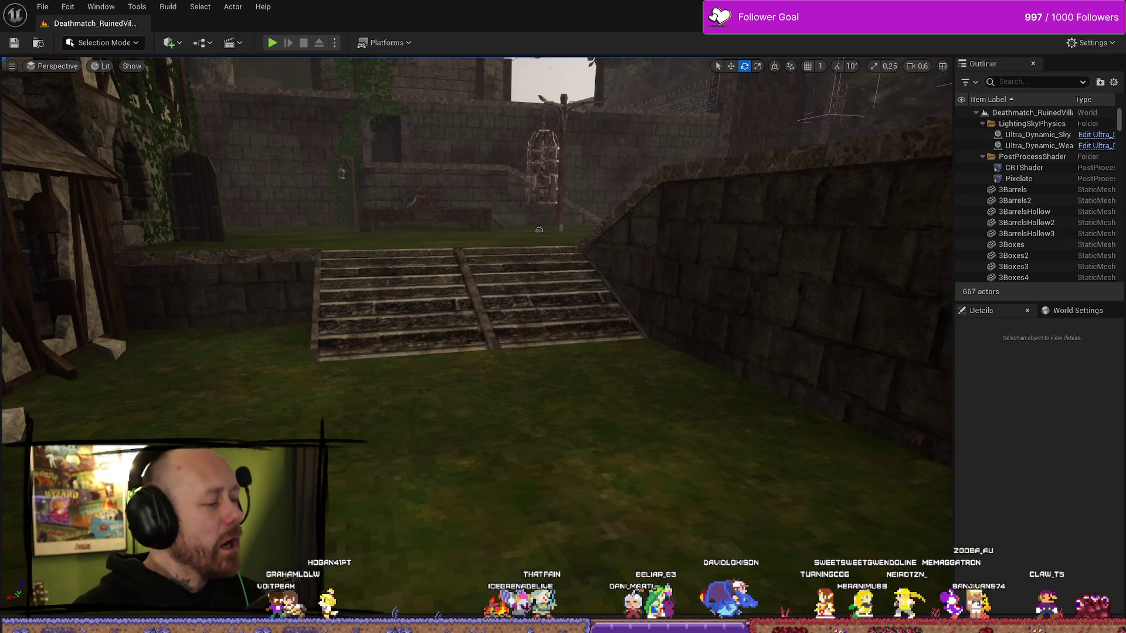
- Open the Content Drawer, switch to WB_Stats and select the barbed-wire Image_117
key("ctrl+space")
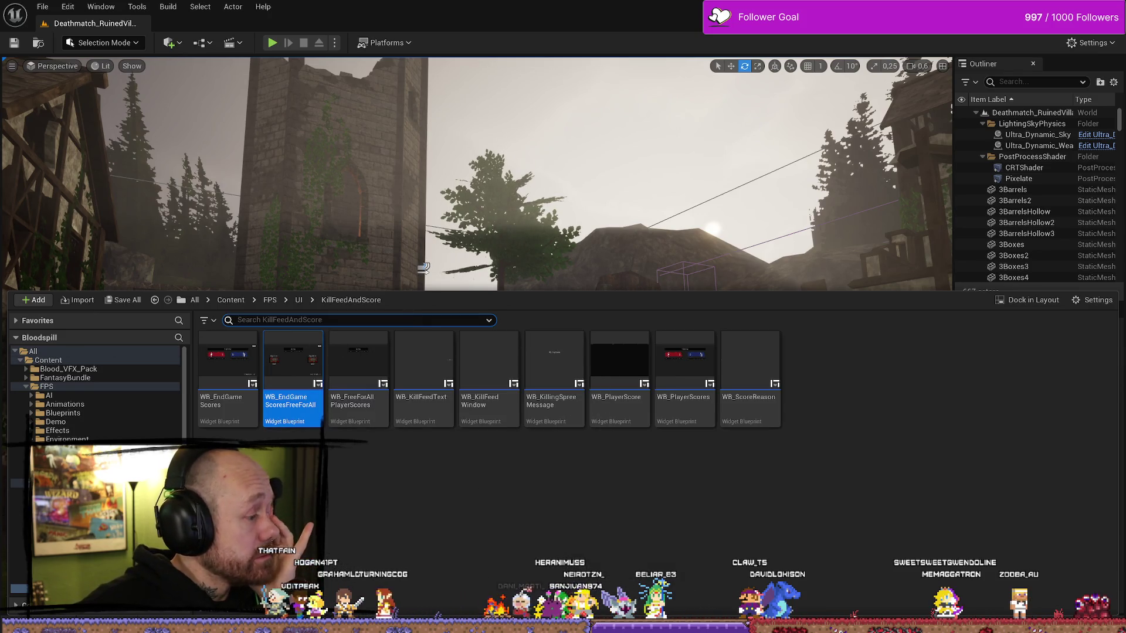
key("alt+Tab")
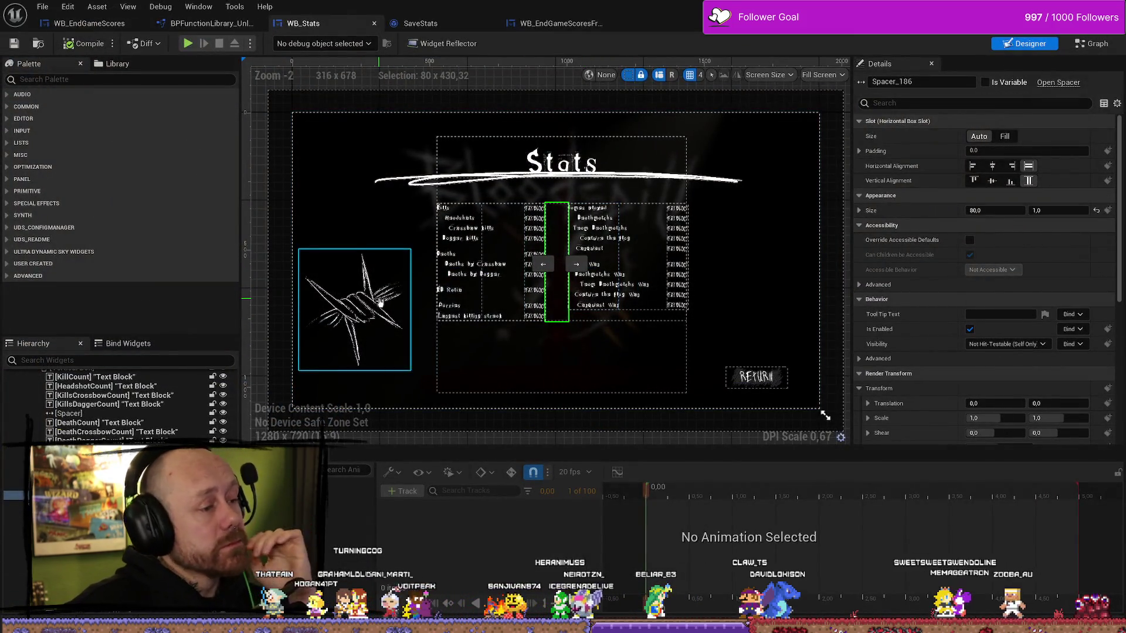
left_click(355, 305)
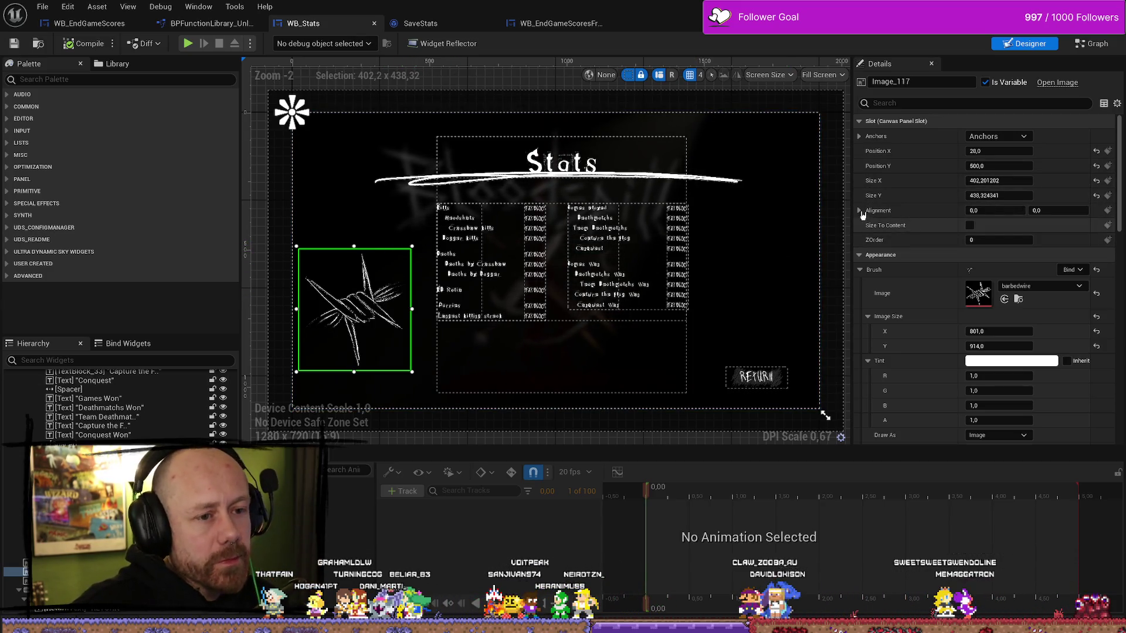
- Reset the barbed-wire image's horizontal alignment to 0.0
left_click_drag(1001, 212, 996, 212)
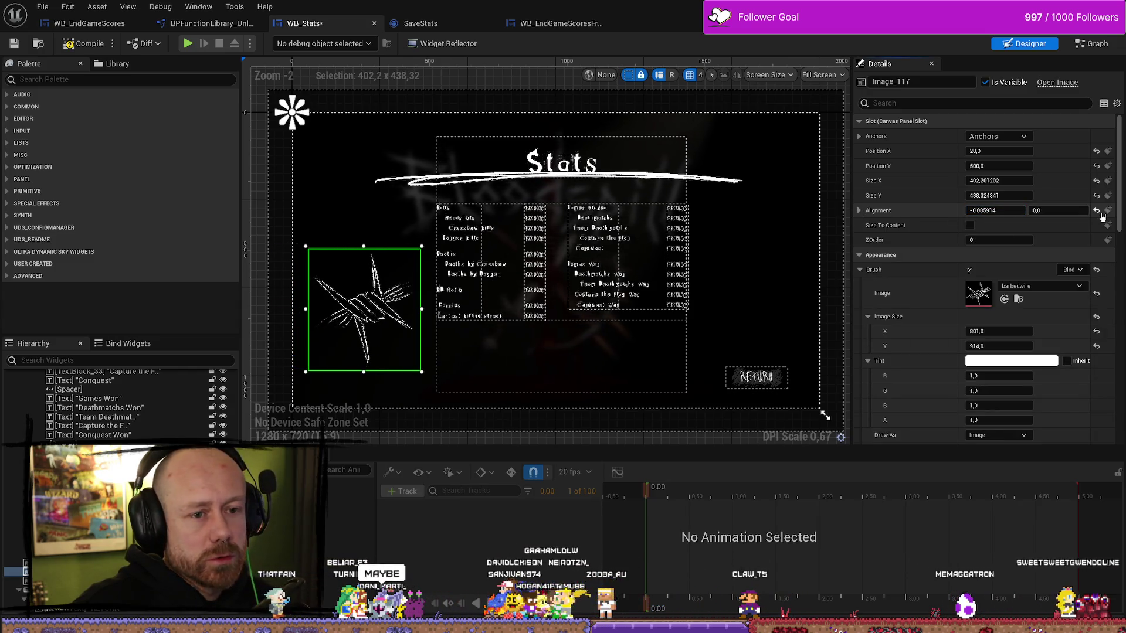
left_click(1097, 212)
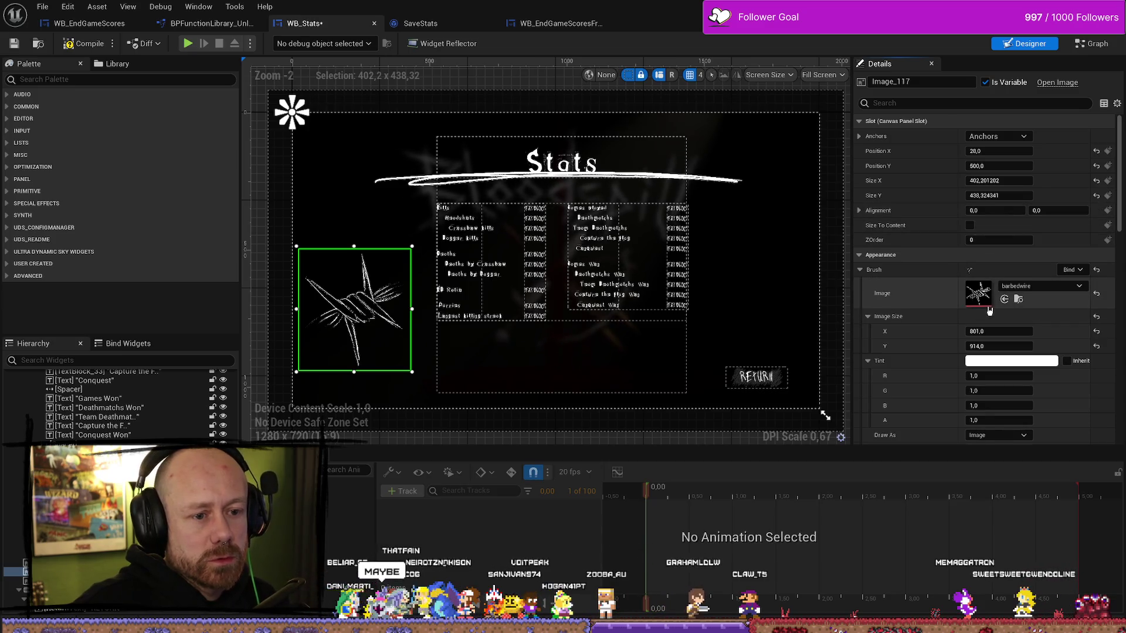
scroll(989, 311, "down", 5)
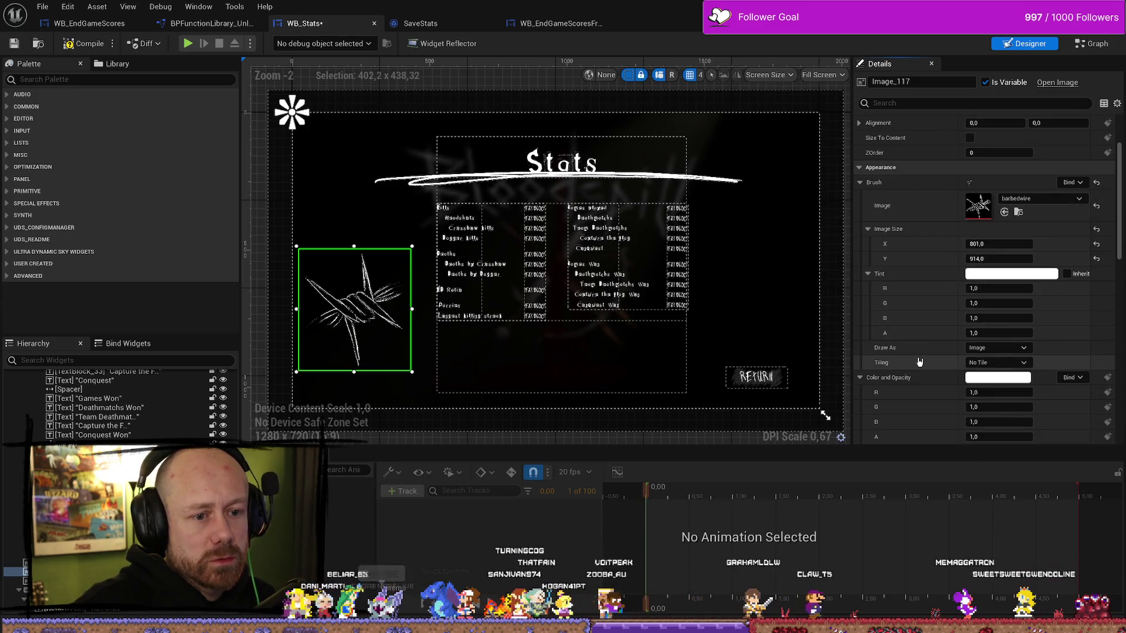
scroll(921, 358, "up", 1)
scroll(936, 265, "up", 2)
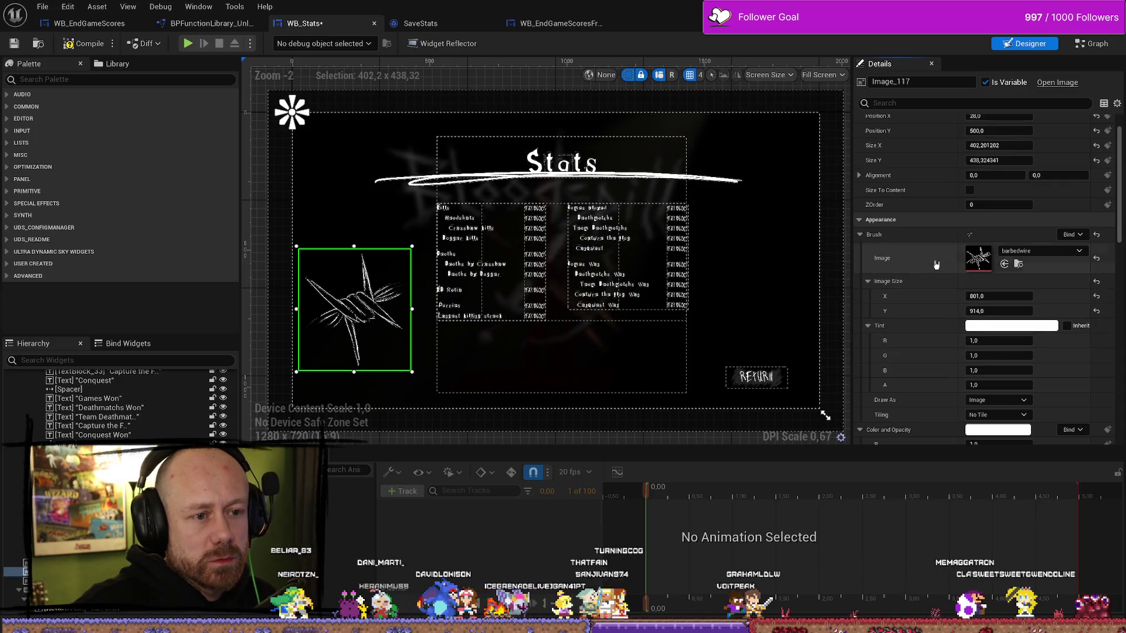
scroll(936, 265, "down", 9)
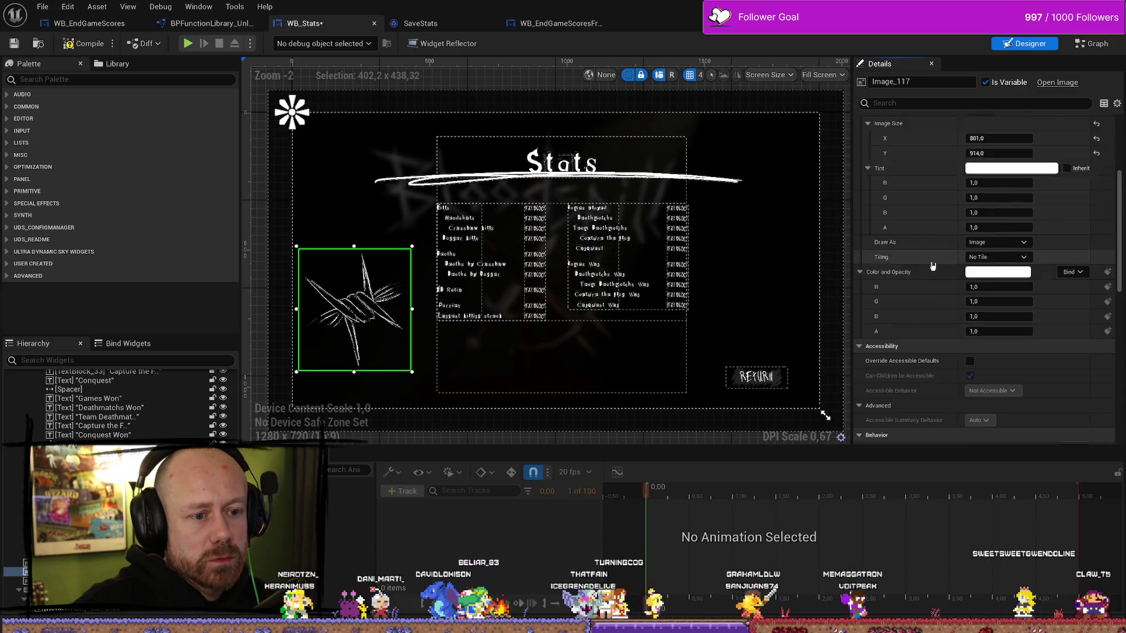
scroll(933, 266, "down", 9)
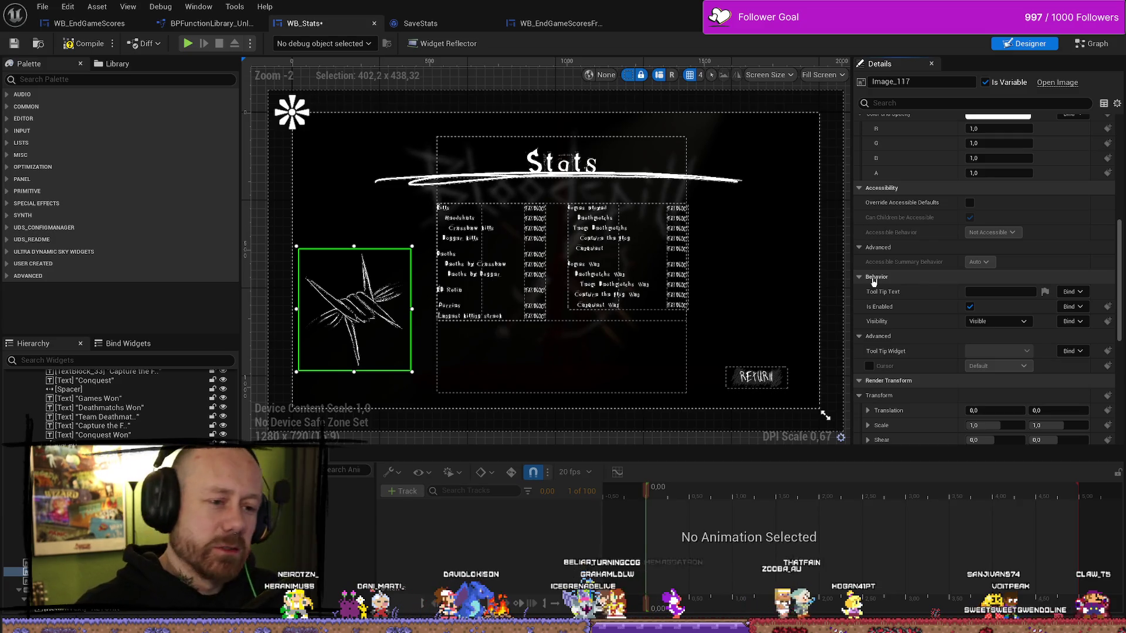
scroll(897, 247, "up", 6)
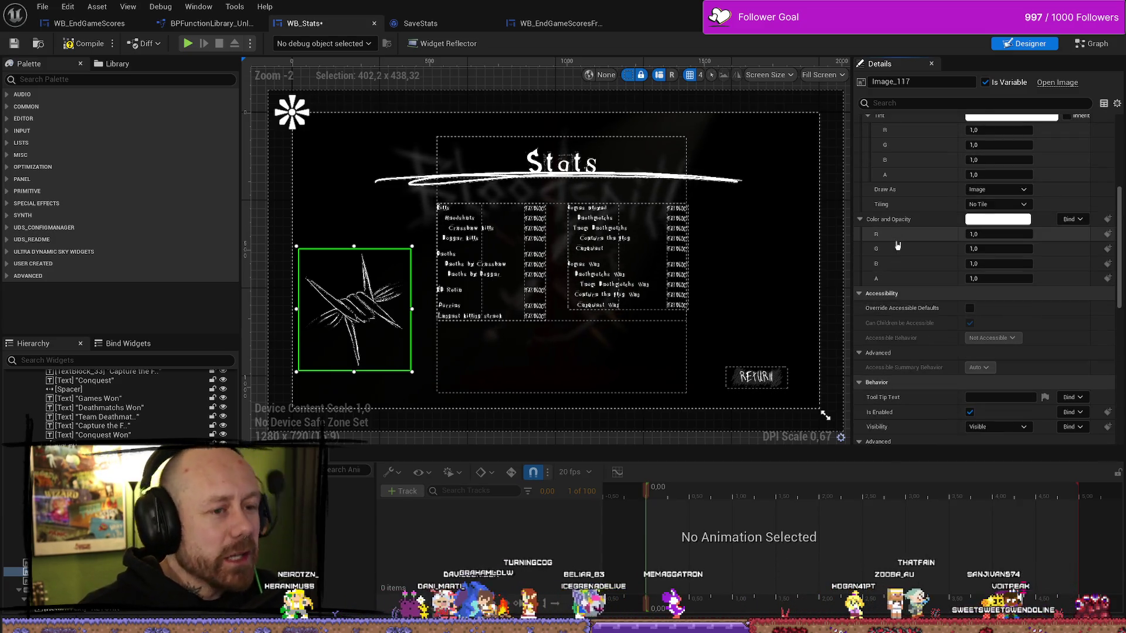
scroll(900, 253, "down", 7)
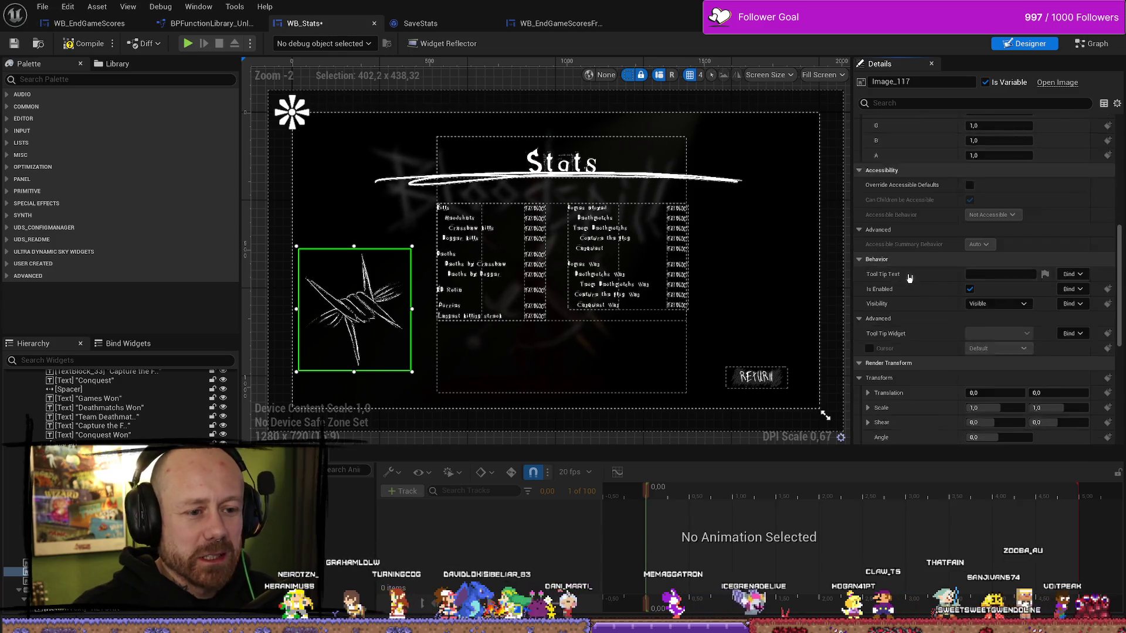
scroll(910, 278, "down", 3)
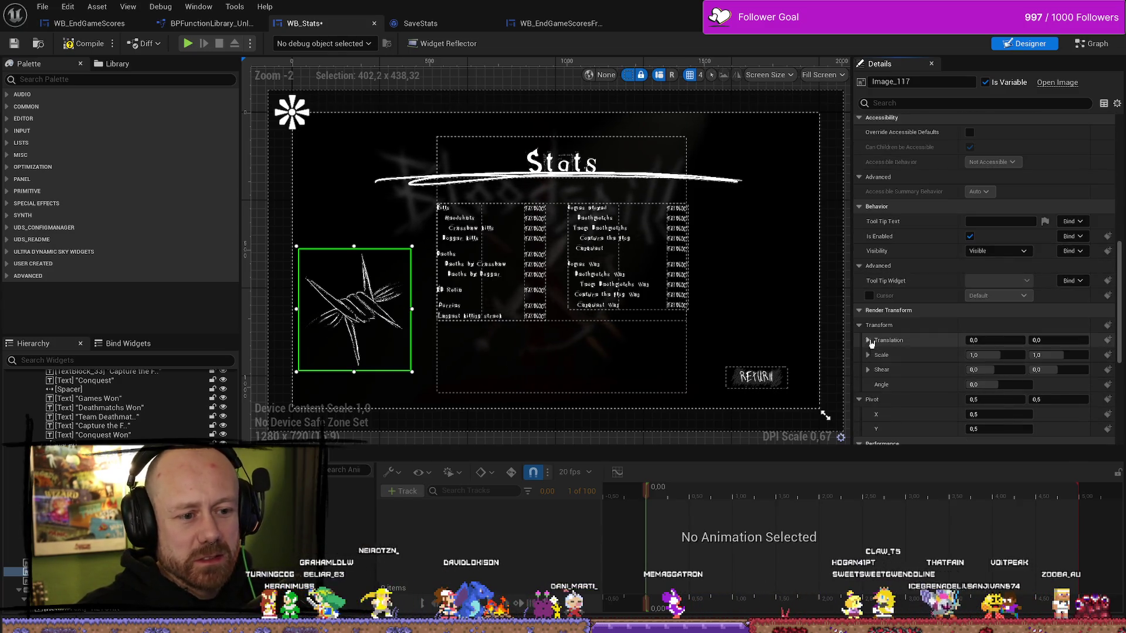
- Inspect the image's Render Transform Shear values and compile the WB_Stats blueprint
left_click(869, 370)
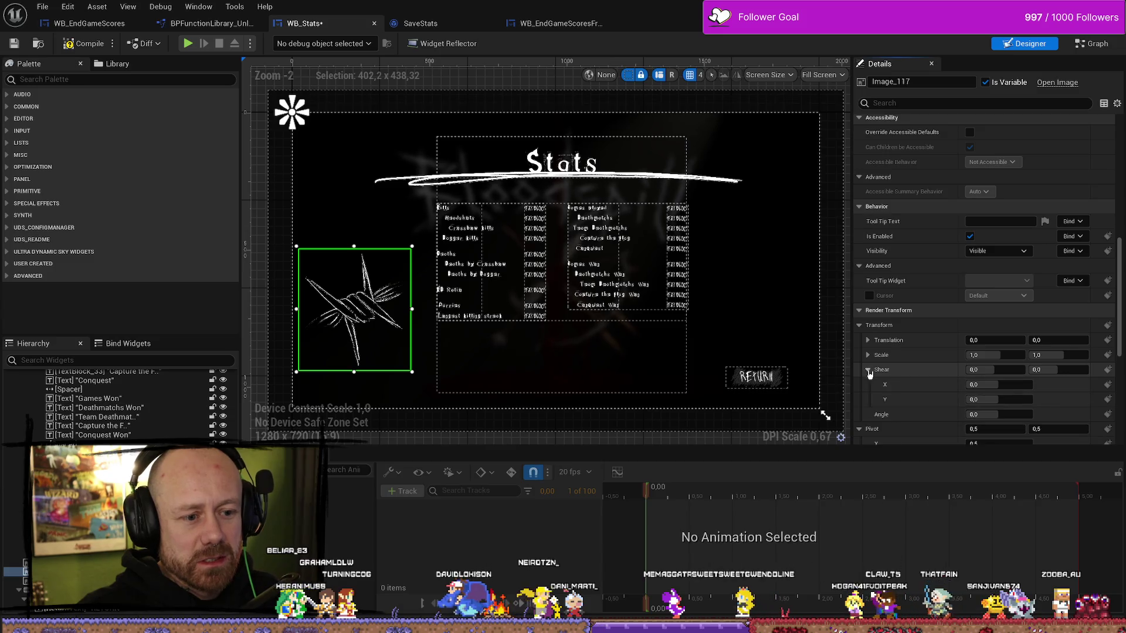
left_click(868, 370)
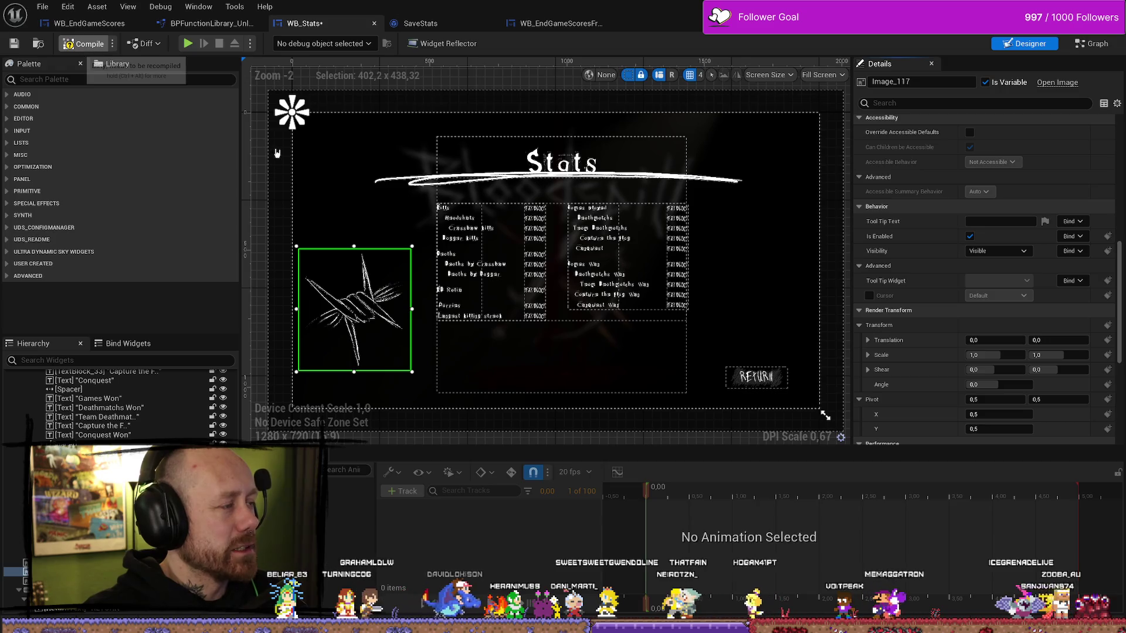
left_click(82, 45)
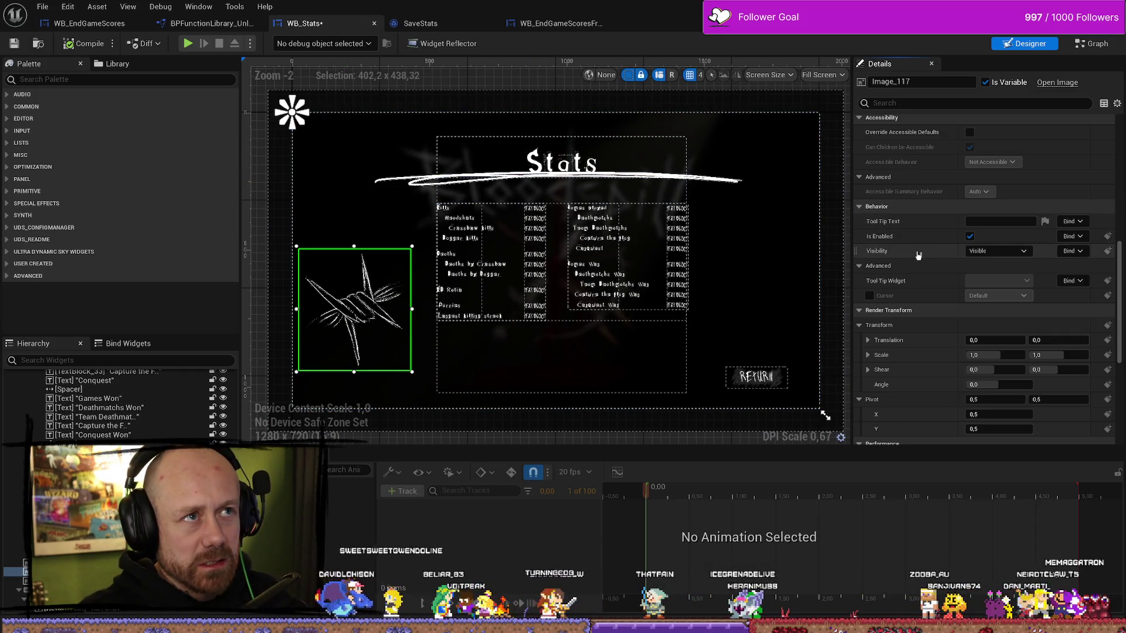
- Set the barbed-wire image's render transform angle to 23
scroll(918, 256, "down", 4)
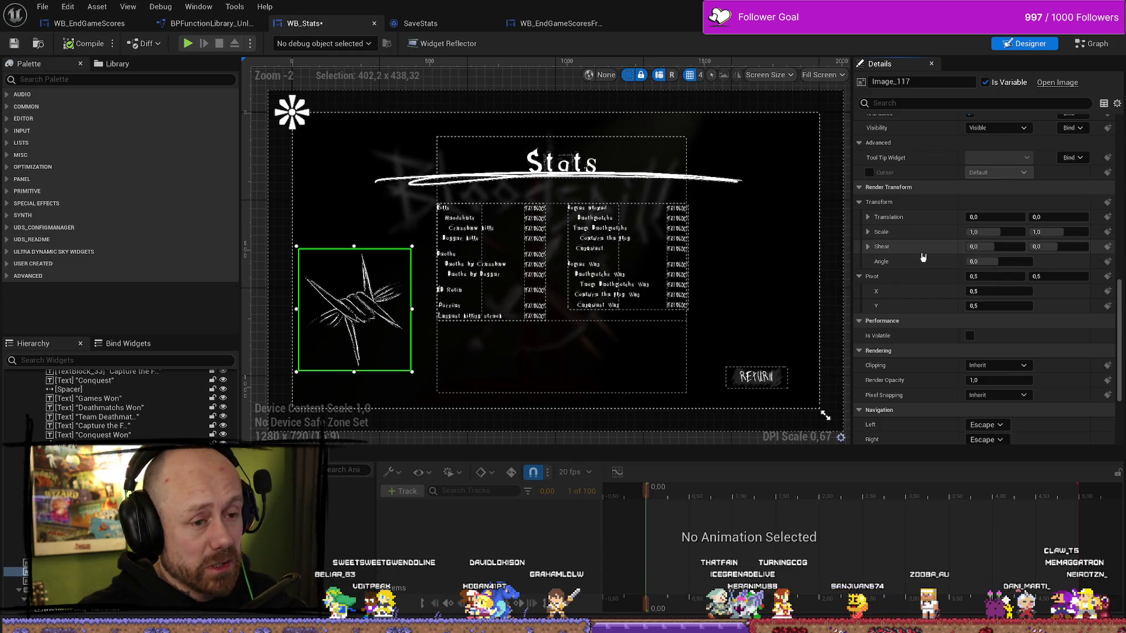
left_click(993, 262)
type("23")
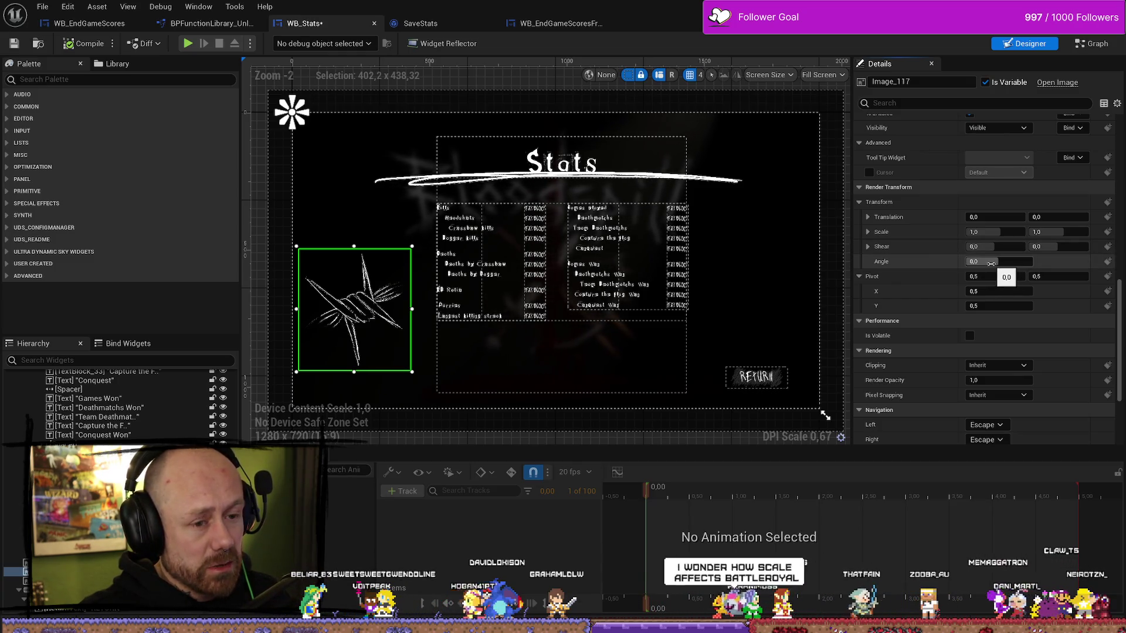
key("Return")
- Drag the barbed-wire image's angle to about -37 degrees for a diamond tilt
mouse_move(994, 262)
left_mouse_down()
mouse_move(962, 261)
mouse_move(977, 261)
left_mouse_up()
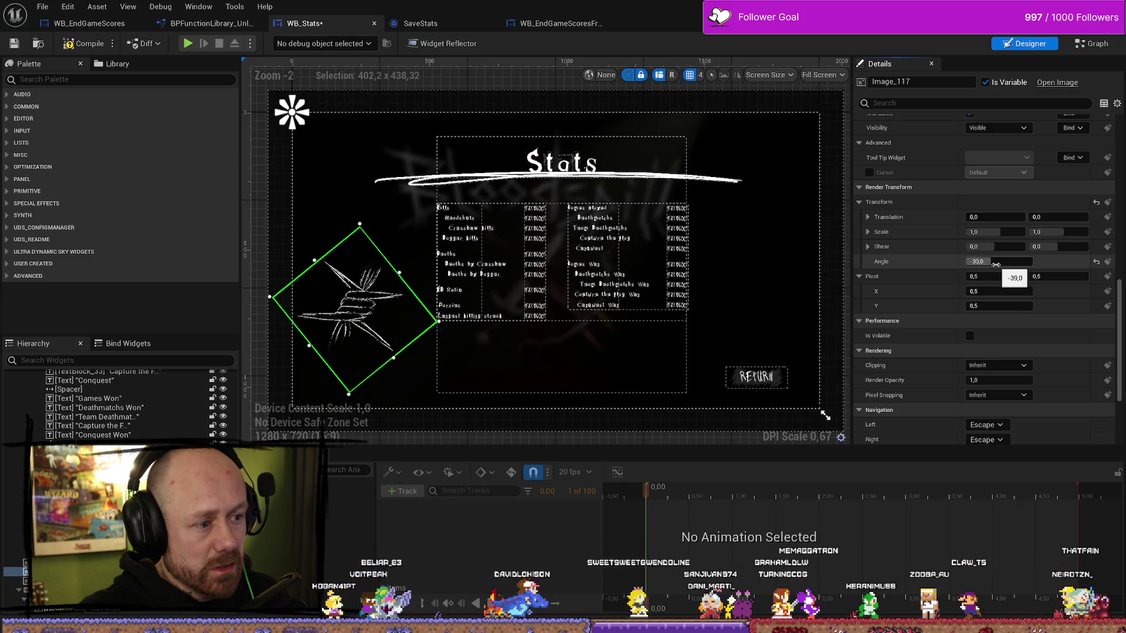
left_click_drag(999, 261, 1001, 261)
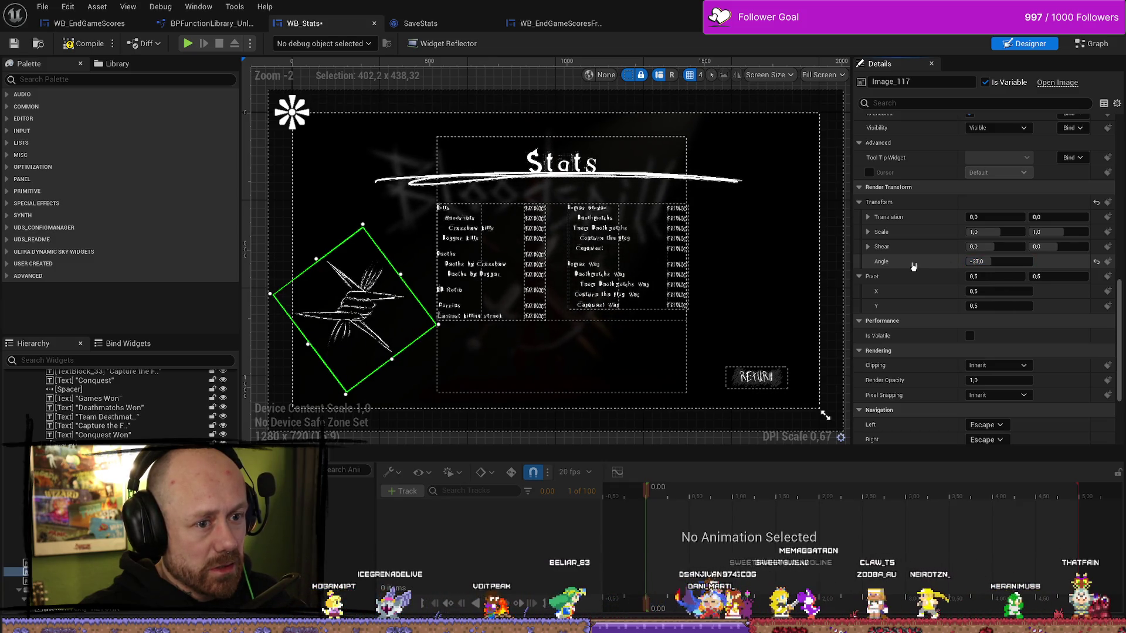
scroll(993, 305, "up", 2)
- Set the image's render scale to 0.8 on X and Y and its angle to -23
left_click_drag(991, 305, 993, 305)
type("0,7")
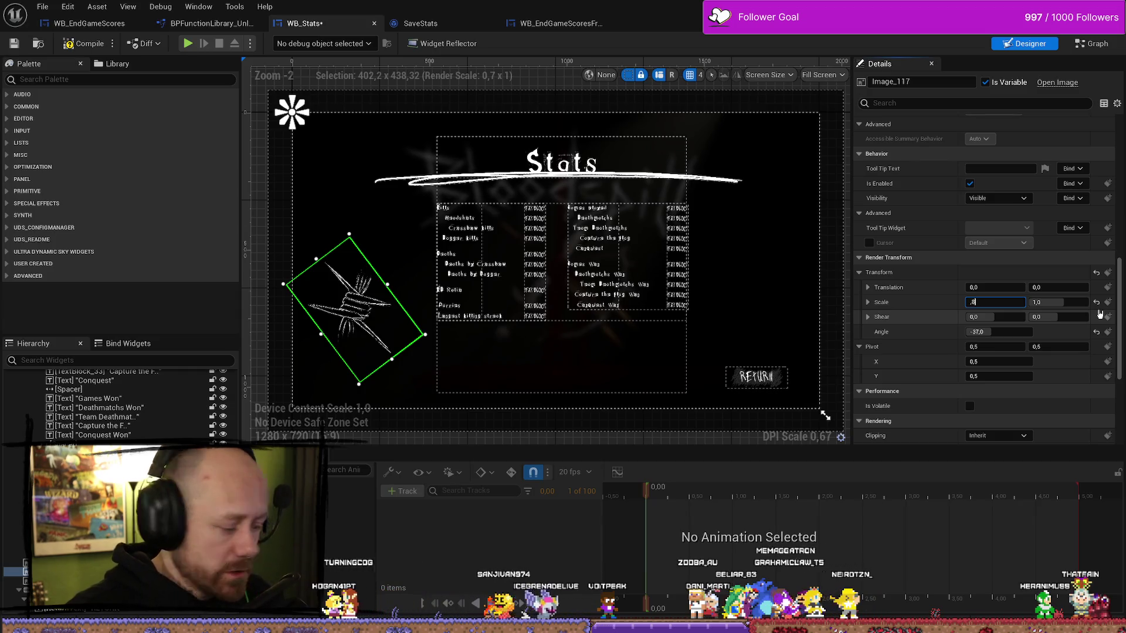
key("Tab")
type("0,8")
key("Return")
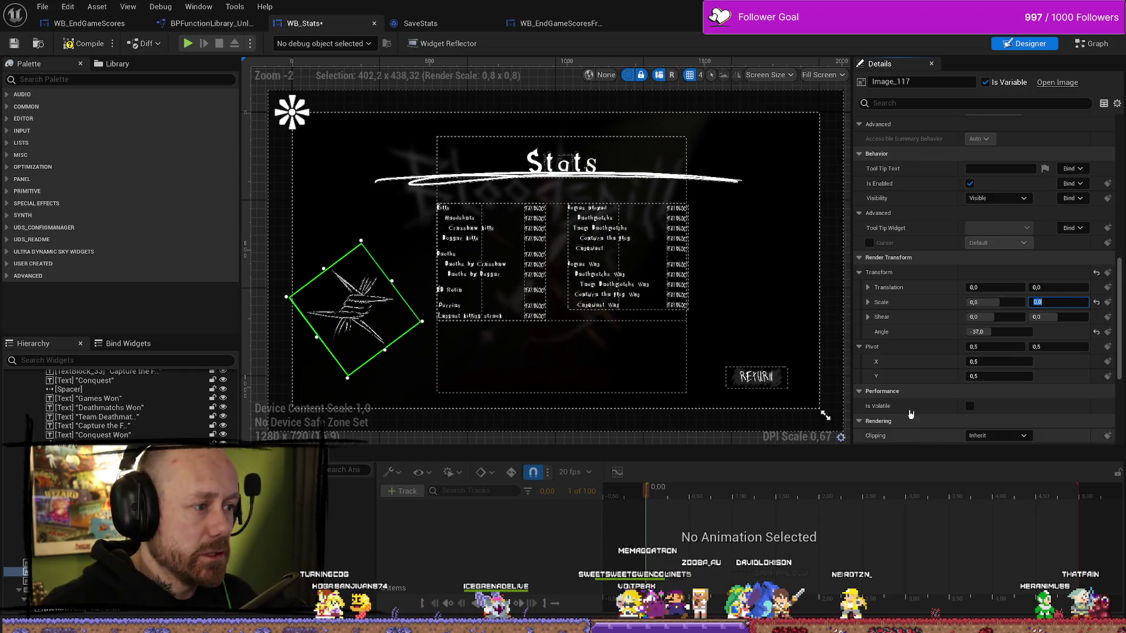
left_click_drag(997, 335, 1007, 335)
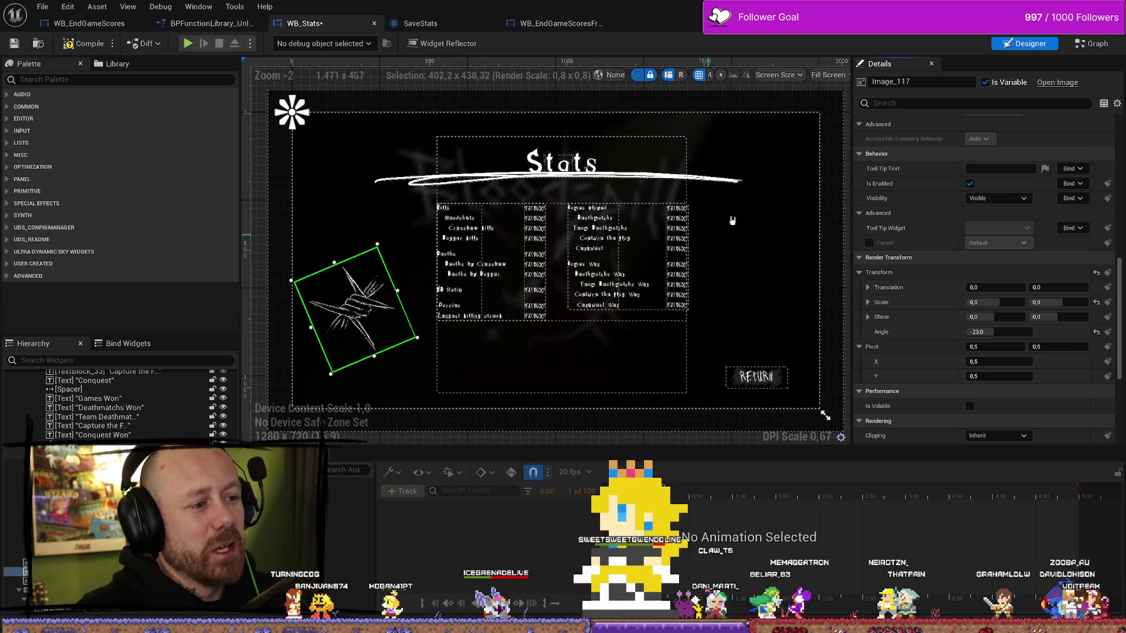
left_click(587, 166)
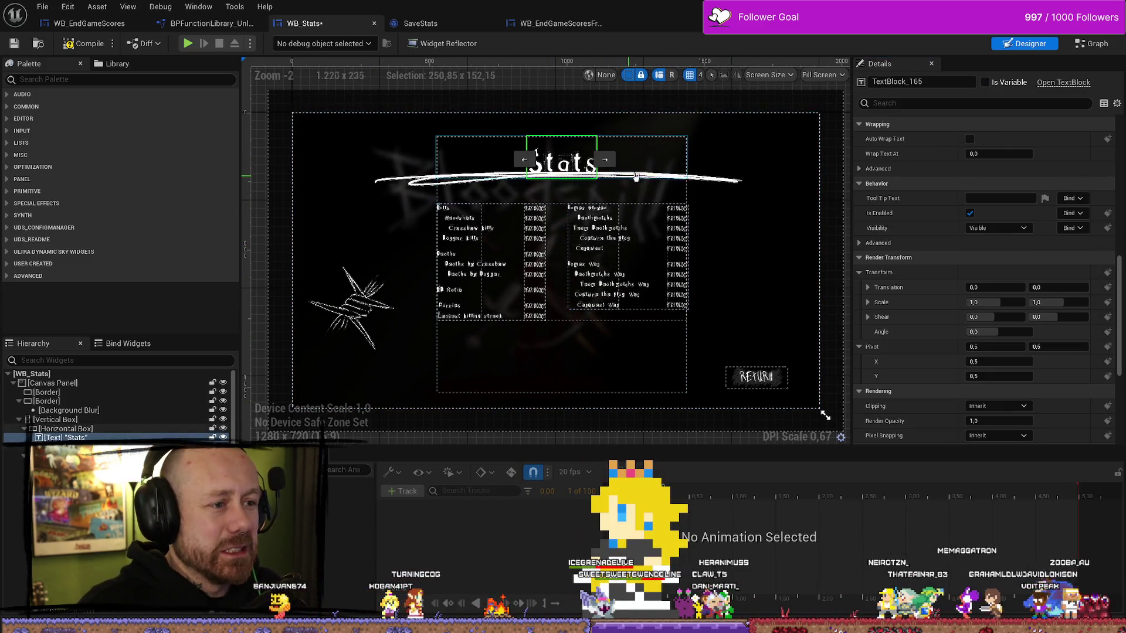
- Select the Stats panel's vertical box and drag its top edge slightly upward
left_click(587, 143)
left_click(587, 144)
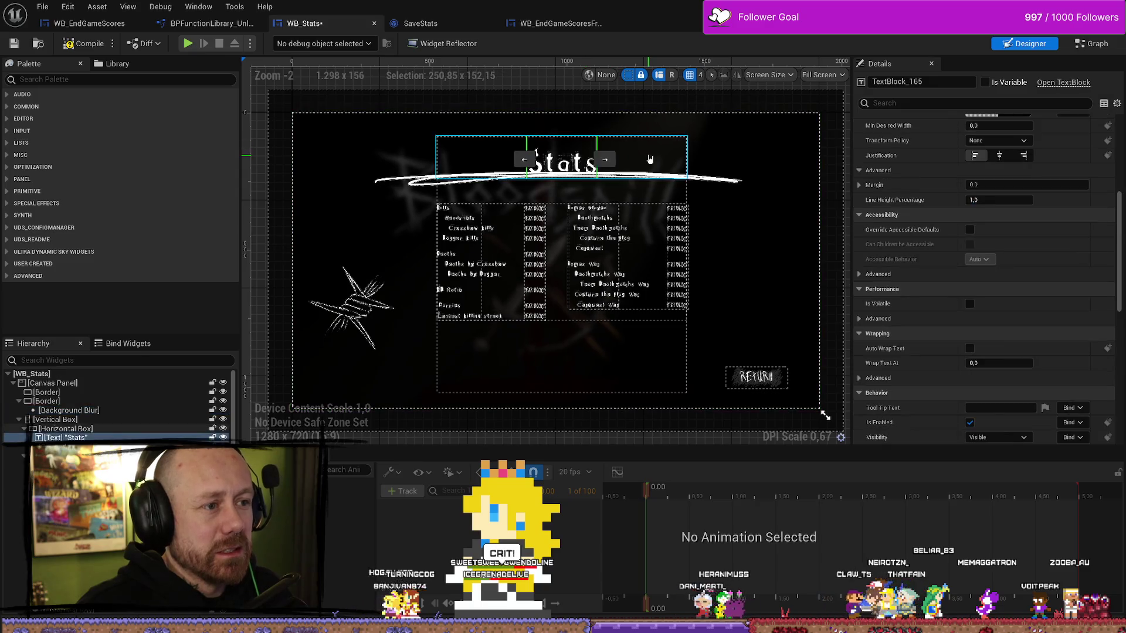
left_click(586, 140)
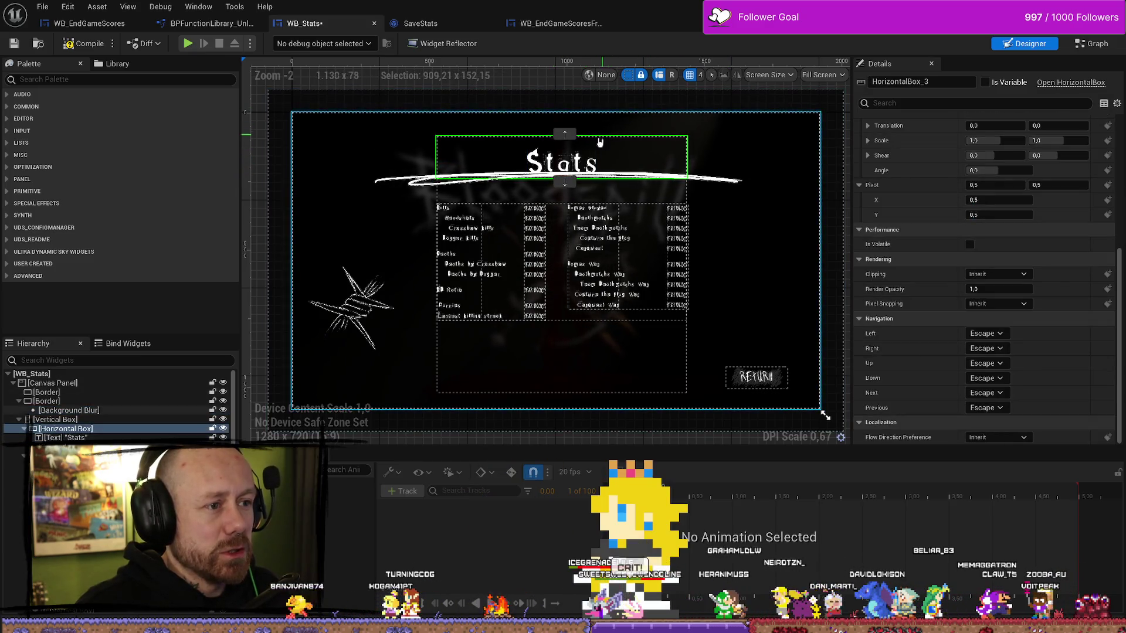
left_click(565, 189)
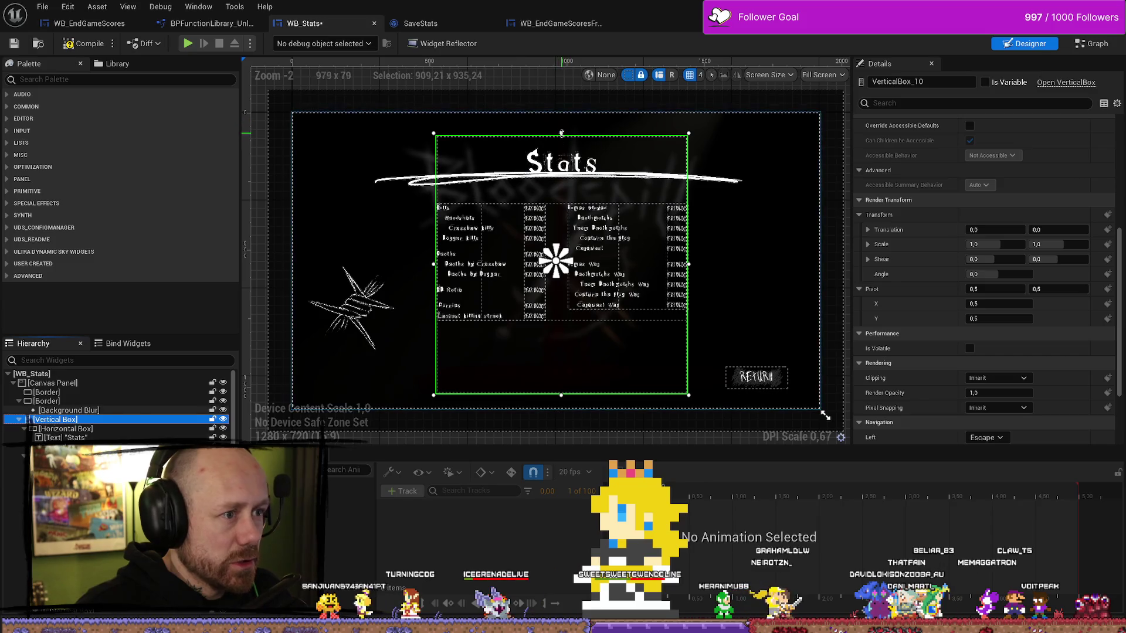
left_click_drag(562, 133, 560, 122)
left_click_drag(561, 124, 561, 125)
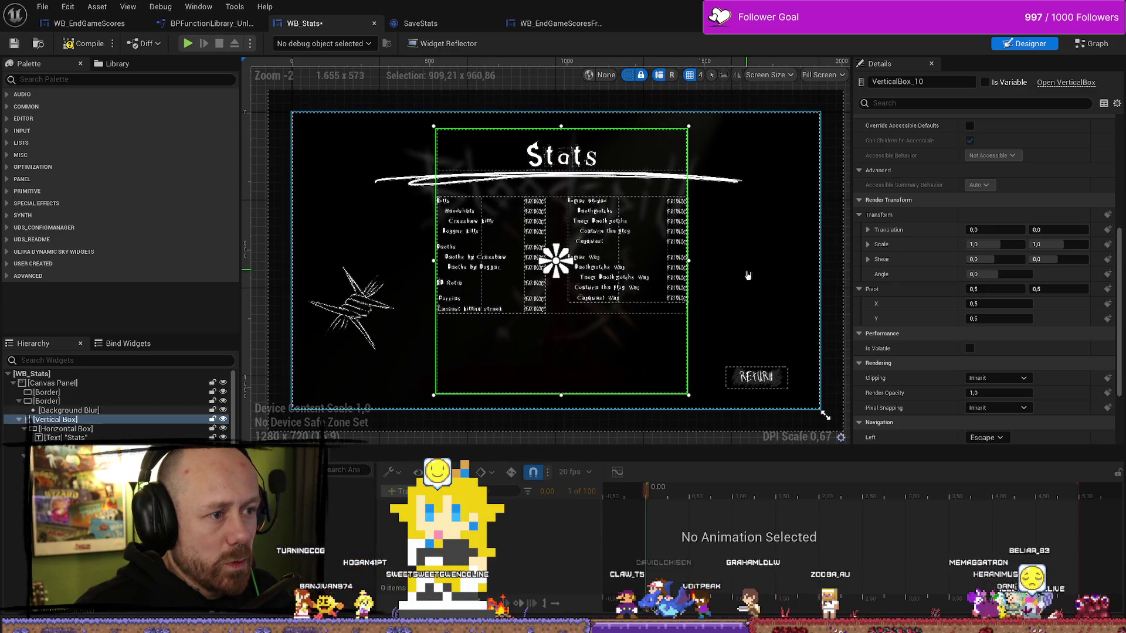
left_click(748, 275)
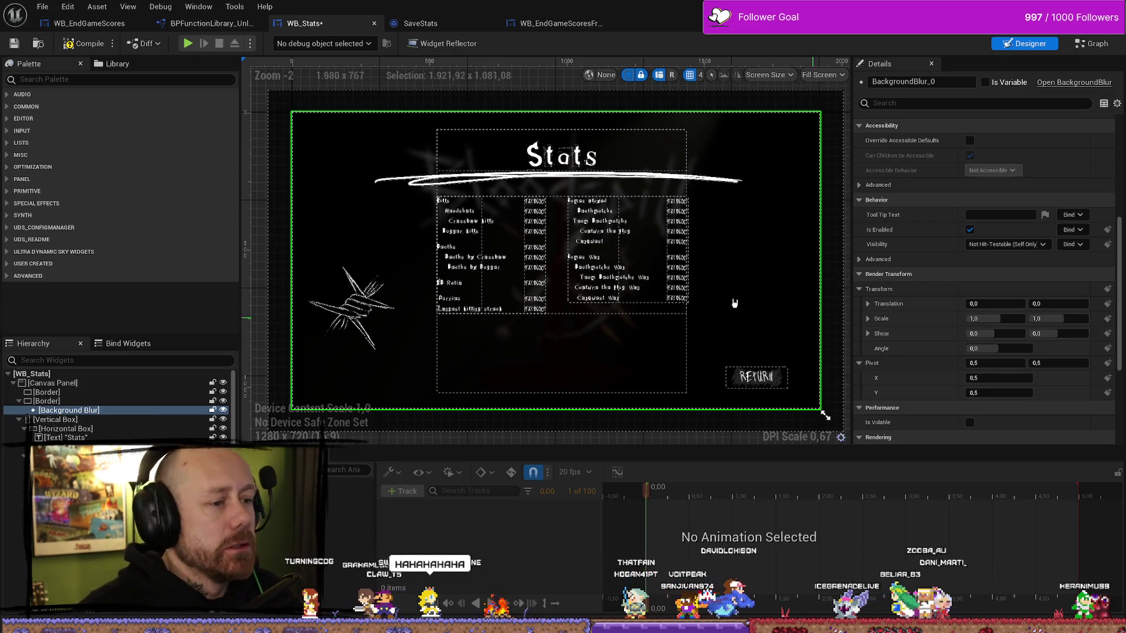
left_click(481, 260)
- Paste a copied spacer below the Kills heading
scroll(508, 266, "up", 6)
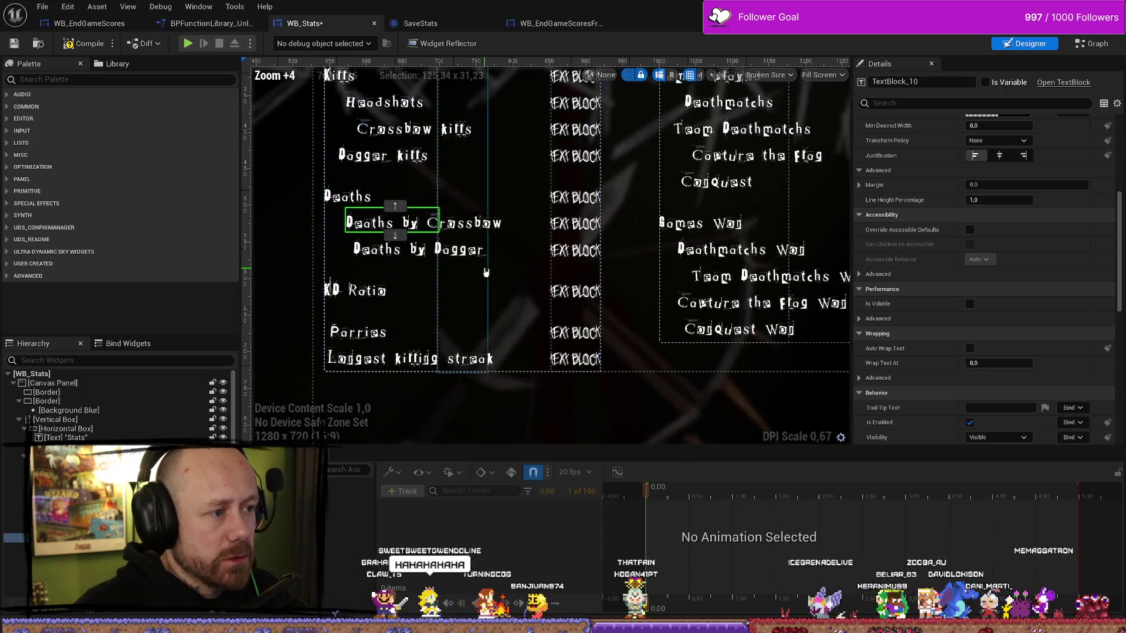
left_click(429, 300)
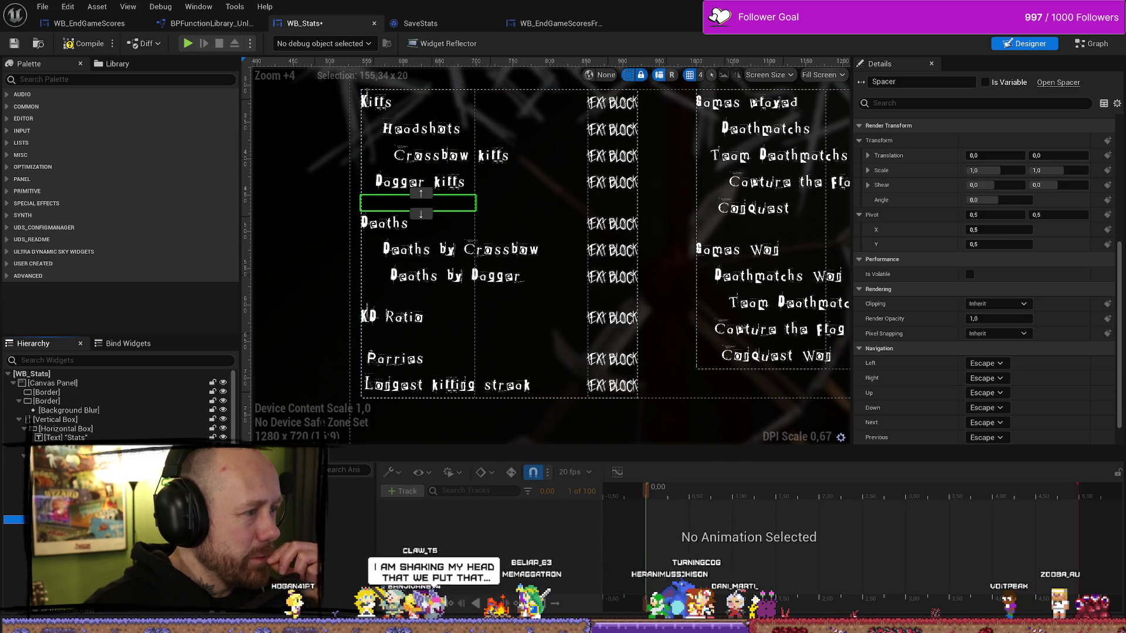
left_click(445, 155)
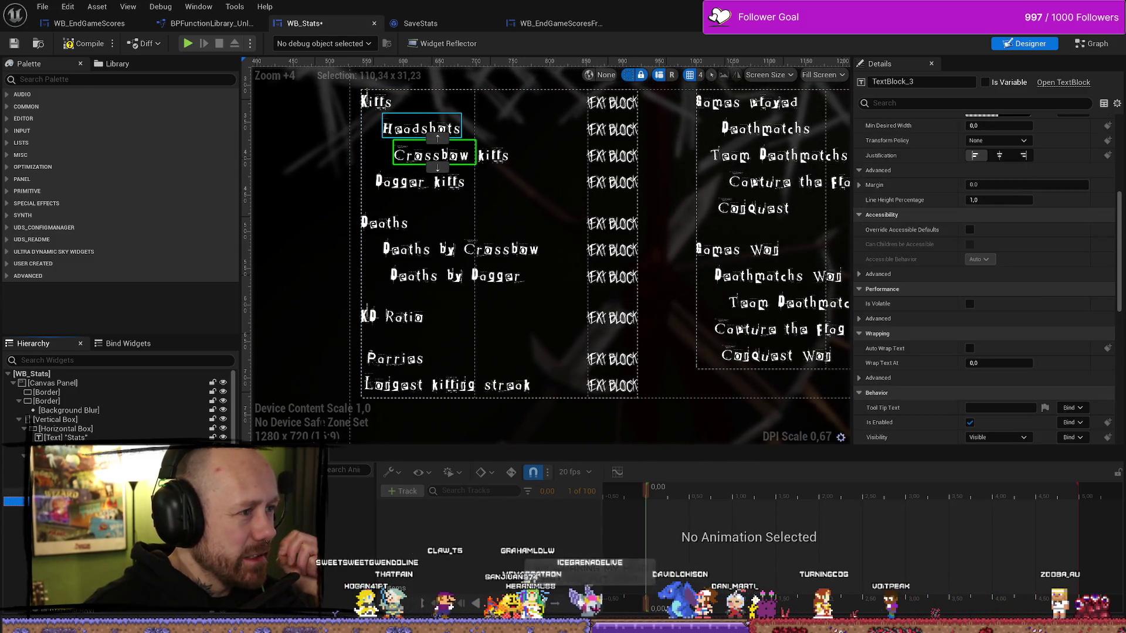
left_click(376, 101)
key("ctrl+v")
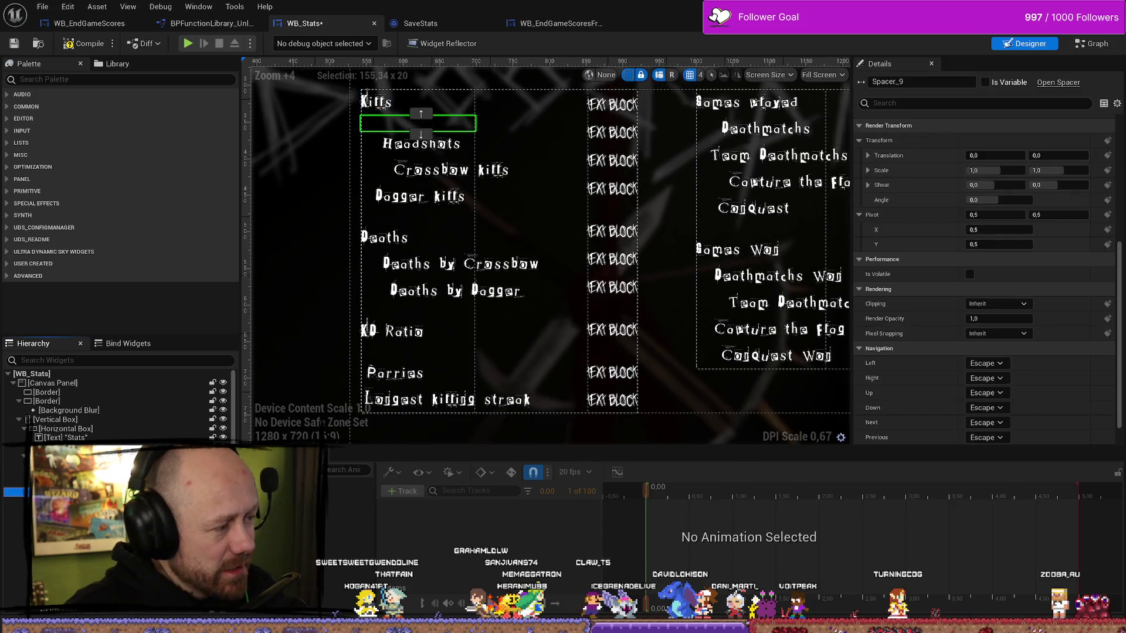
- Adjust the new spacer's height and set the thin spacer above Headshots to 5
left_click(1056, 215)
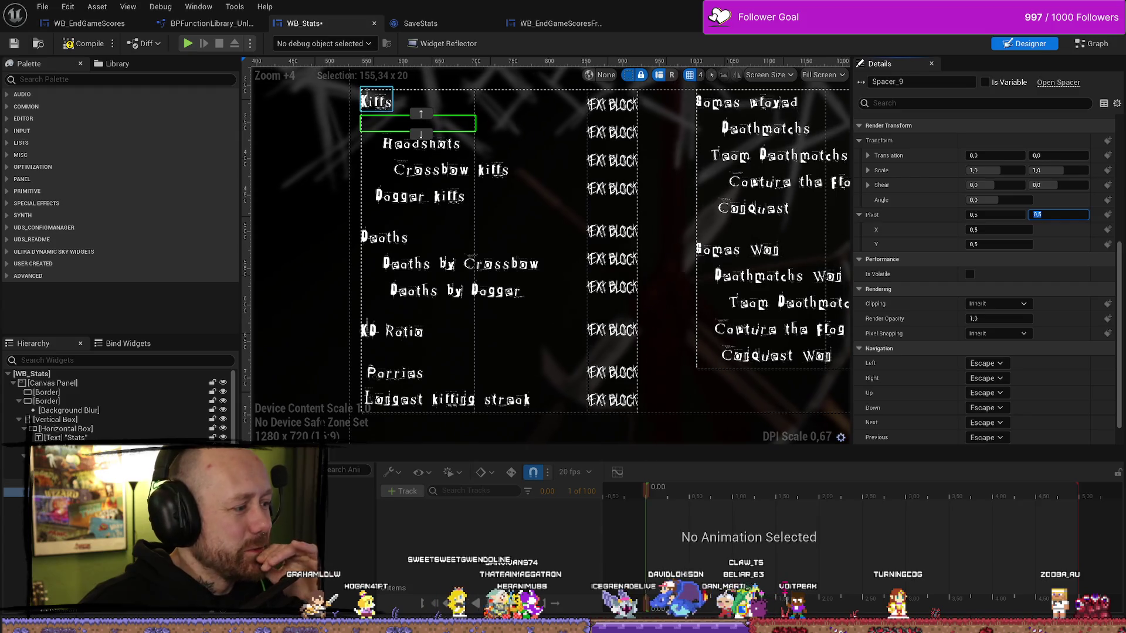
key("Return")
scroll(1020, 234, "up", 7)
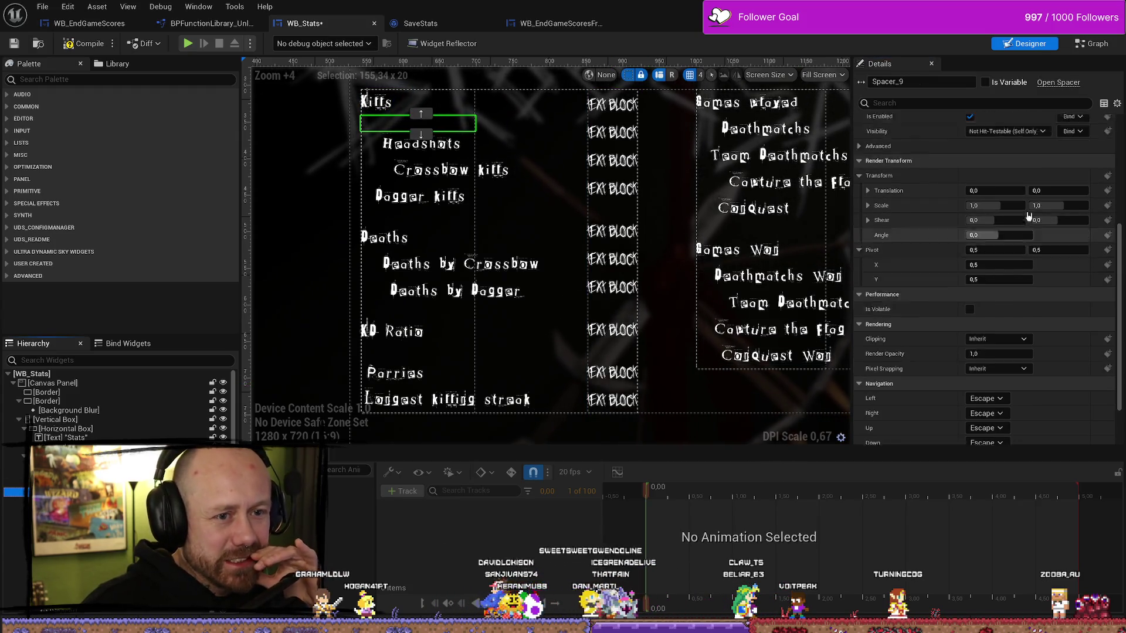
left_click_drag(1058, 209, 1047, 209)
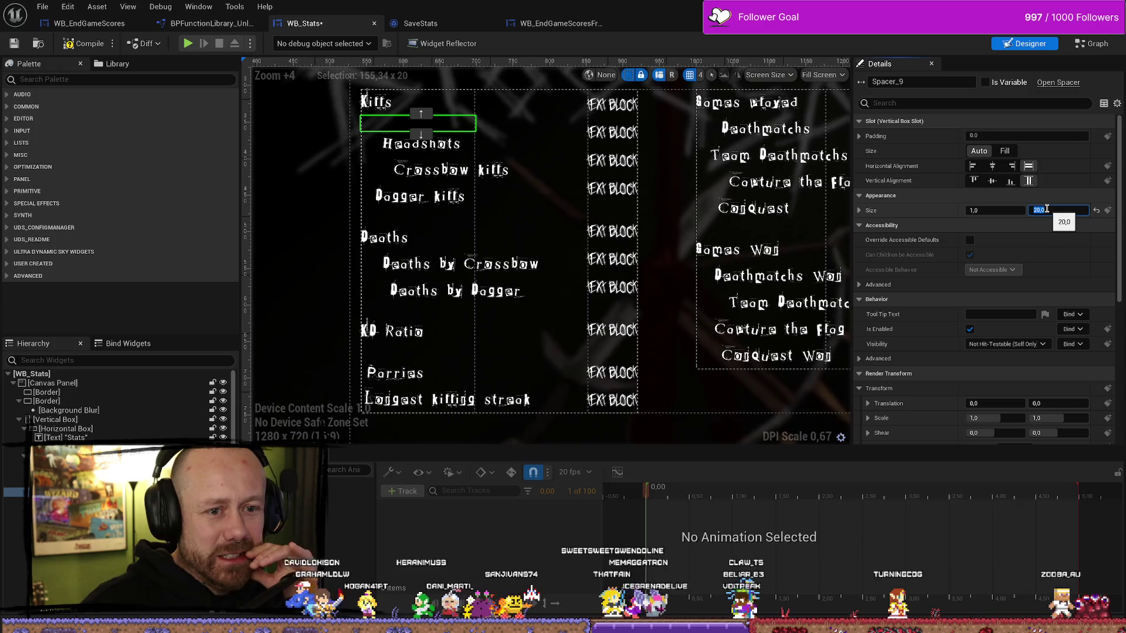
left_click(1046, 209)
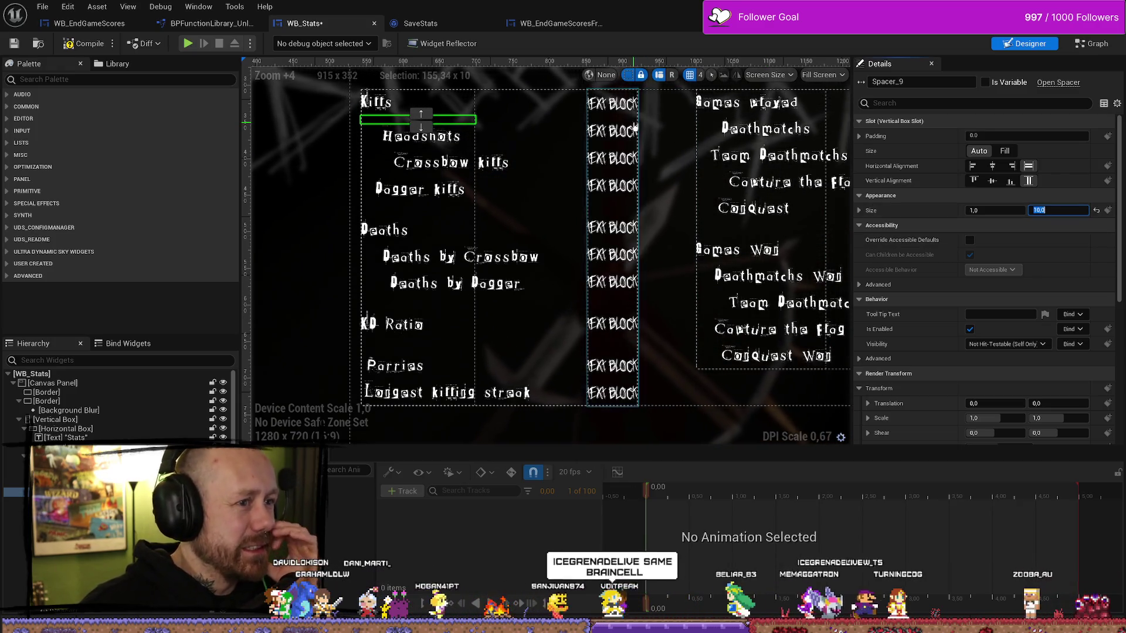
scroll(524, 153, "down", 4)
left_click(516, 175)
scroll(477, 157, "up", 4)
left_click(477, 156)
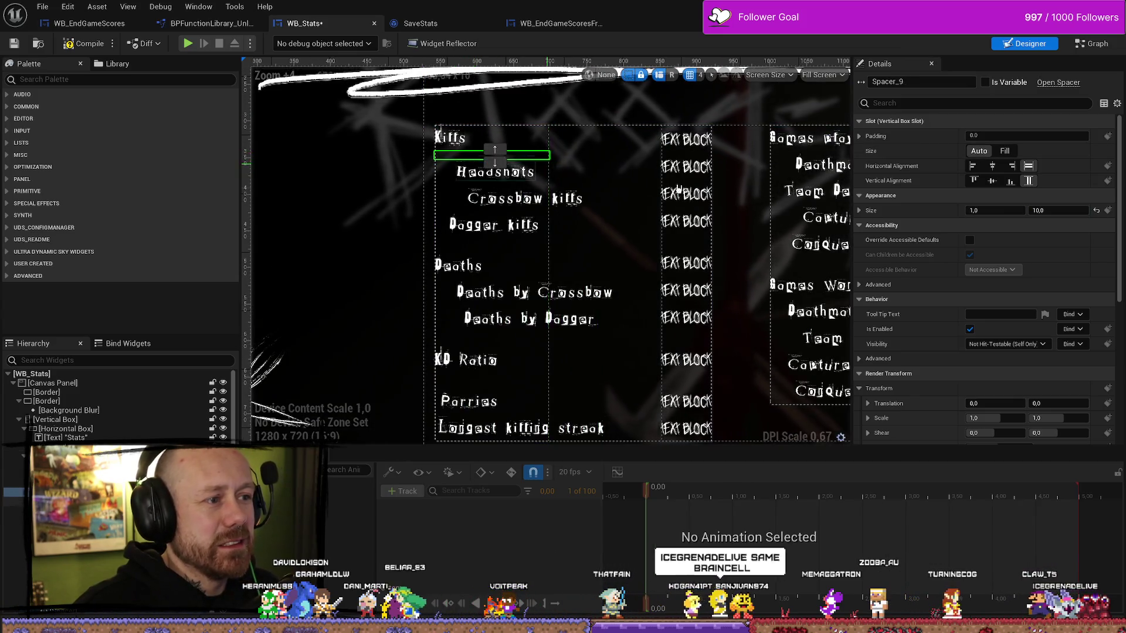
left_click(1067, 212)
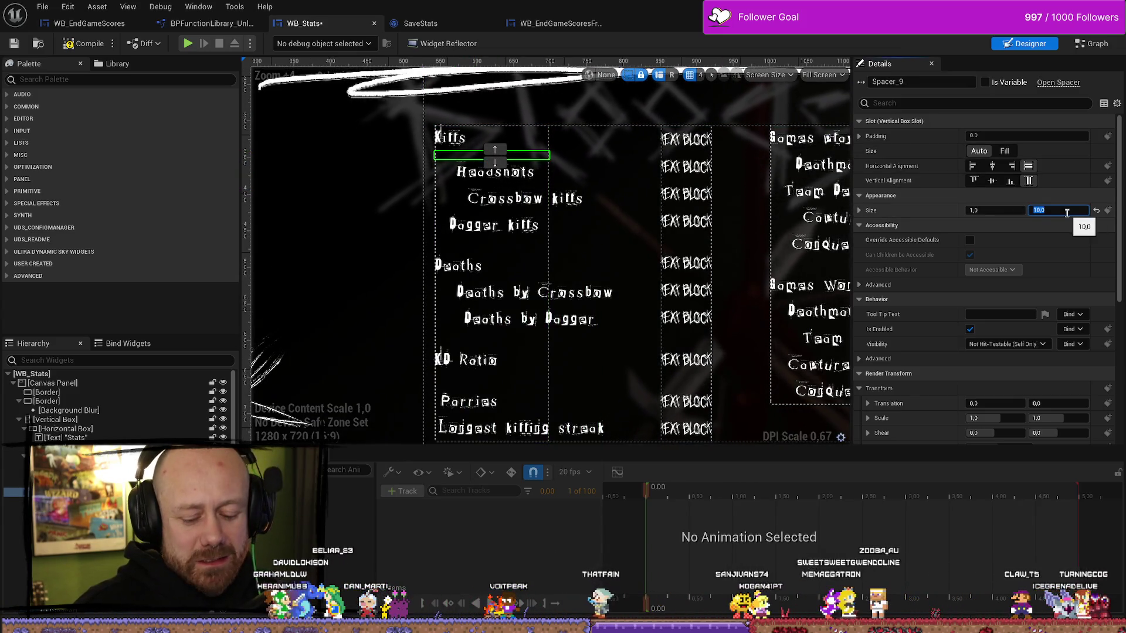
type("5")
key("Return")
- Insert a spacer beneath the Kills count value
left_click(653, 186)
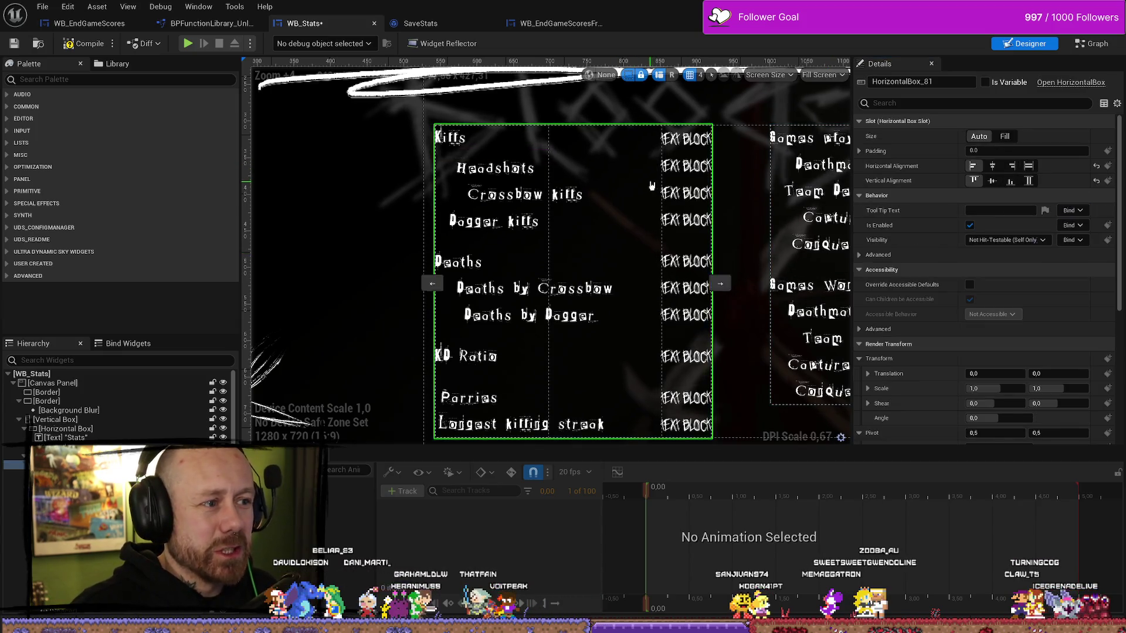
scroll(652, 186, "down", 3)
scroll(530, 172, "up", 2)
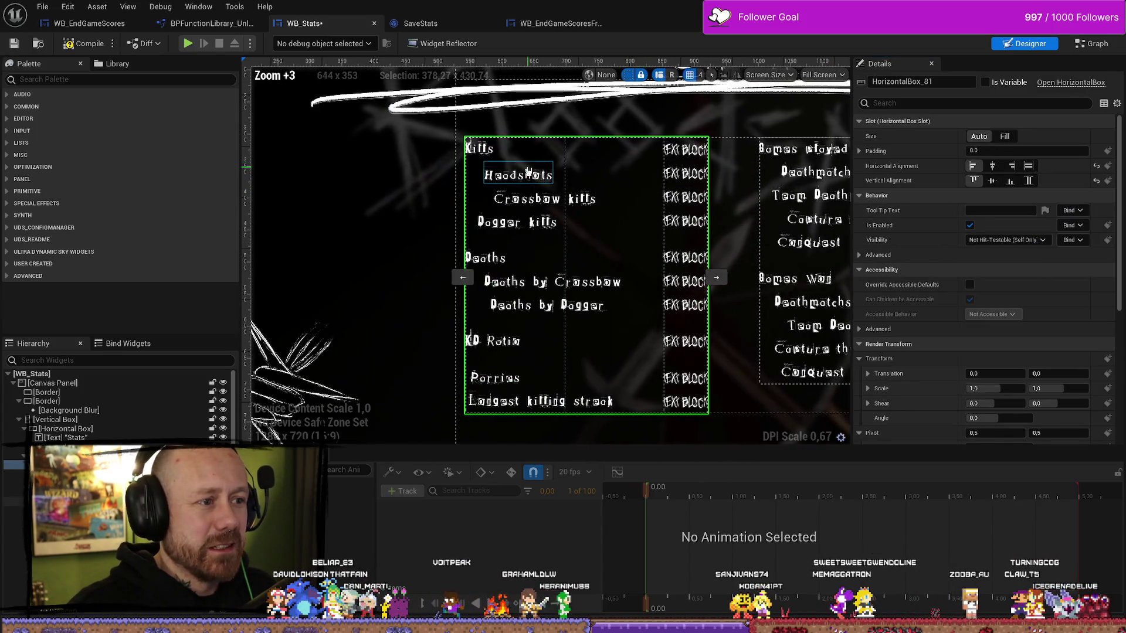
left_click(514, 164)
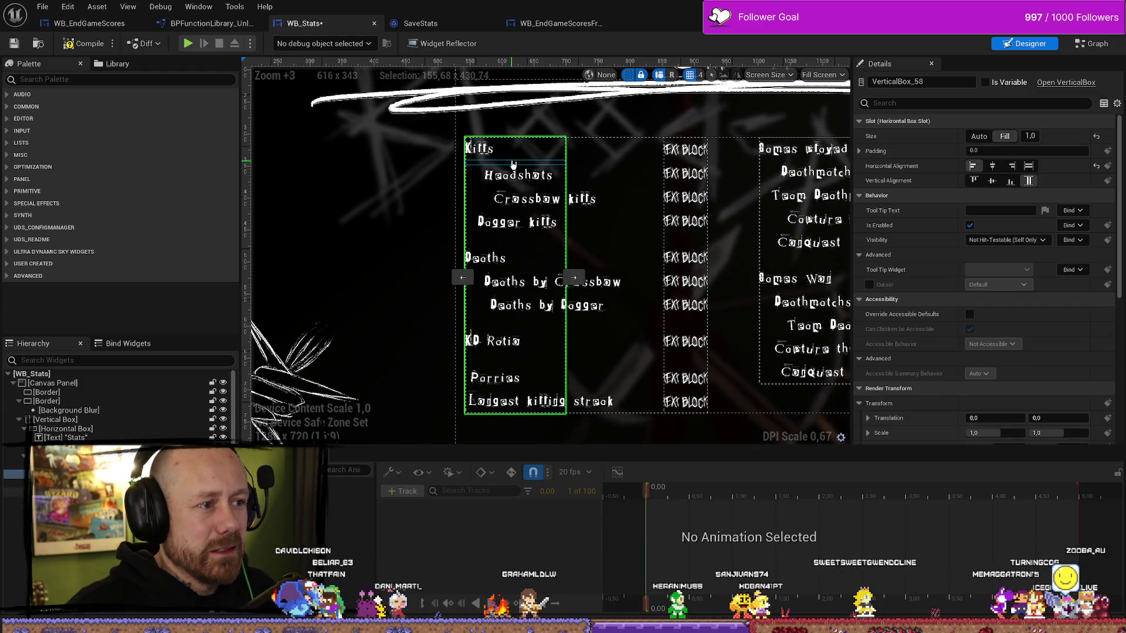
left_click(514, 163)
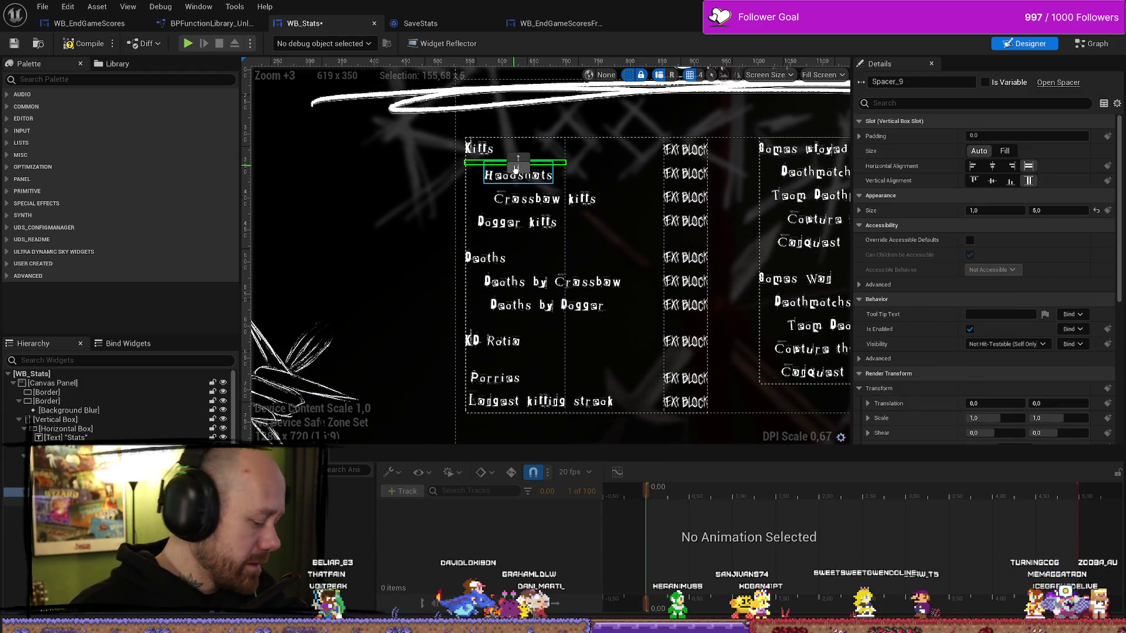
left_click(685, 151)
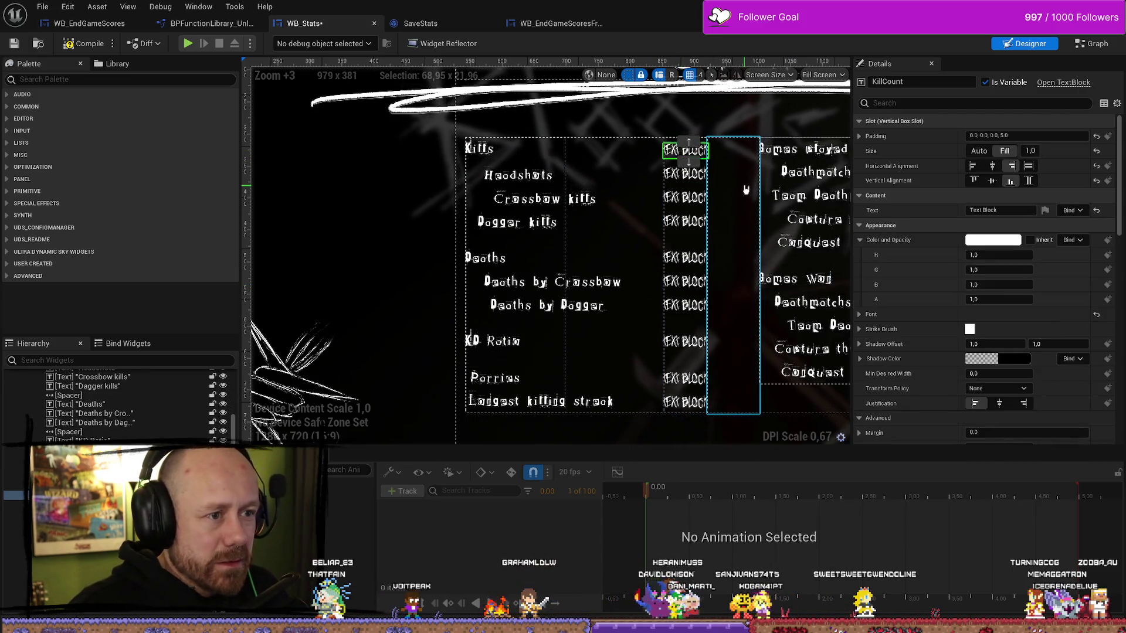
key("Down")
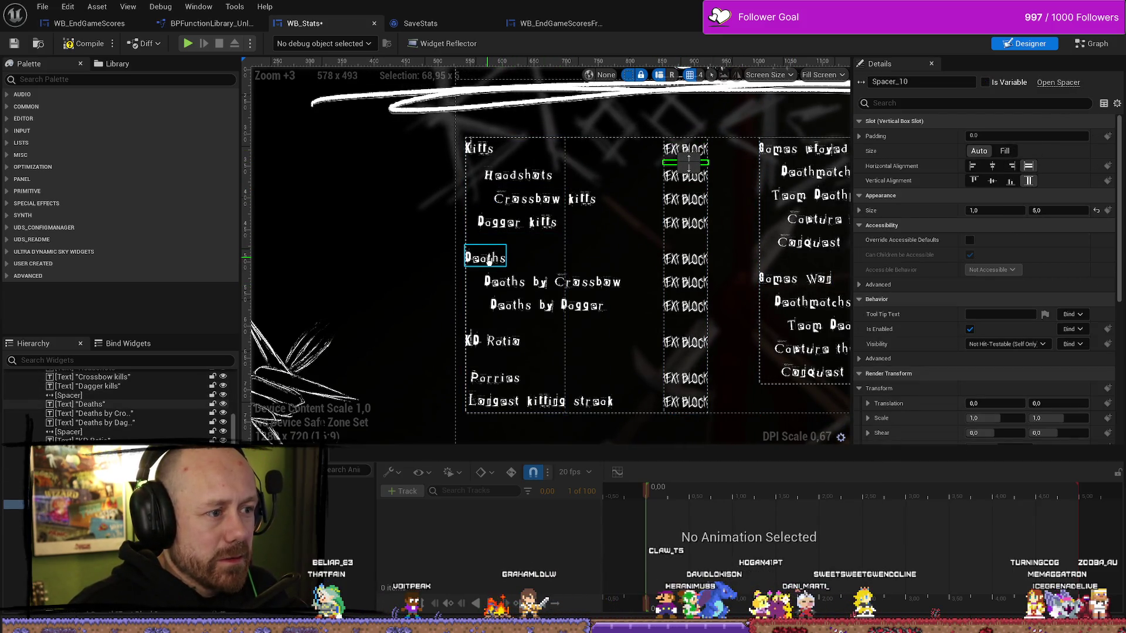
- Paste spacers below the Deaths label and the Deaths count value
left_click(488, 261)
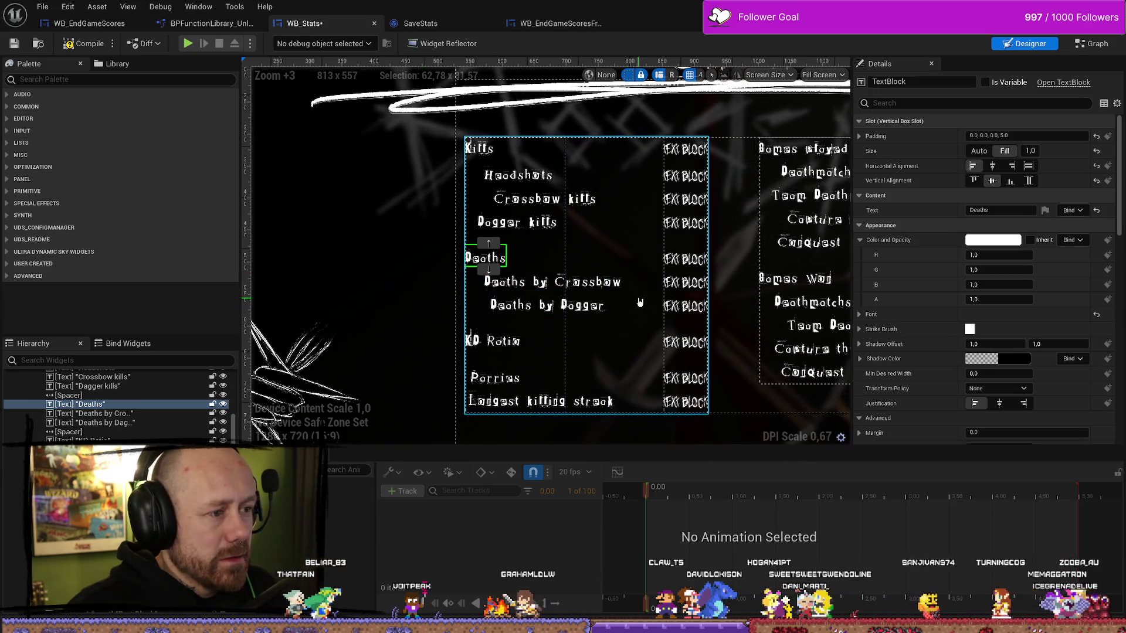
key("ctrl+v")
left_click(685, 261)
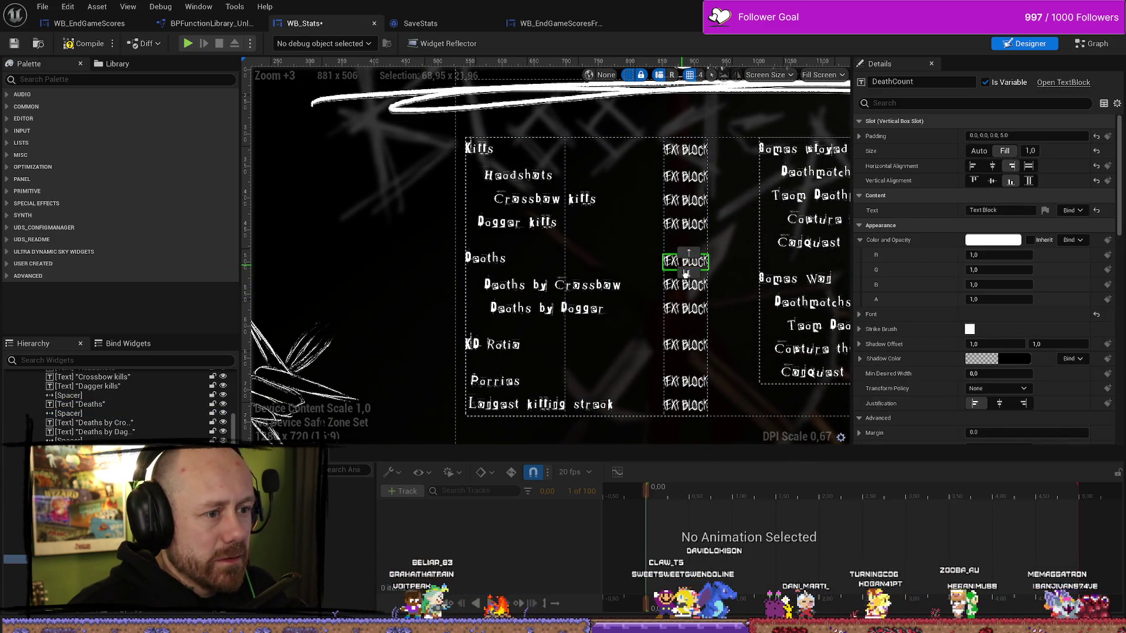
key("ctrl+v")
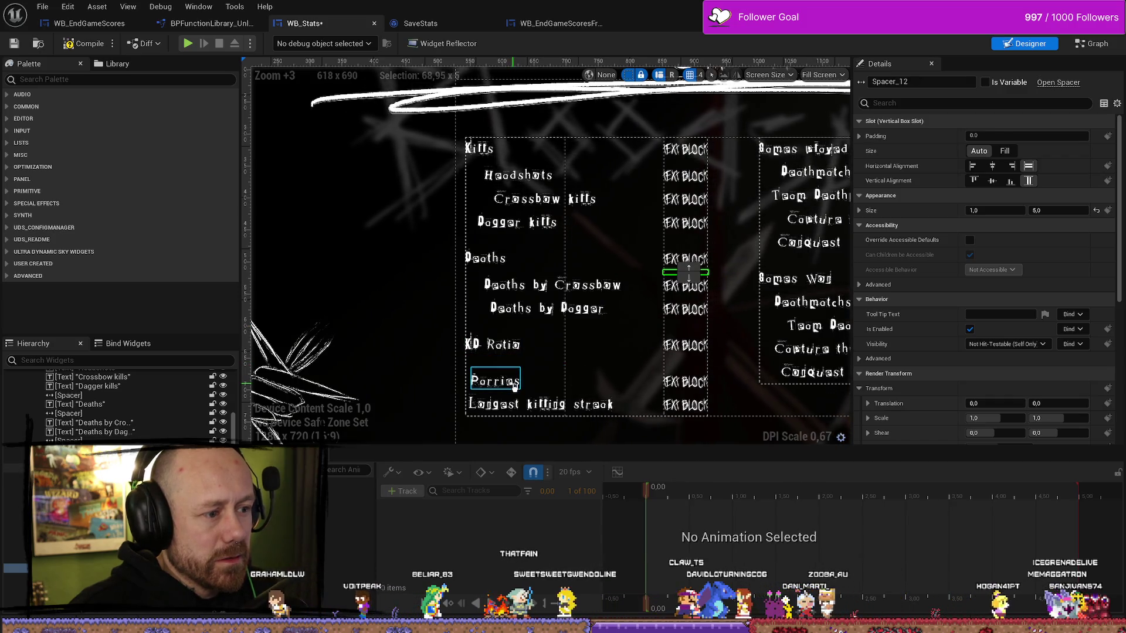
scroll(592, 390, "down", 5)
left_click(669, 424)
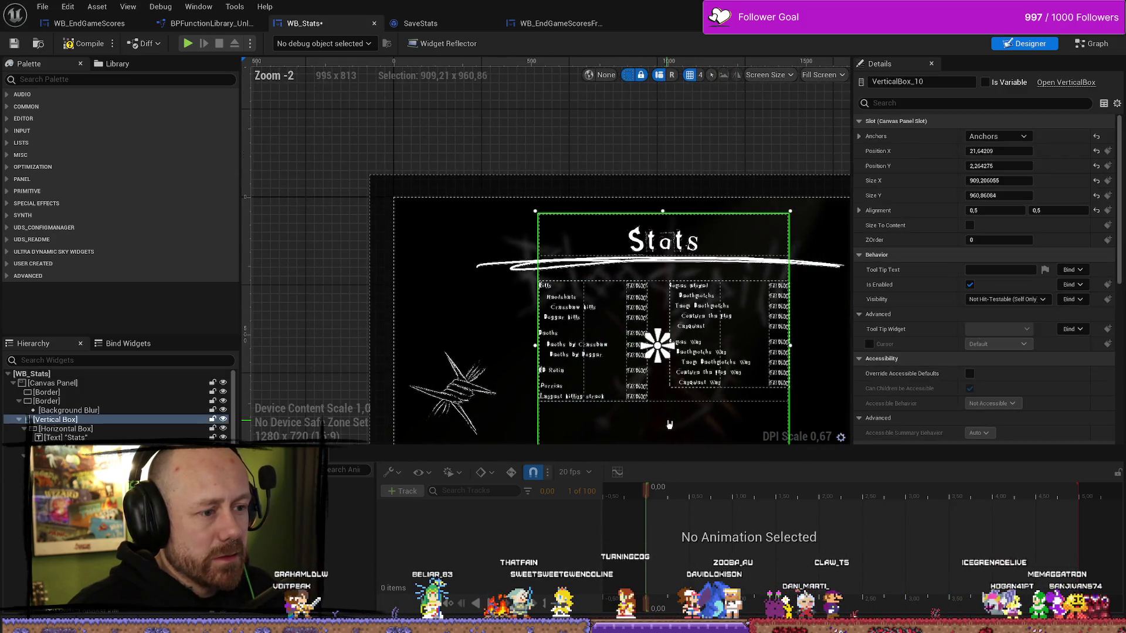
- Paste spacers below the Games played label and its count value
scroll(669, 424, "up", 3)
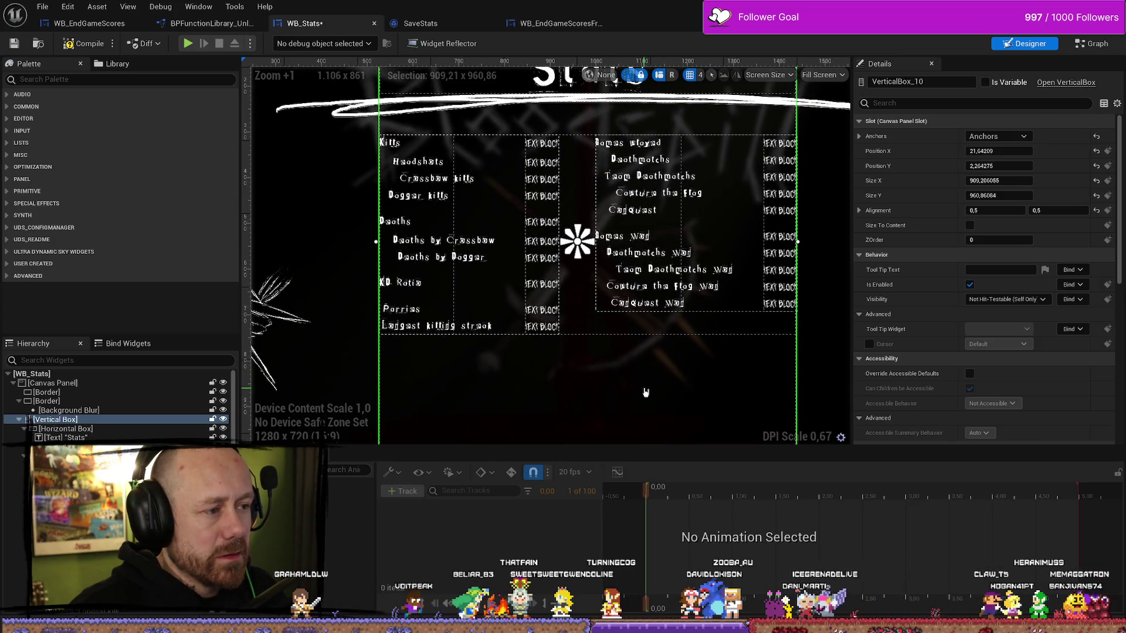
left_click(642, 144)
key("ctrl+v")
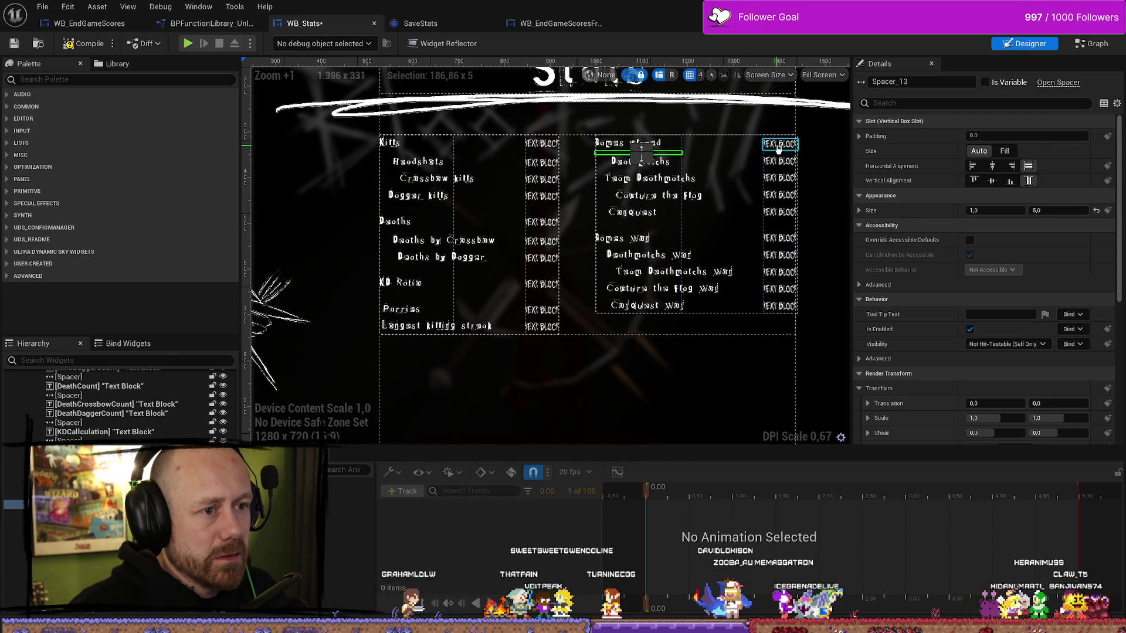
left_click(774, 144)
key("ctrl+v")
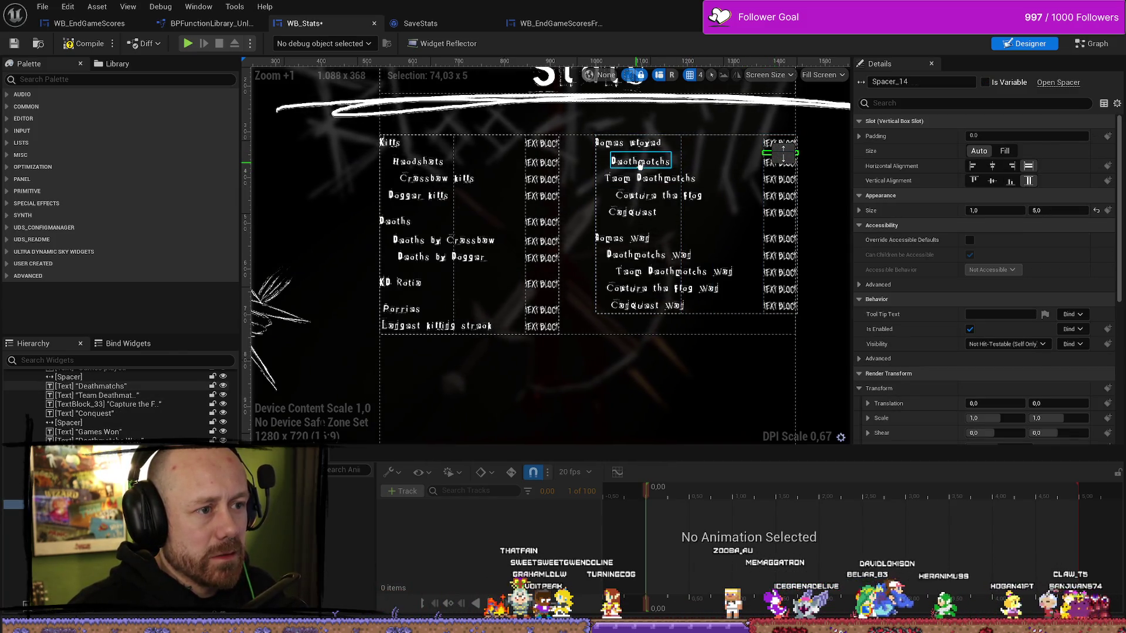
- Paste spacers below the Games Won label and its count value
left_click(644, 240)
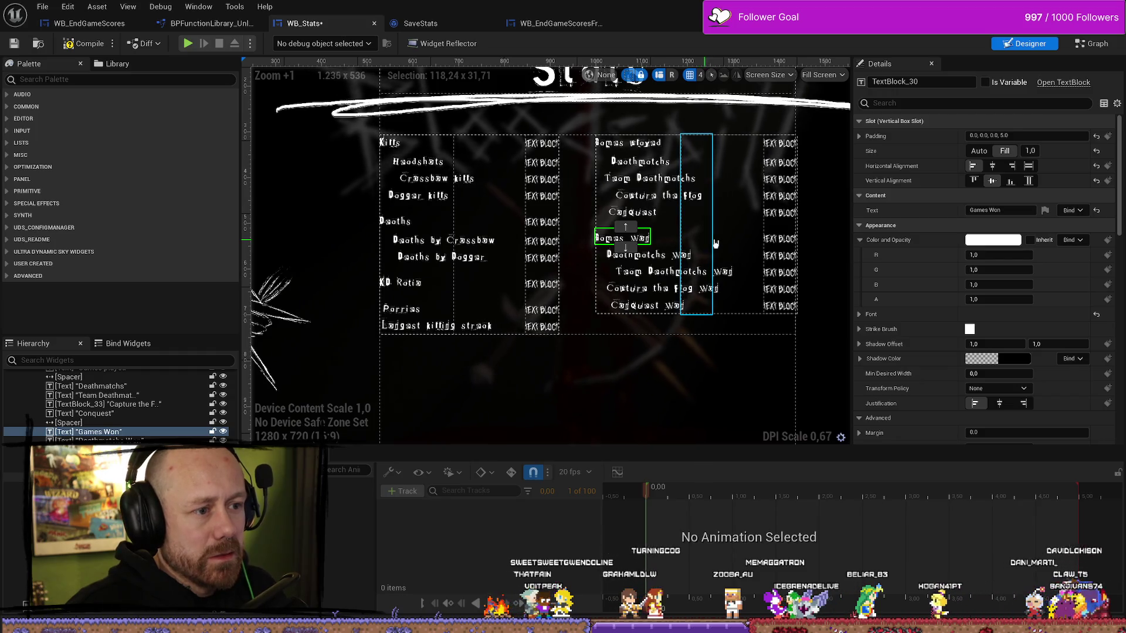
key("ctrl+v")
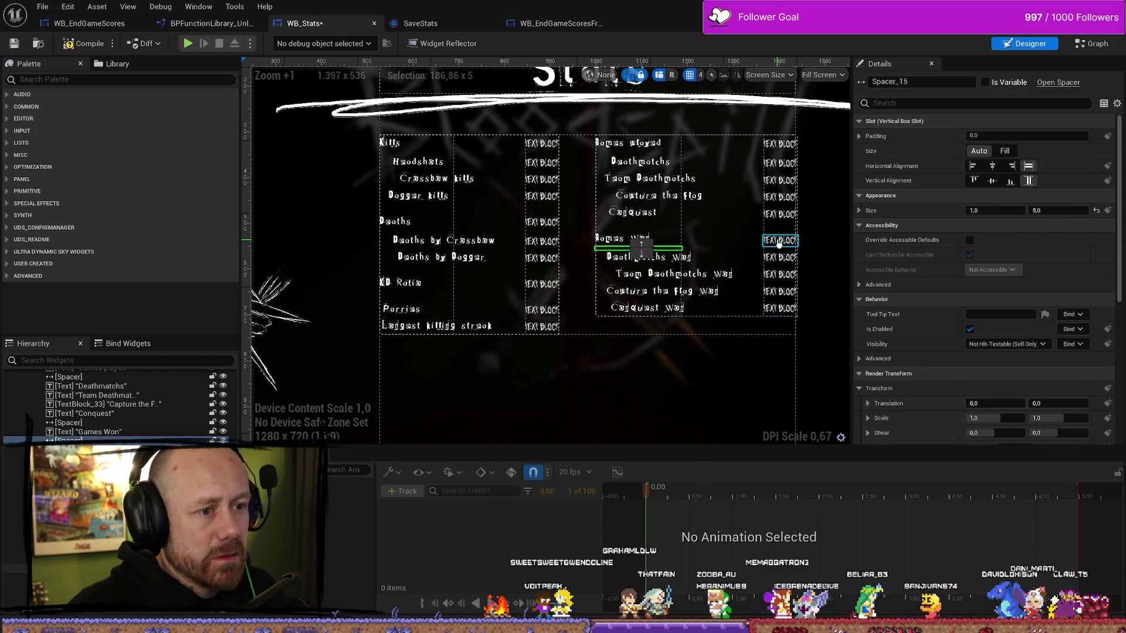
left_click(779, 241)
key("ctrl+v")
left_click(823, 383)
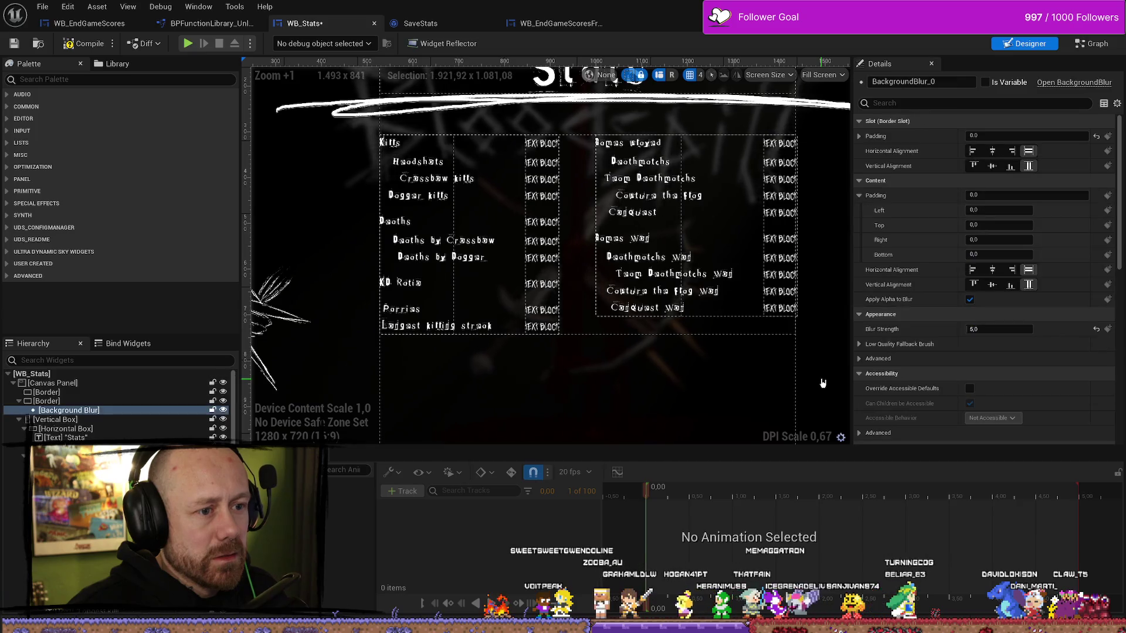
scroll(791, 381, "down", 2)
scroll(720, 375, "up", 2)
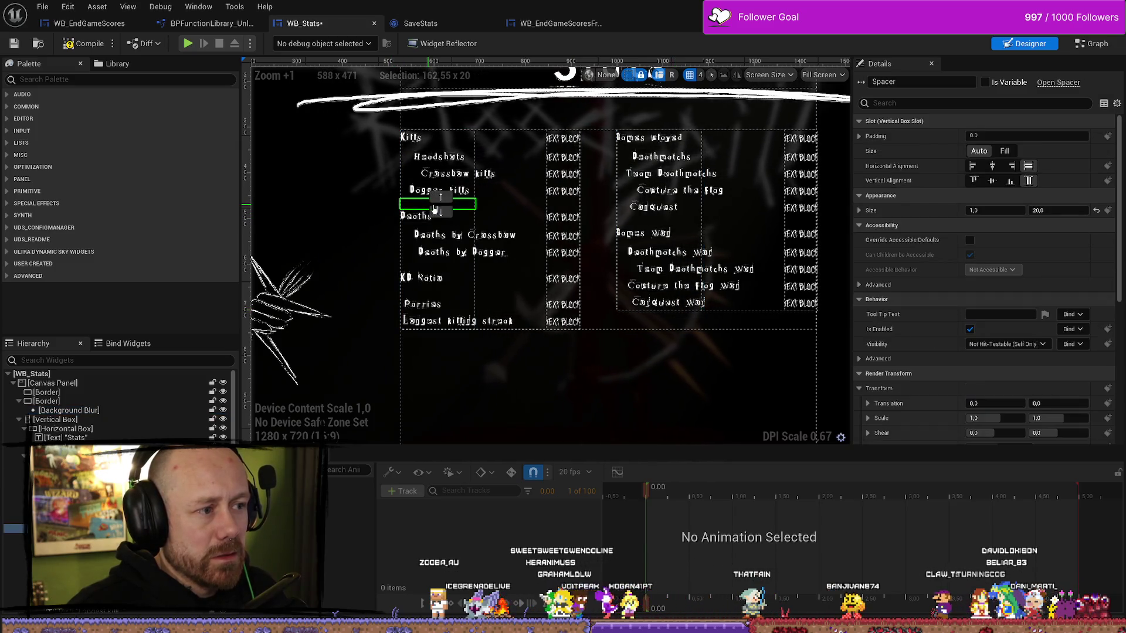
left_click(662, 220)
left_click(681, 388)
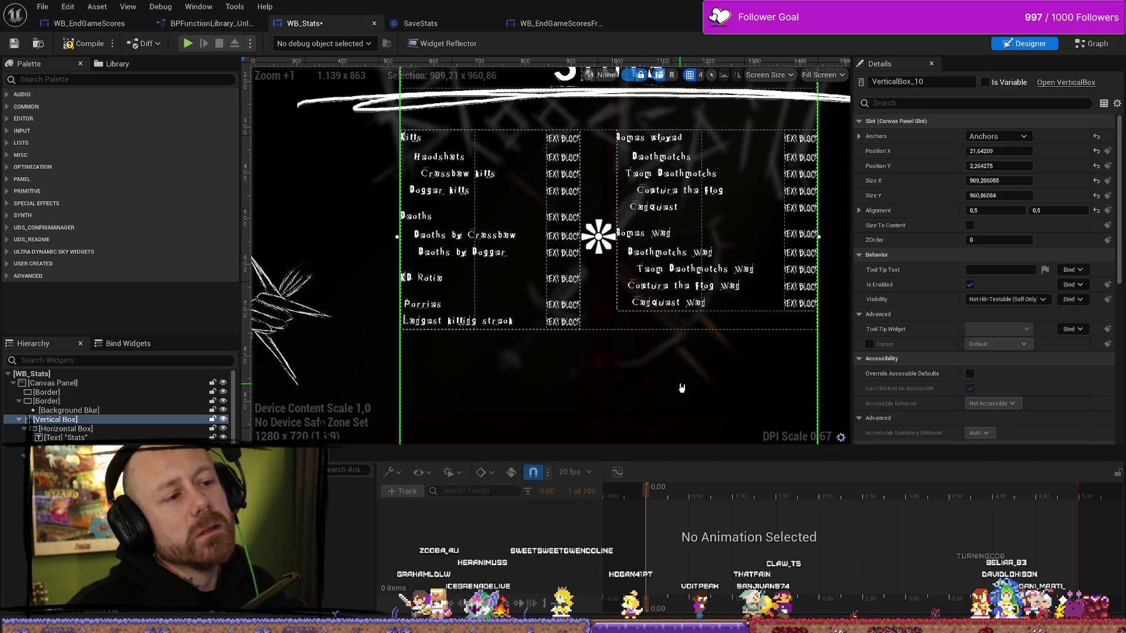
- Give the Team Deathmatchs label a Slot padding Left of 23
left_click(668, 174)
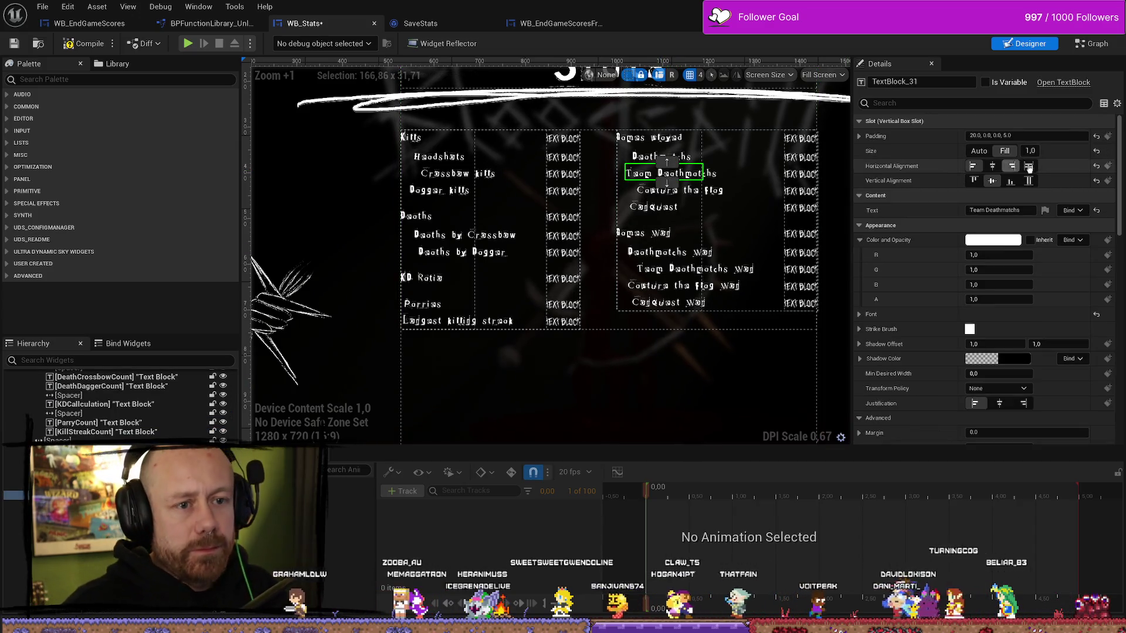
left_click(859, 137)
left_click_drag(995, 151, 1010, 151)
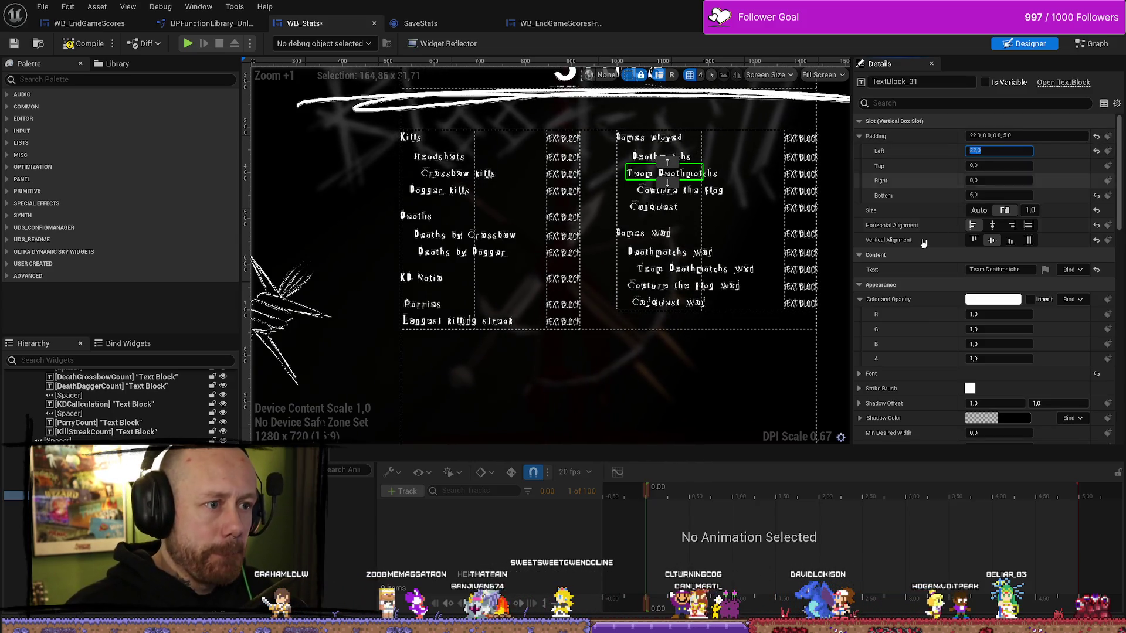
type("23")
key("Return")
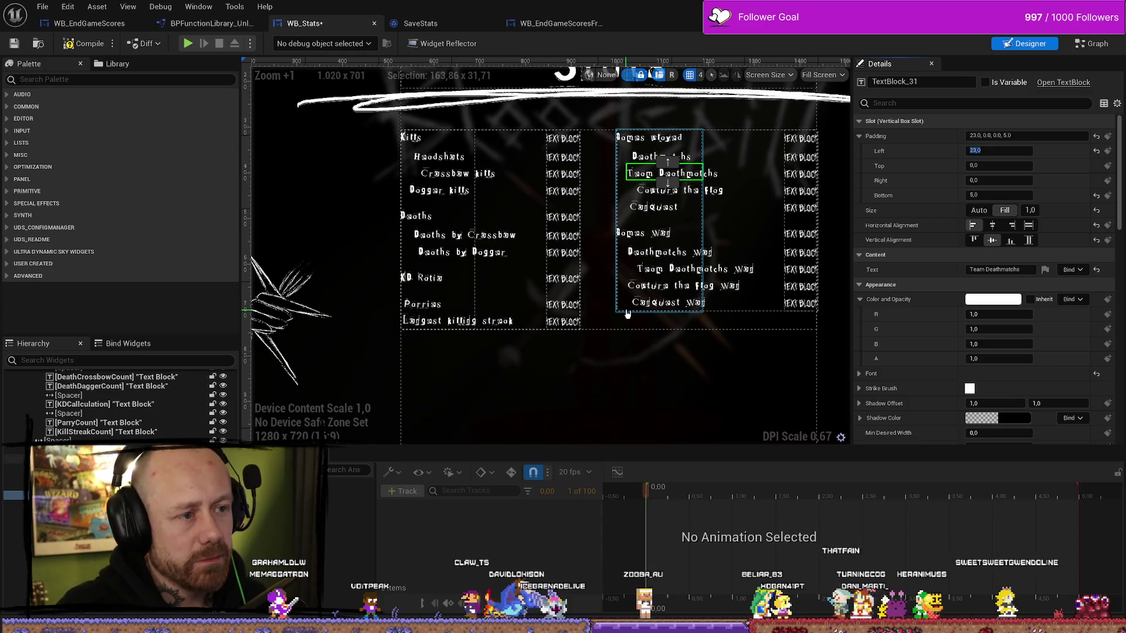
left_click(493, 346)
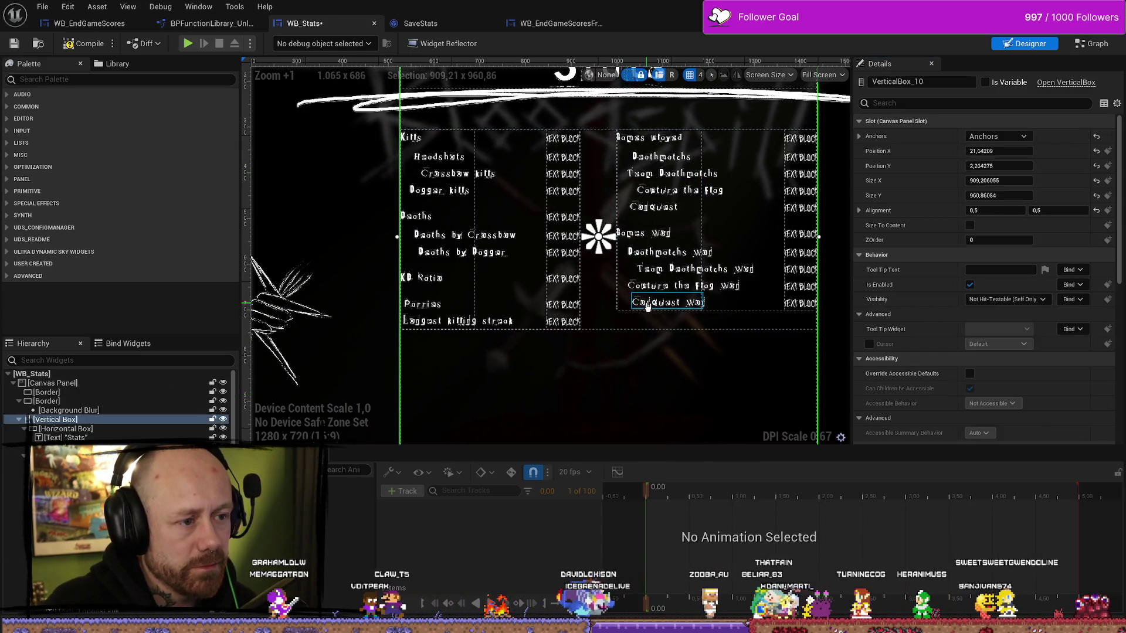
- Indent the Longest killing streak label with a left padding of 10
left_click(439, 321)
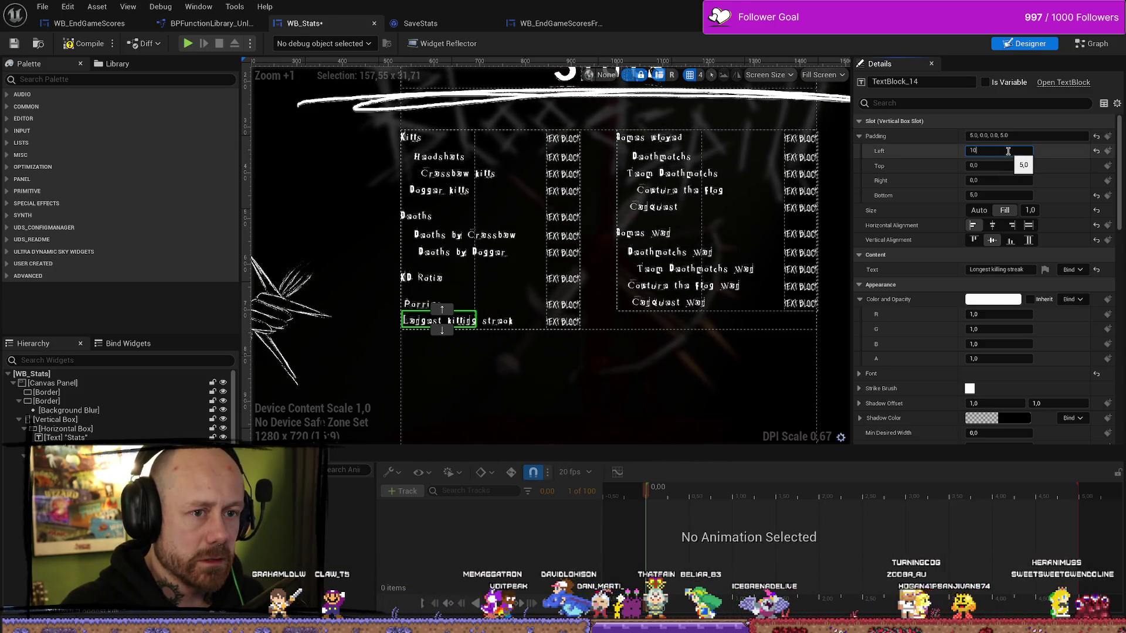
type("10")
key("Return")
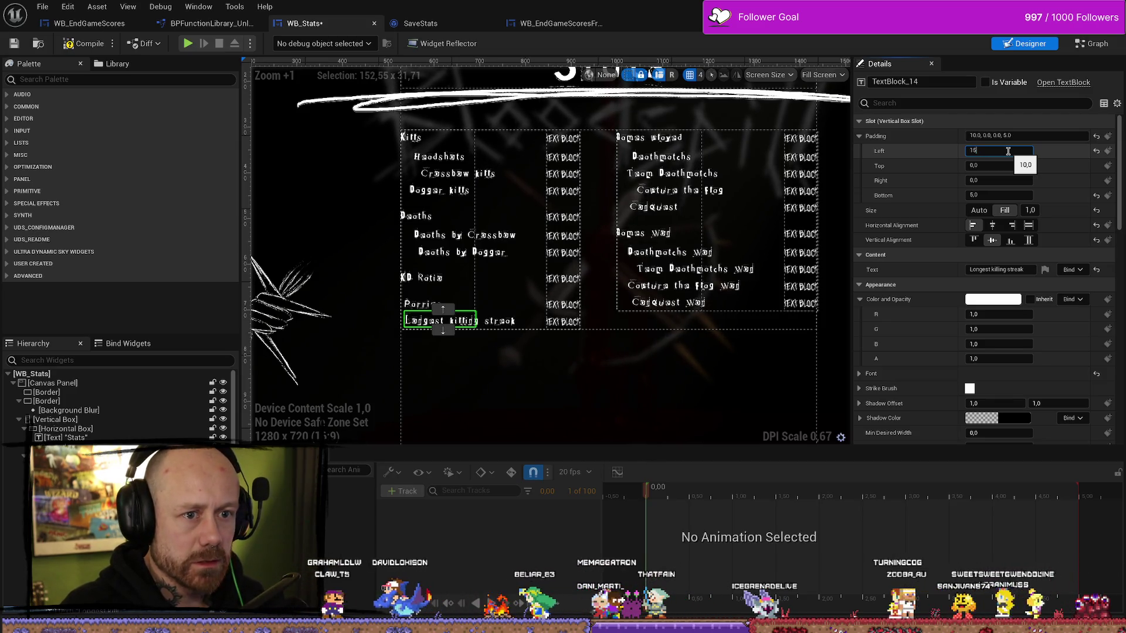
left_click(736, 355)
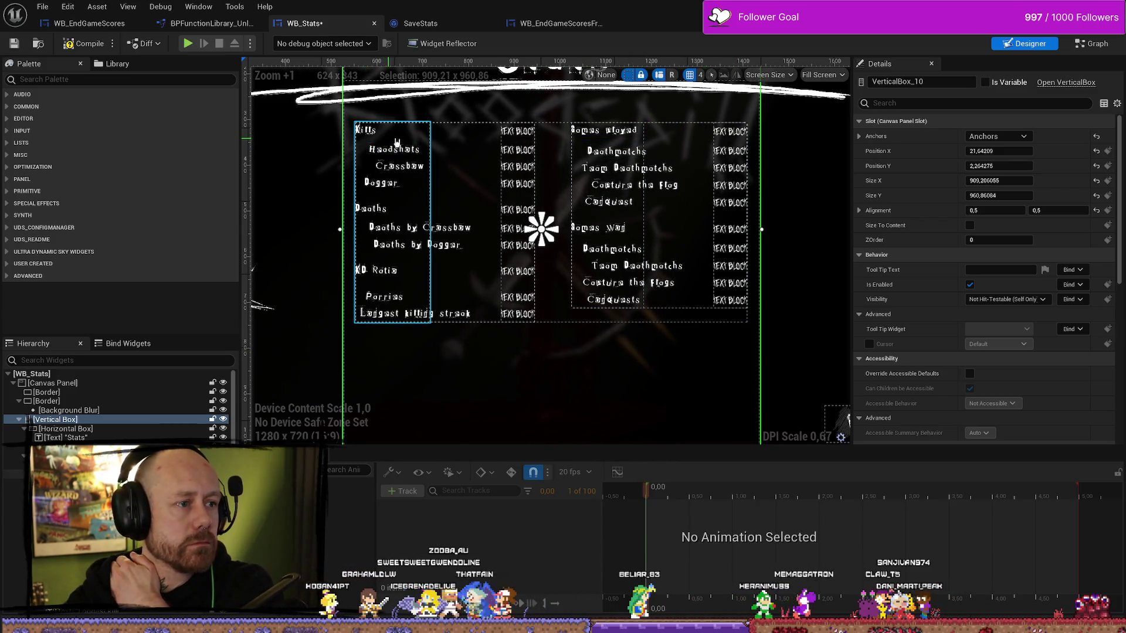
- Set the spacers under the Games played and Games Won counts to height 10
left_click(732, 145)
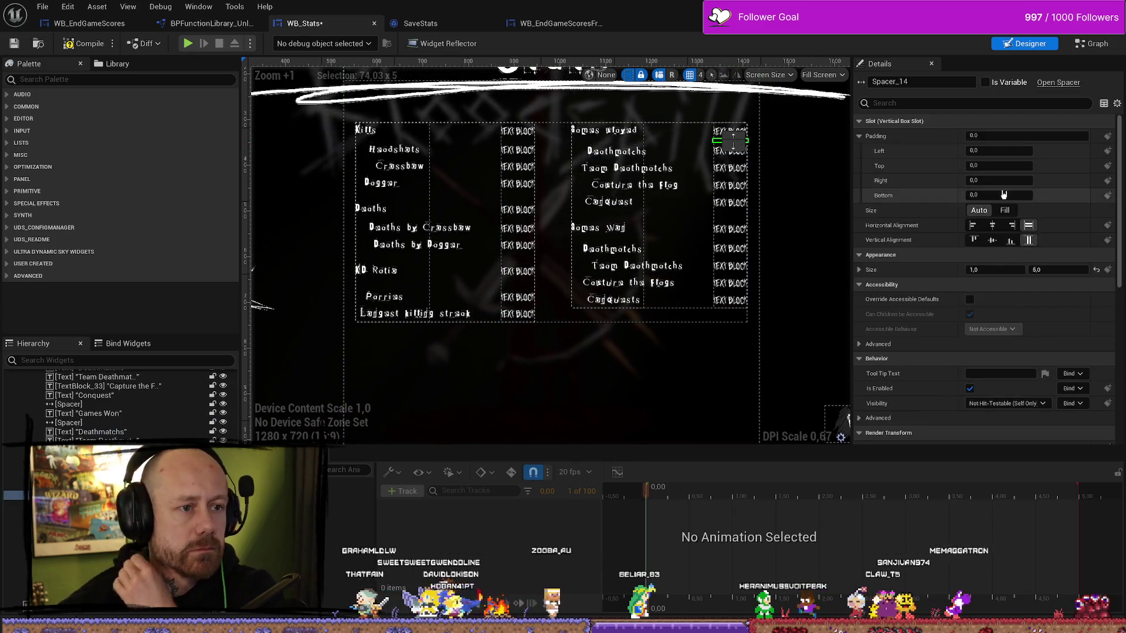
left_click(1058, 271)
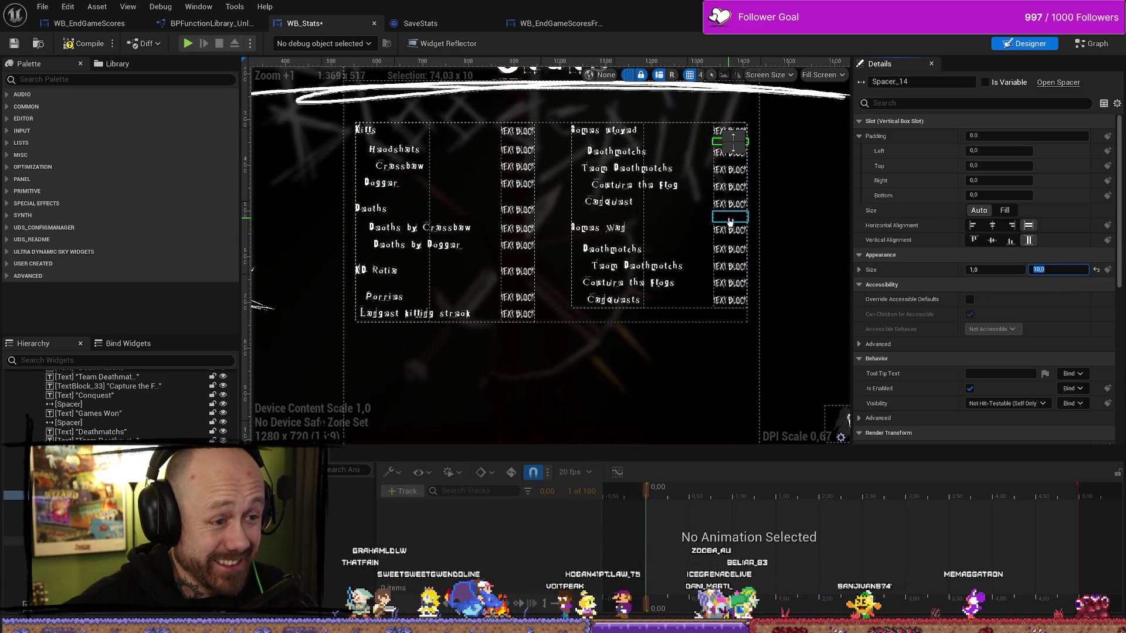
left_click(724, 241)
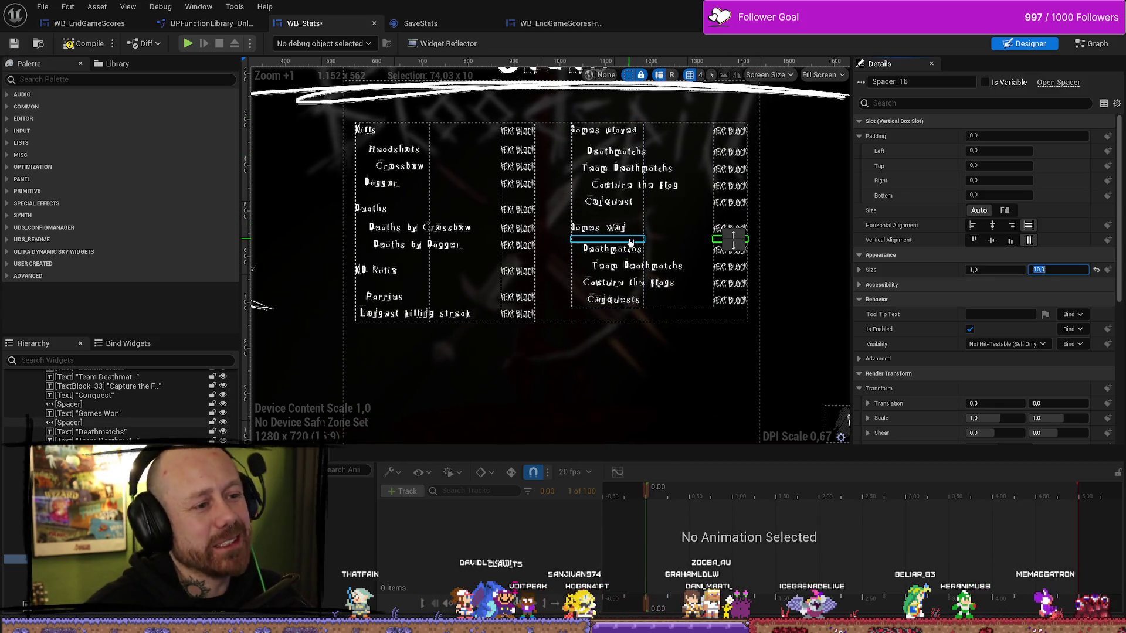
left_click(610, 239)
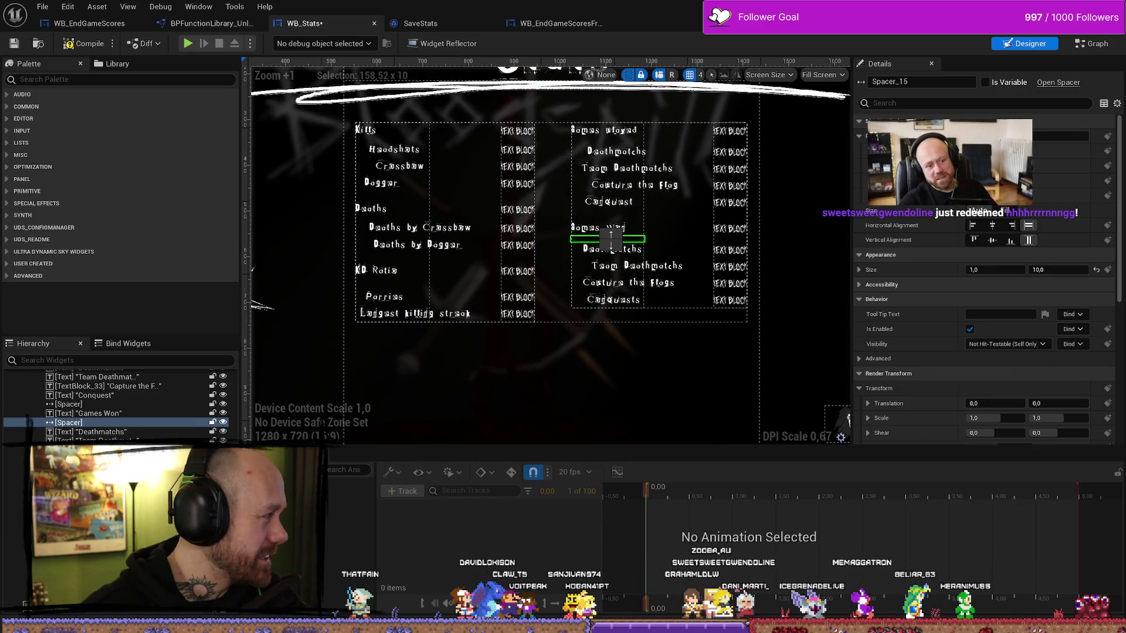
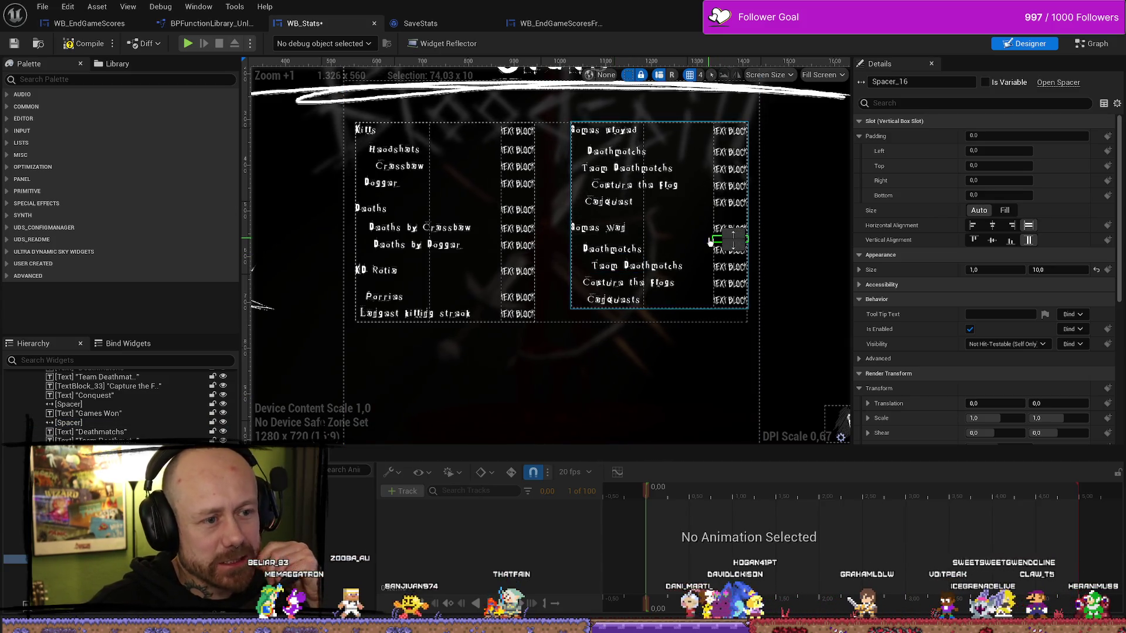
- Inspect the group spacers near Games Played and Games Won in both columns
left_click(610, 239)
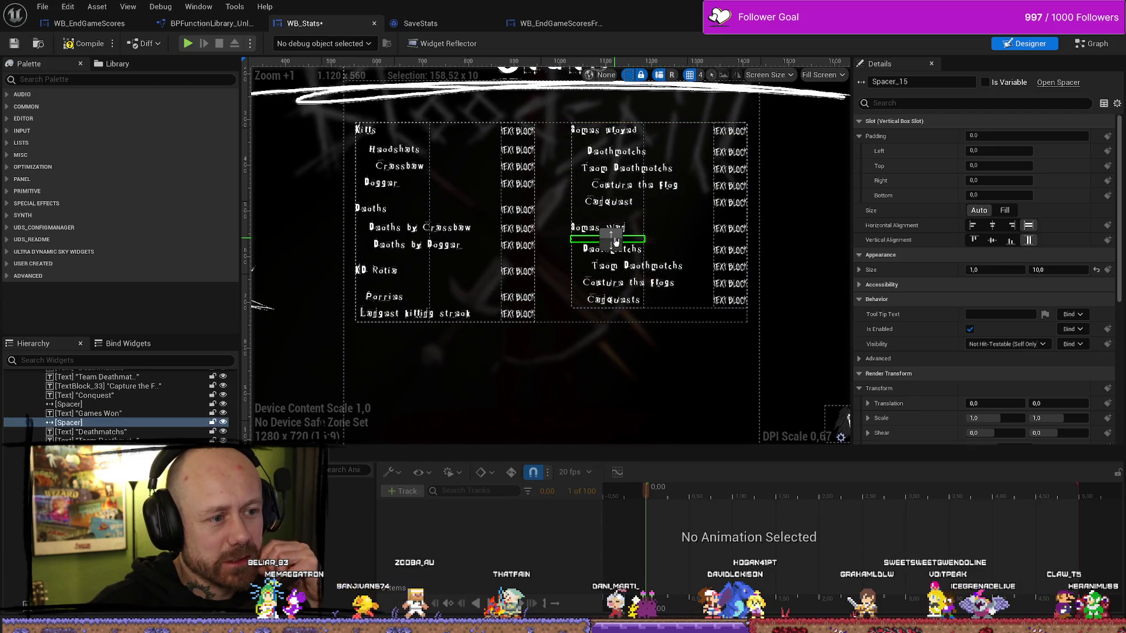
left_click(738, 241)
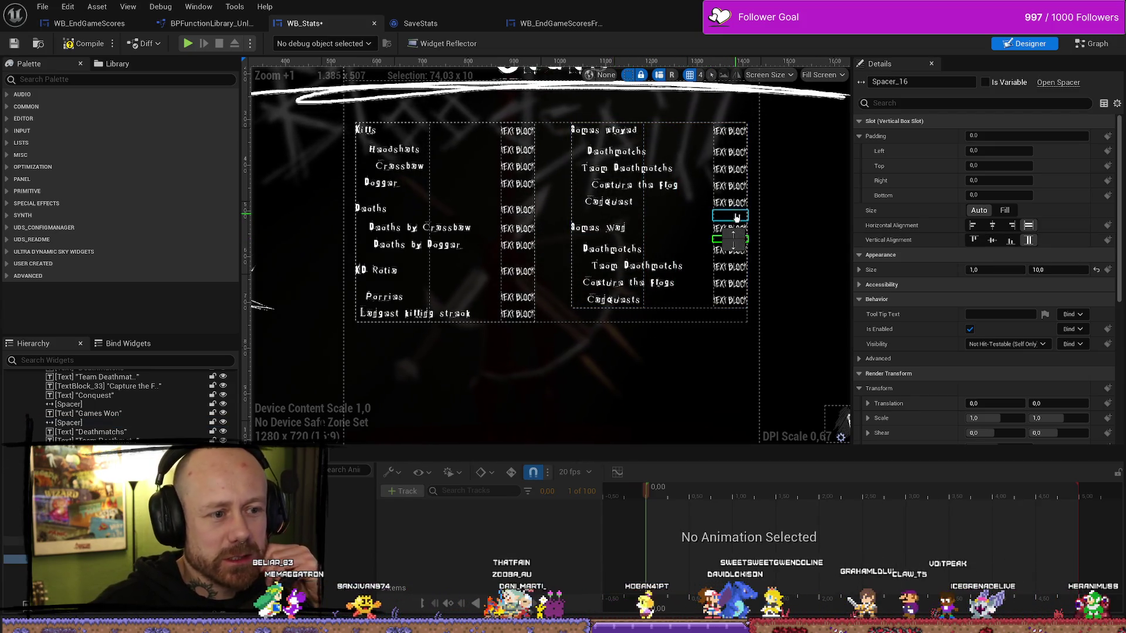
left_click(613, 216)
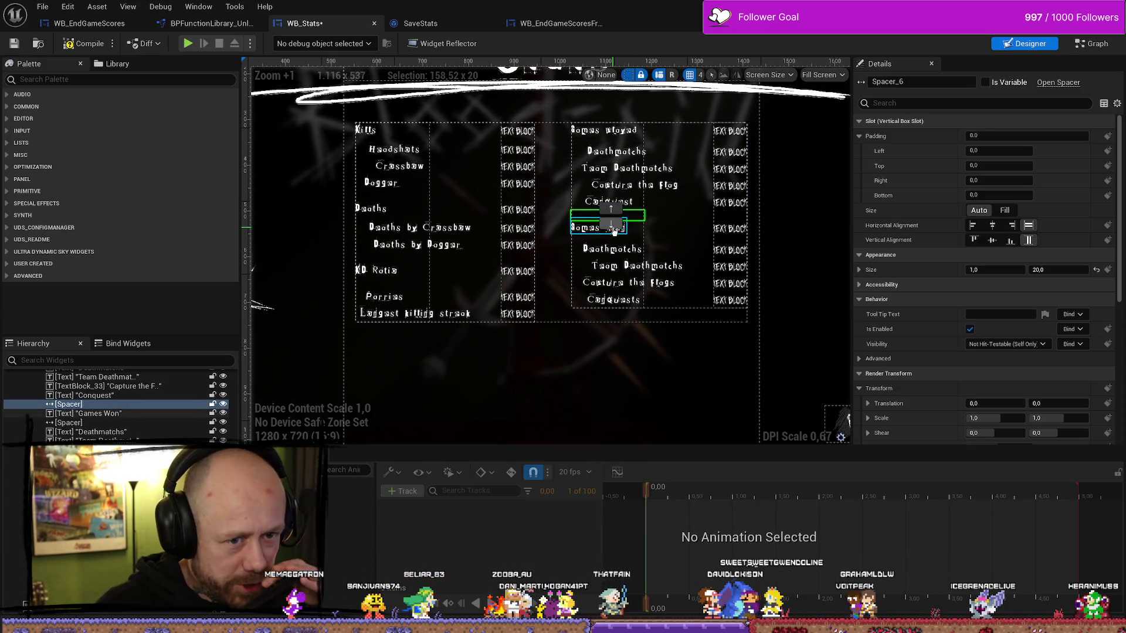
left_click(610, 141)
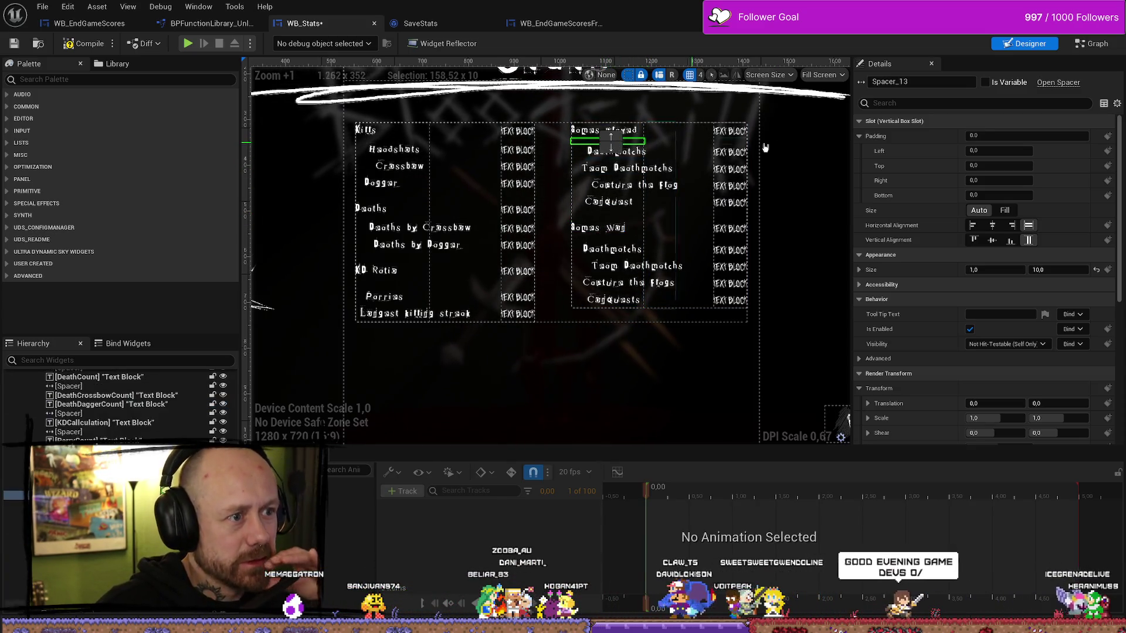
left_click(743, 141)
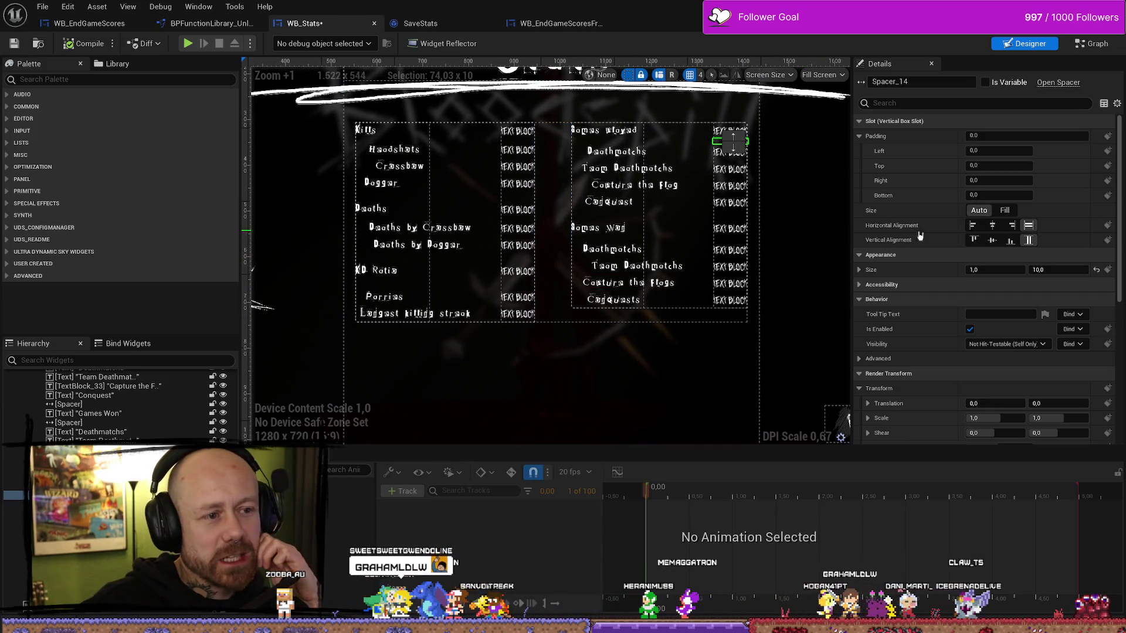
- Check a spacer's separate X and Y sizes, then recheck the spacers around Games Played and Conquest
left_click(859, 270)
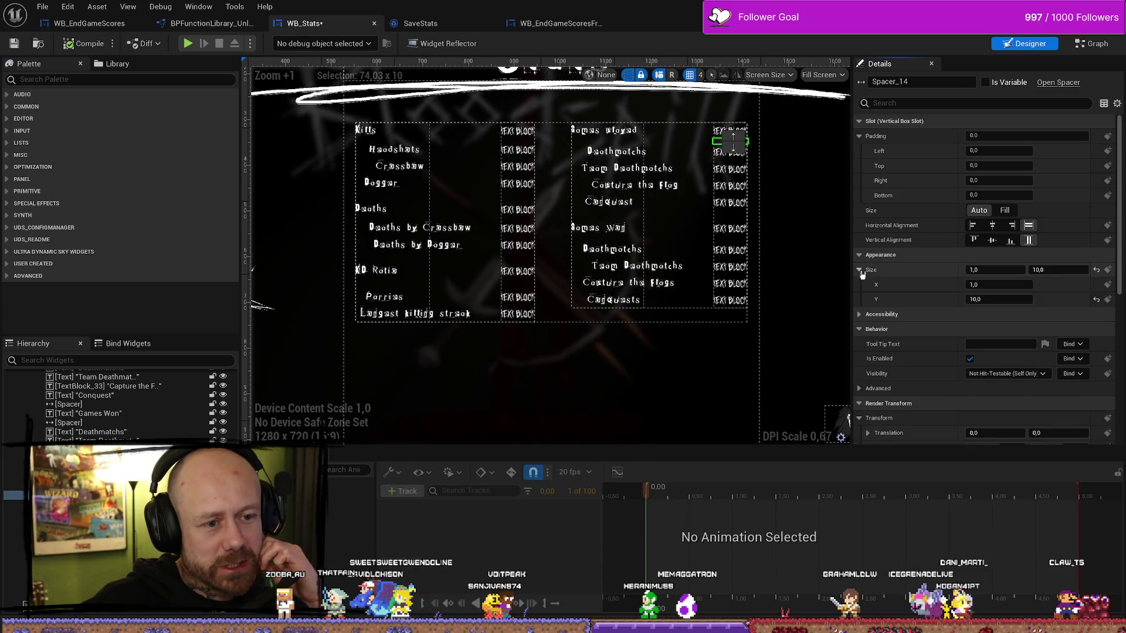
left_click(861, 271)
left_click(861, 271)
left_click(861, 271)
left_click(860, 271)
left_click(861, 271)
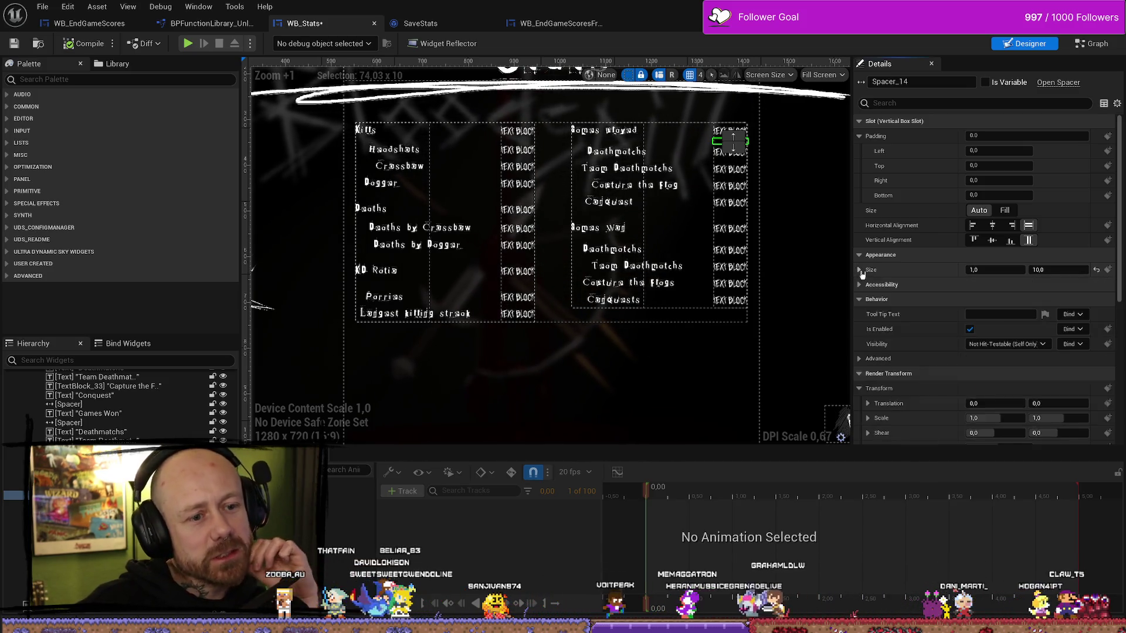
left_click(860, 271)
left_click(859, 271)
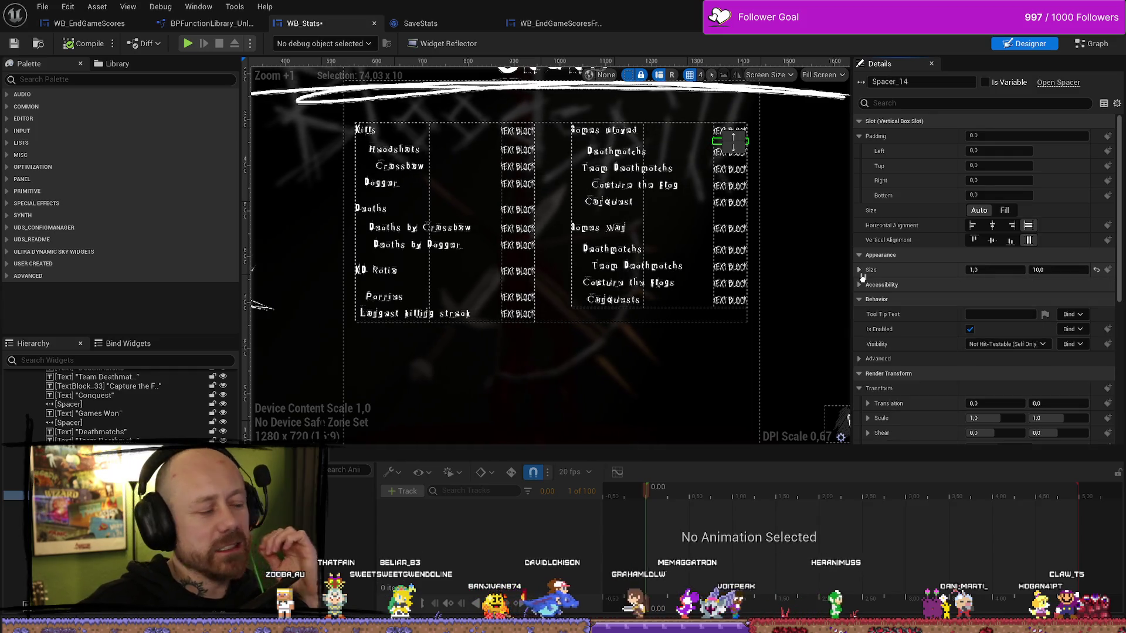
left_click(859, 271)
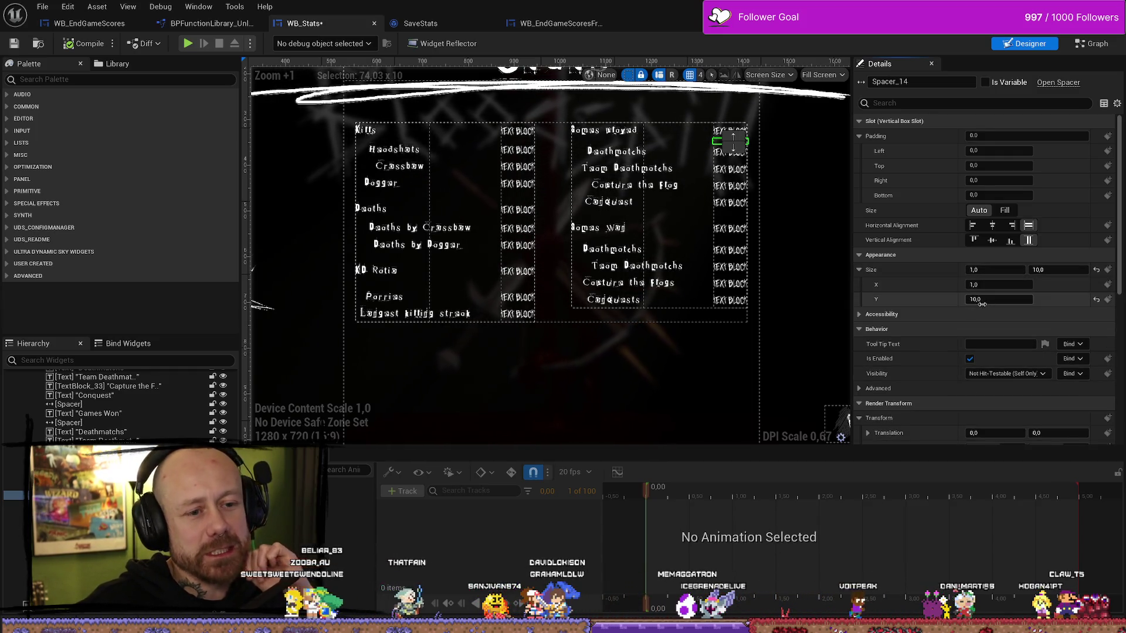
left_click(617, 142)
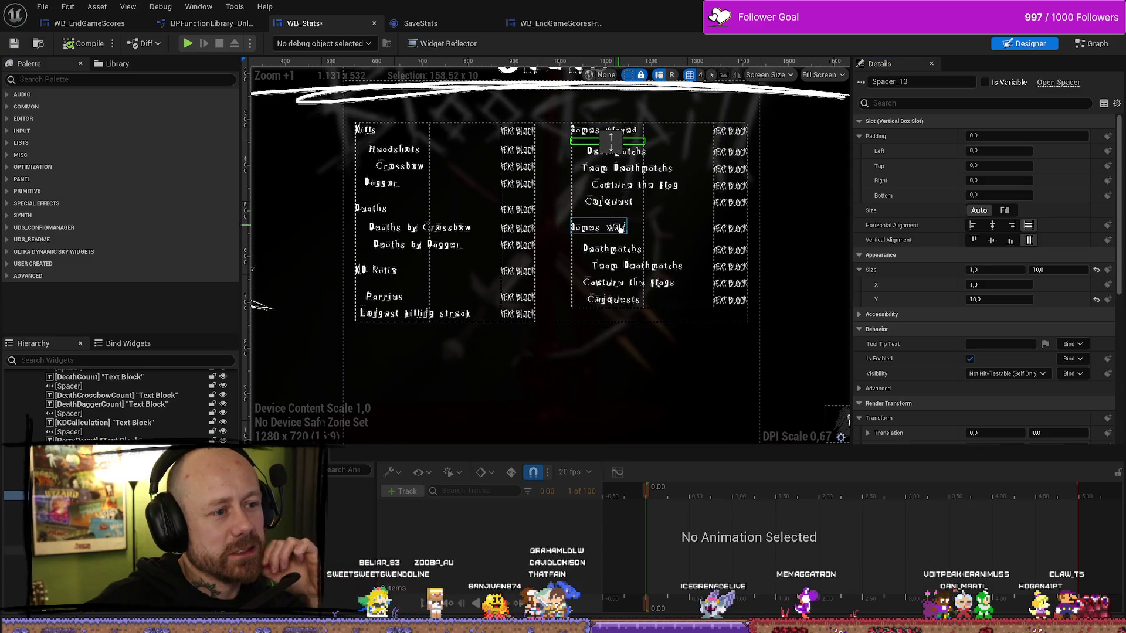
left_click(620, 217)
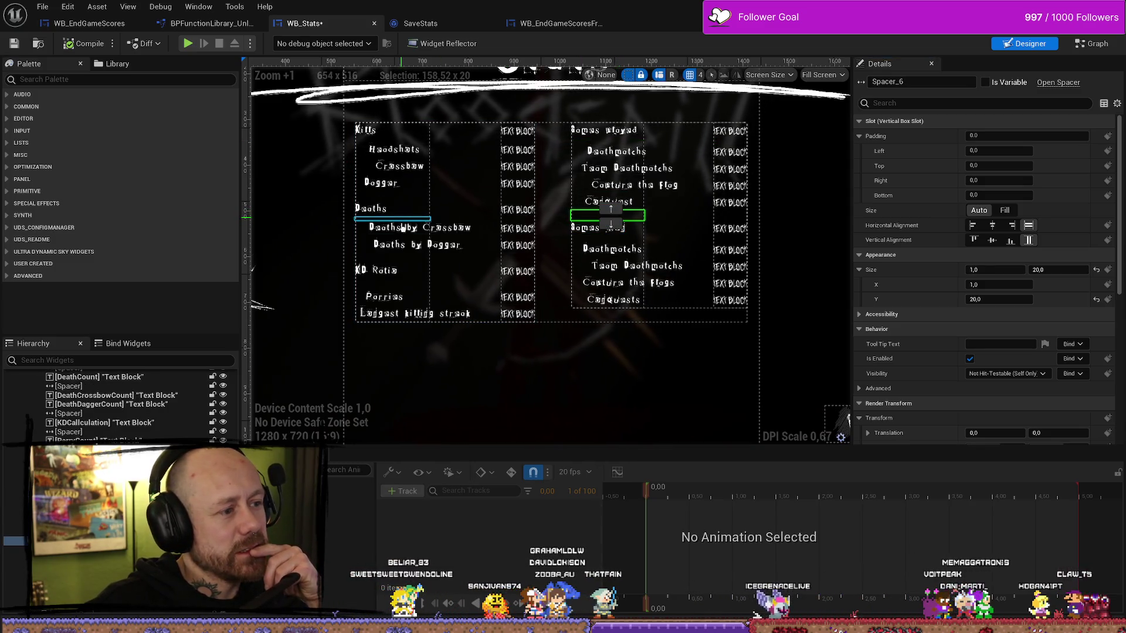
- Select the left-column stat labels from Kills through Longest killing streak
left_click(561, 322)
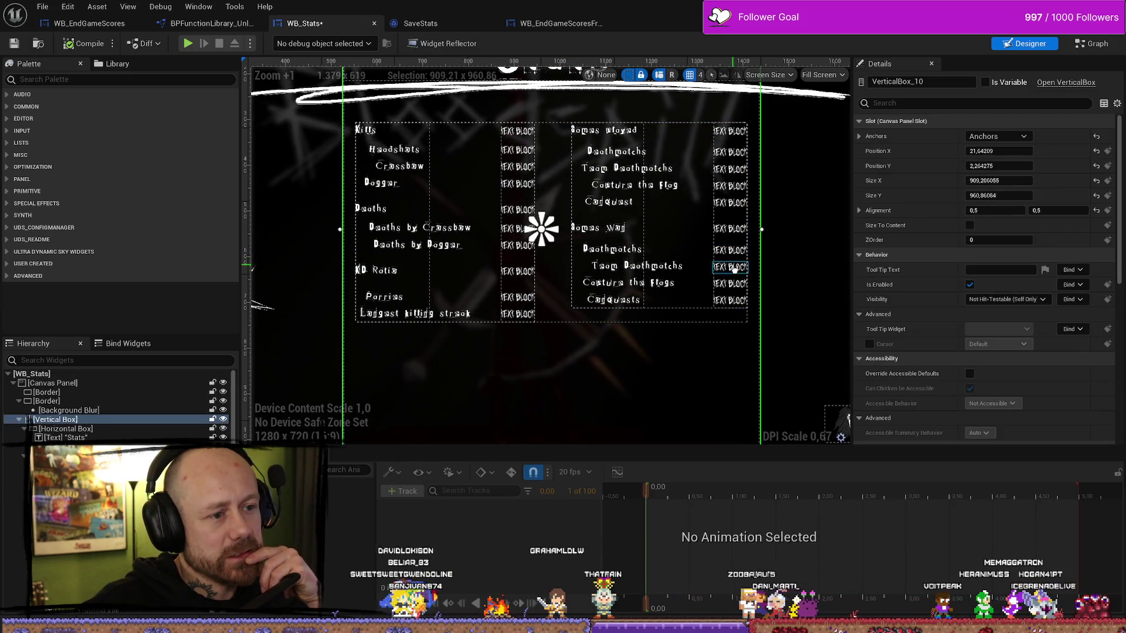
left_click(362, 129)
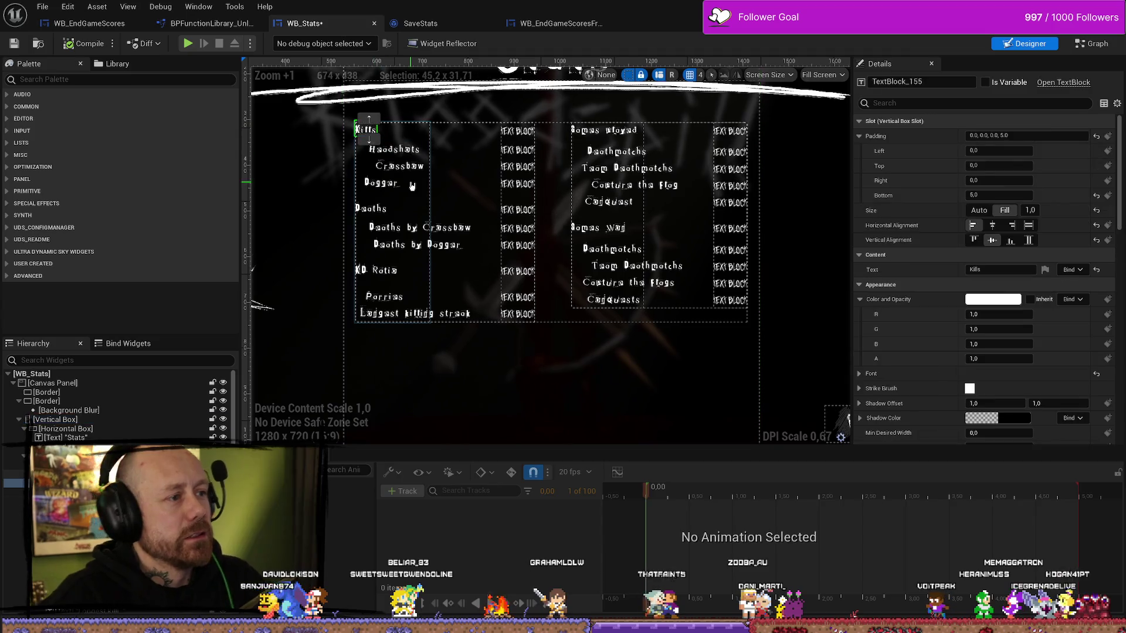
left_click(395, 149, "ctrl")
left_click(399, 166, "ctrl")
left_click(380, 182, "ctrl")
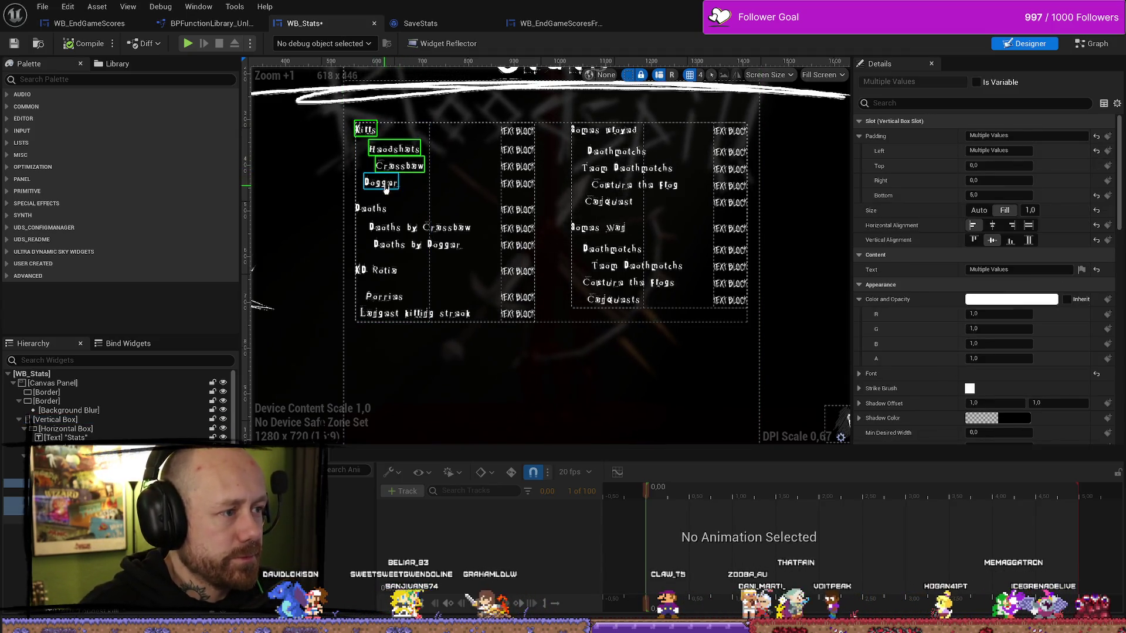
left_click(388, 228, "ctrl")
left_click(399, 245, "ctrl")
left_click(370, 208, "ctrl")
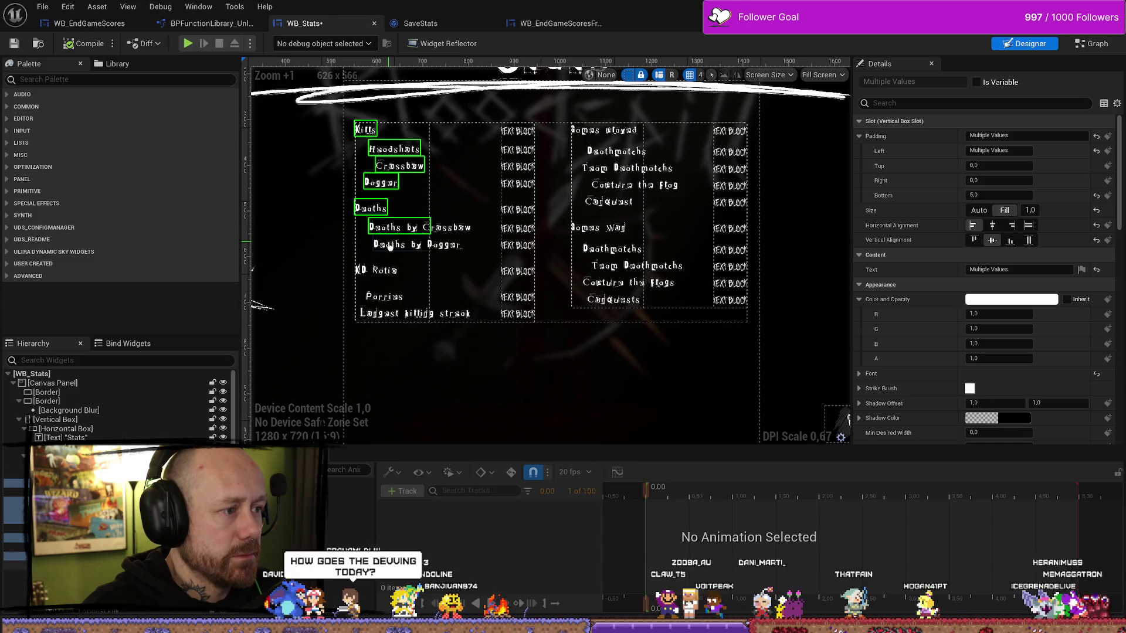
left_click(387, 271, "ctrl")
left_click(385, 296, "ctrl")
left_click(399, 313, "ctrl")
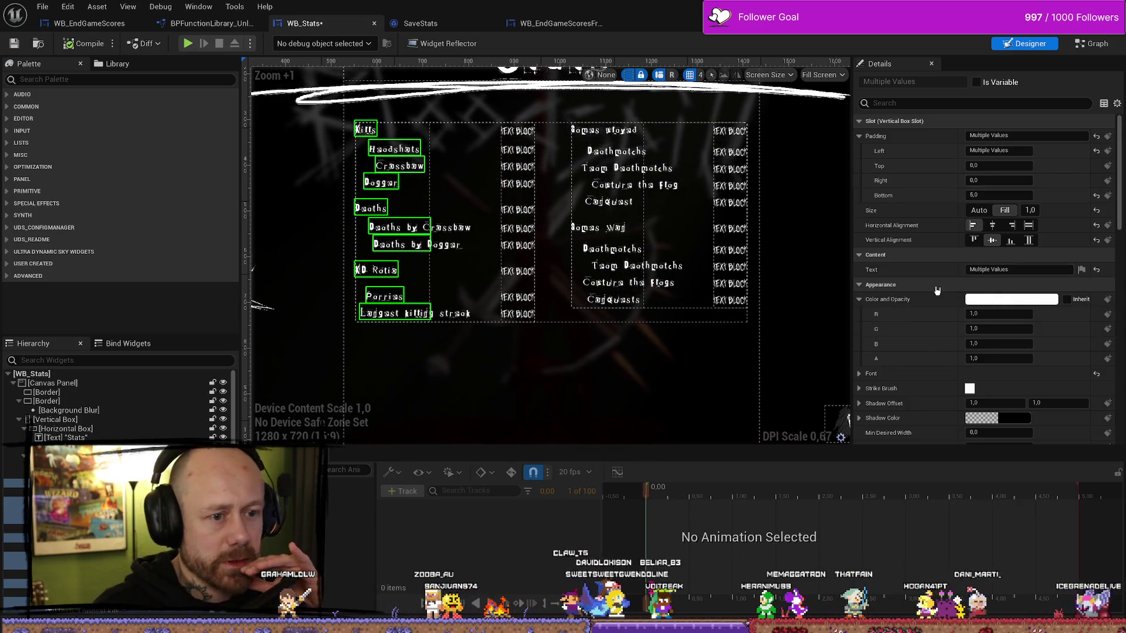
- Narrow the selection to the Longest killing streak label and reveal its font settings
scroll(946, 273, "down", 3)
scroll(946, 273, "up", 3)
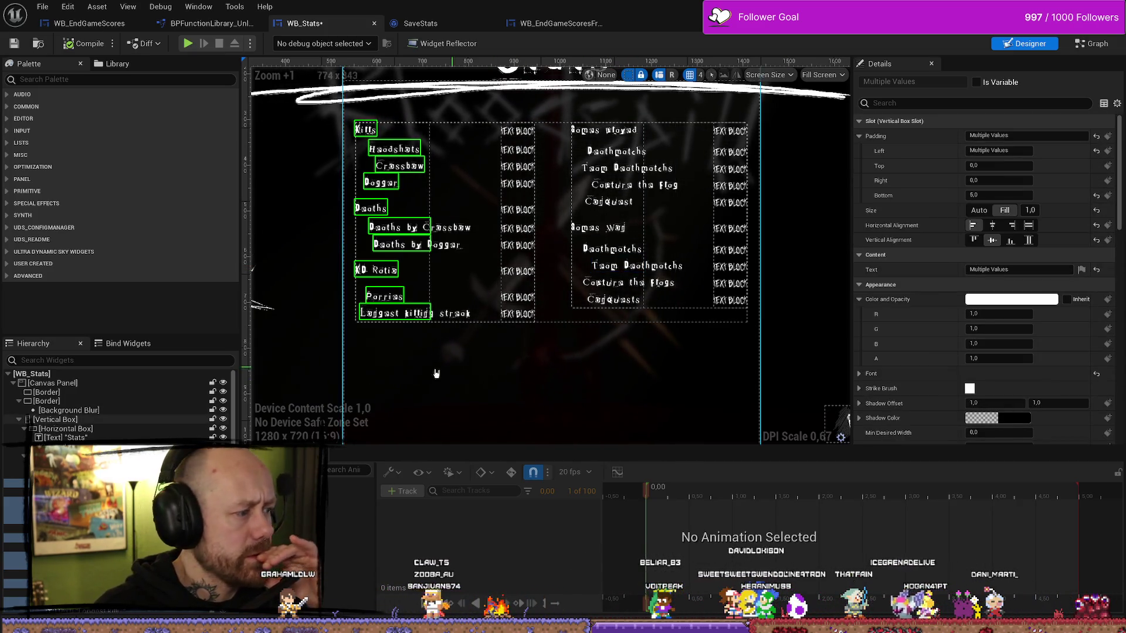
scroll(117, 405, "down", 2)
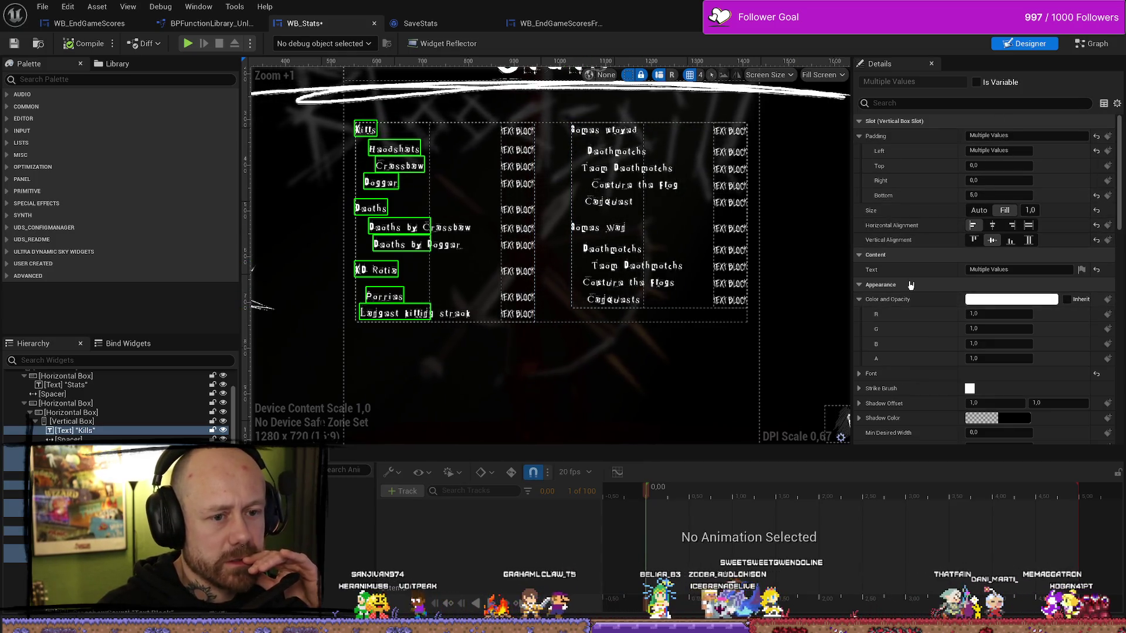
scroll(920, 300, "down", 3)
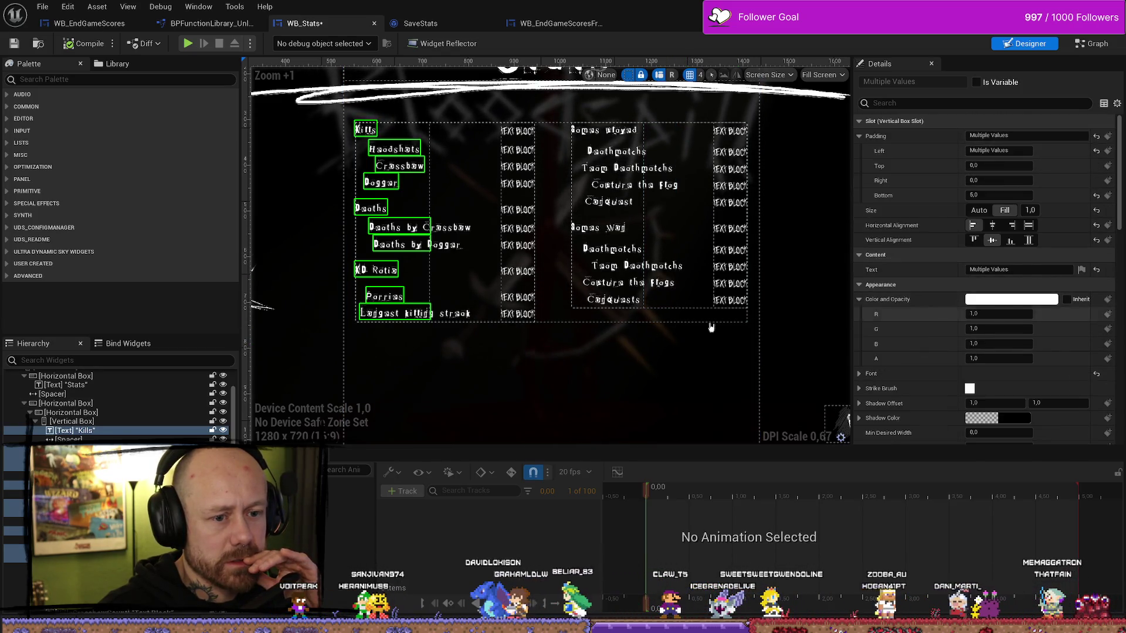
left_click(385, 314)
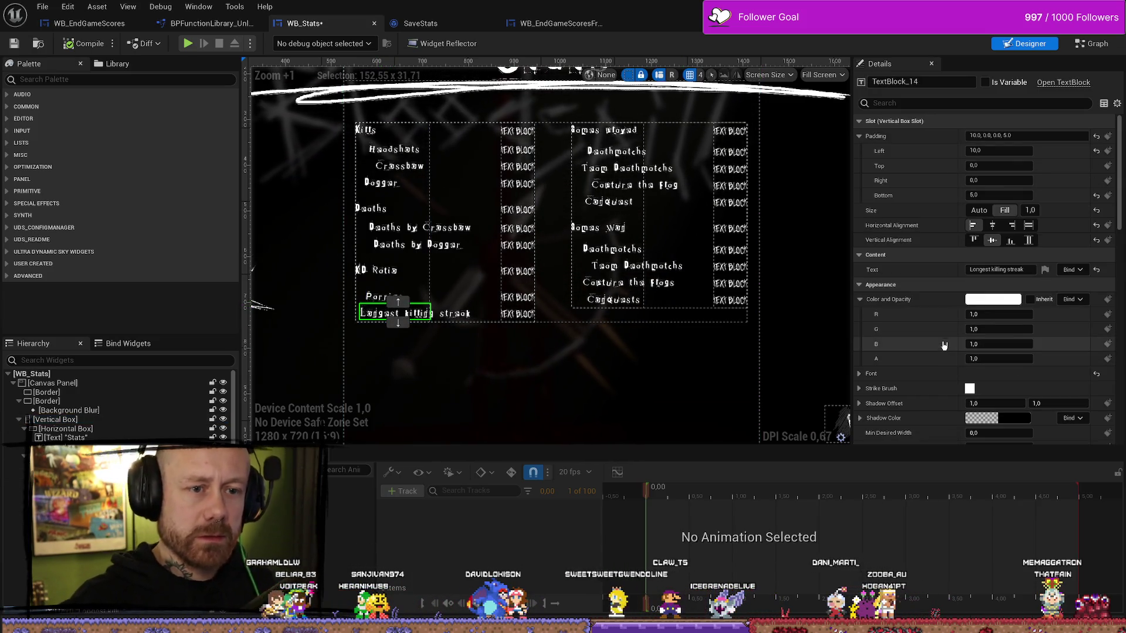
scroll(942, 343, "down", 4)
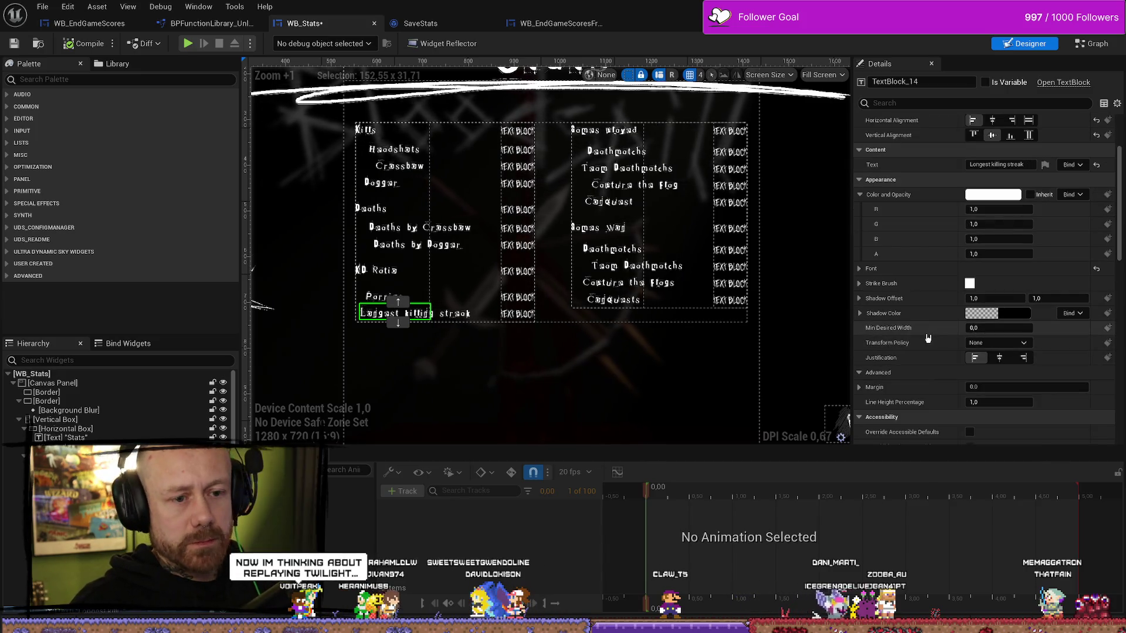
scroll(929, 335, "up", 1)
left_click(871, 286)
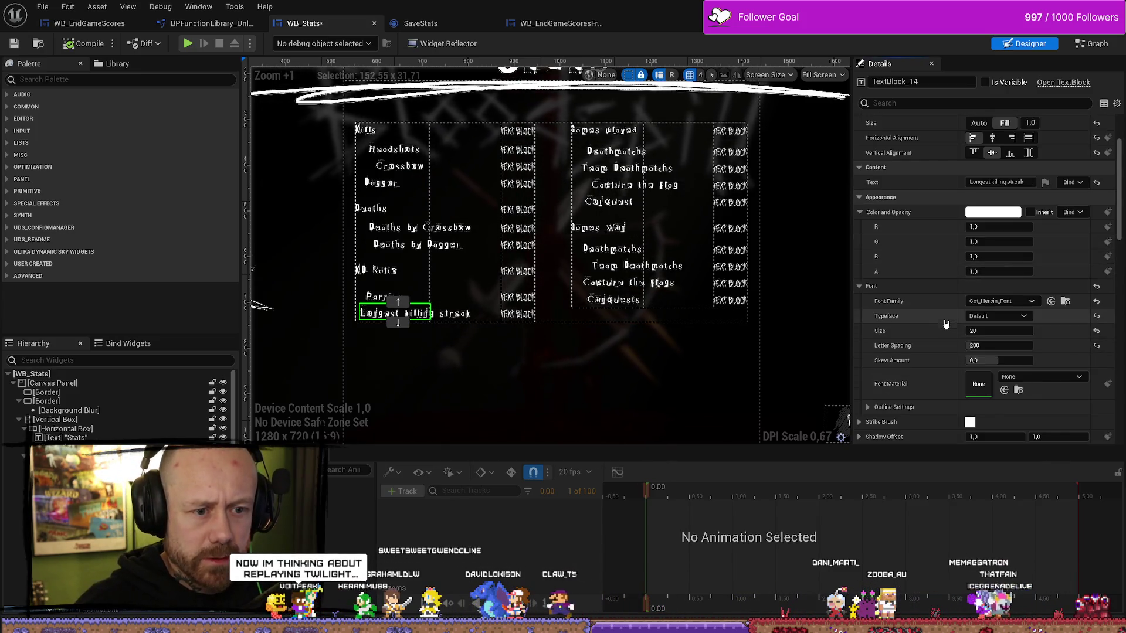
- Select all stat labels in both columns, including Games Played, Deathmatches, Capture the Flag and Conquest
left_click(374, 299, "ctrl")
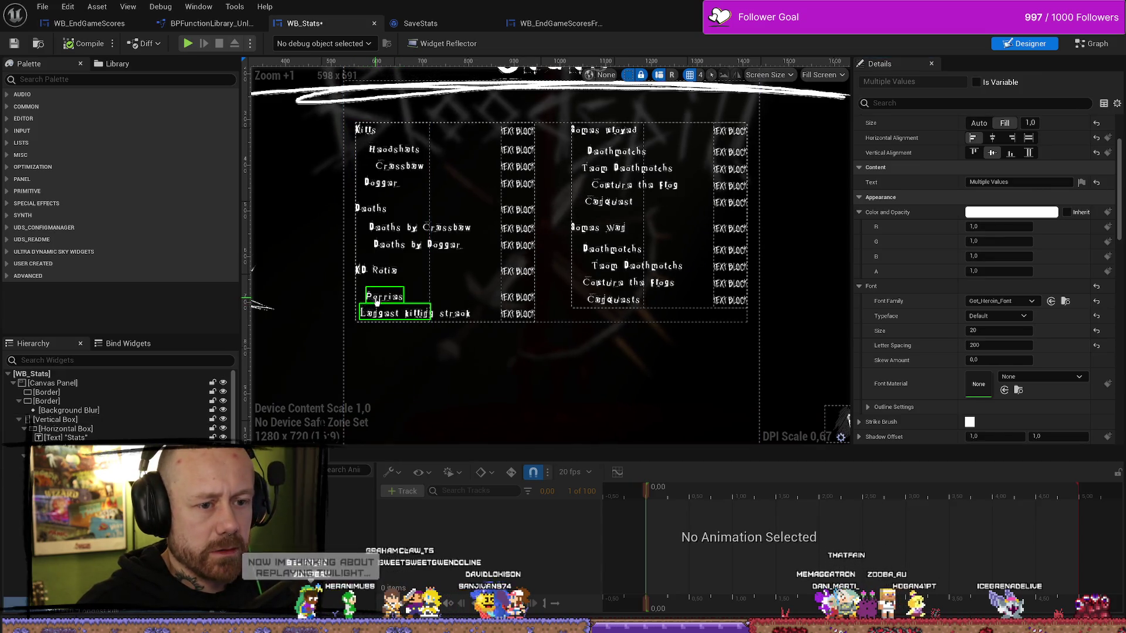
left_click(387, 246, "ctrl")
left_click(385, 228, "ctrl")
left_click(373, 211, "ctrl")
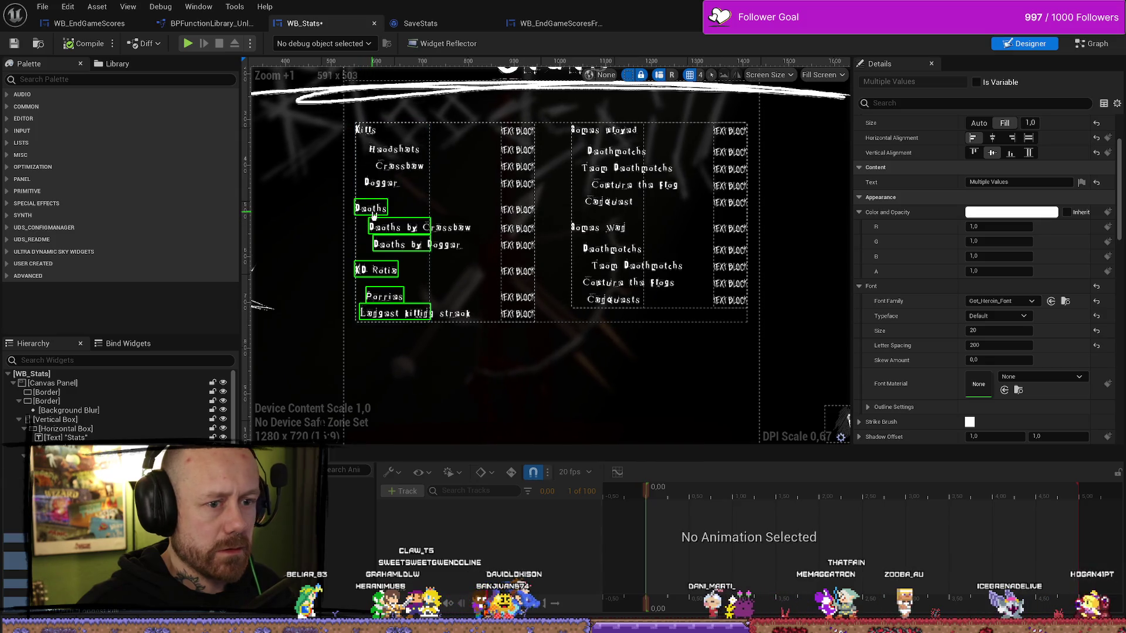
left_click(380, 183, "ctrl")
left_click(398, 166, "ctrl")
left_click(368, 132, "ctrl")
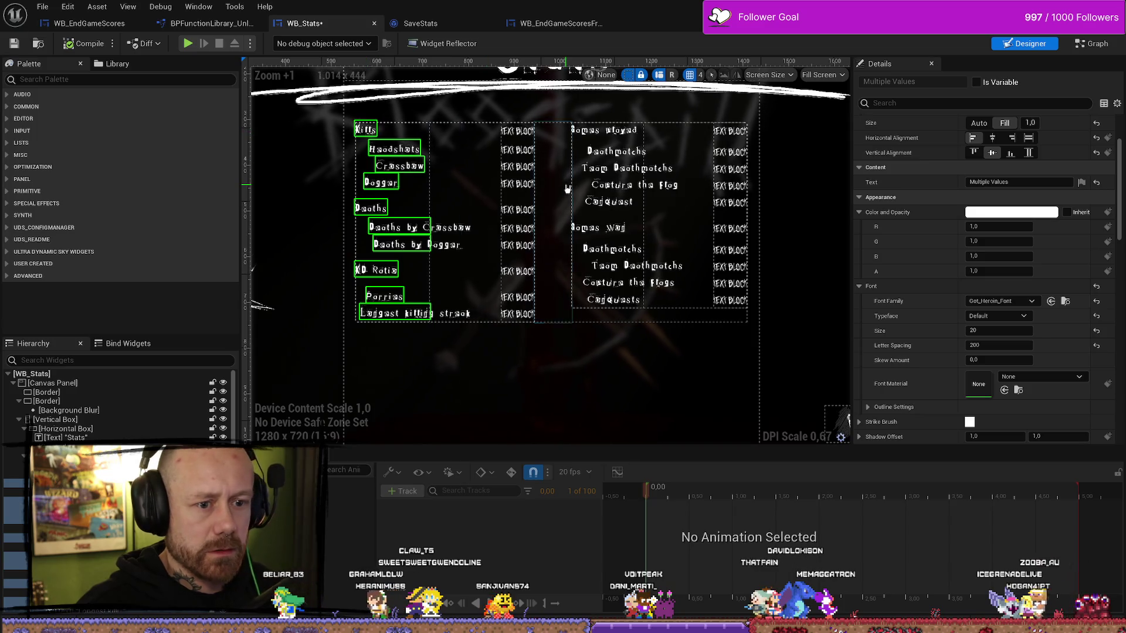
left_click(604, 131, "ctrl")
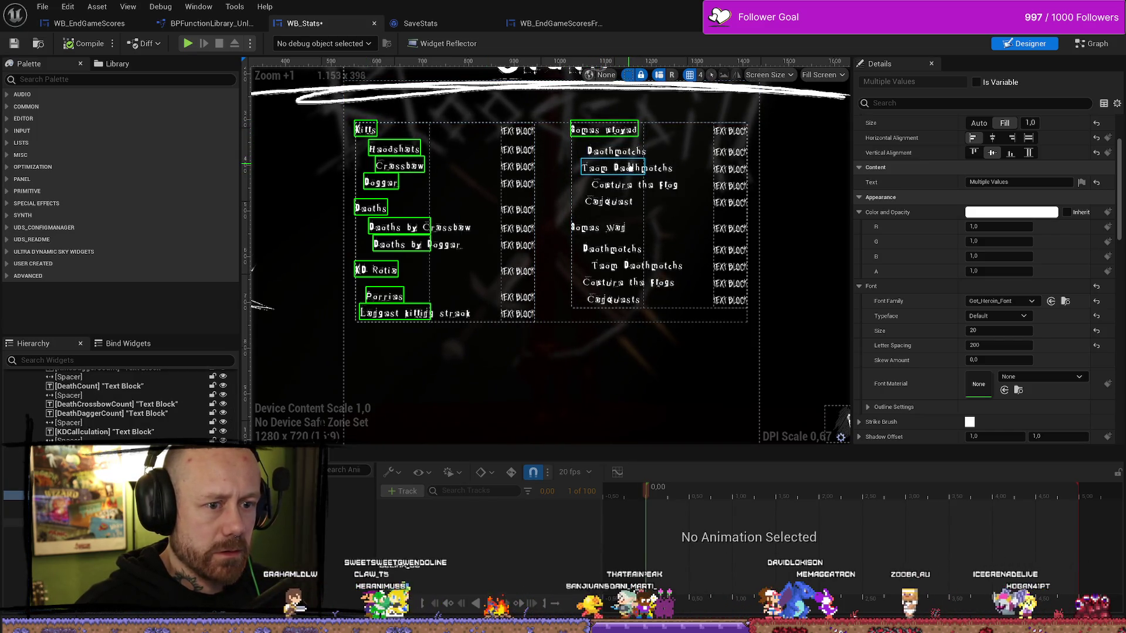
left_click(616, 151, "ctrl")
left_click(625, 187, "ctrl")
left_click(621, 202, "ctrl")
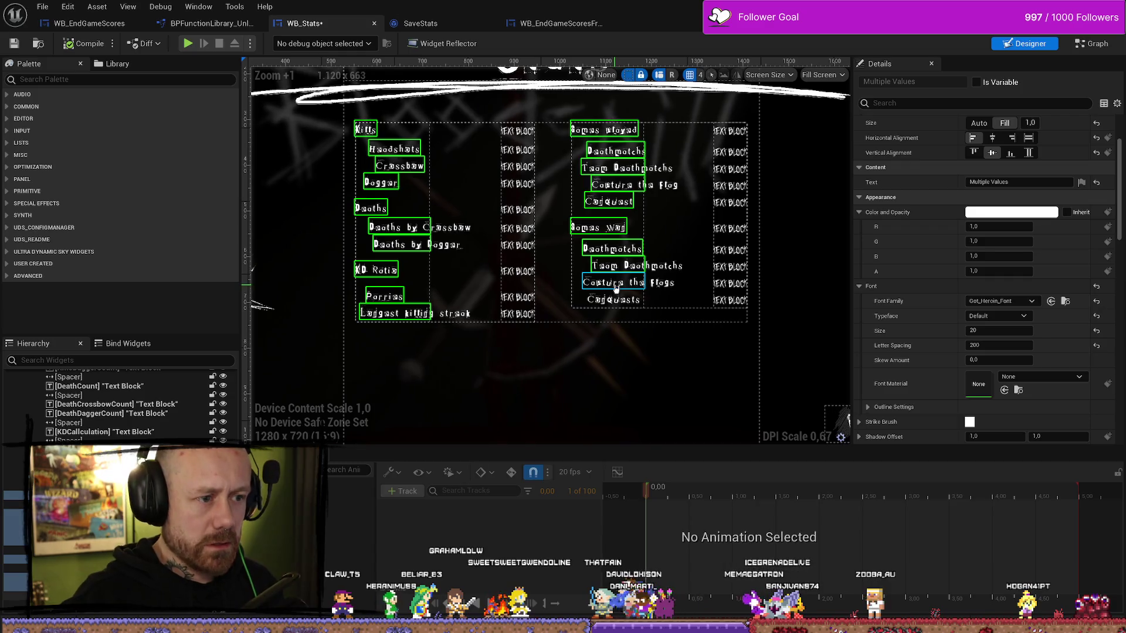
- Set the selected labels' font size to 22, then start selecting count values with Kills
left_click(1003, 331)
type("22")
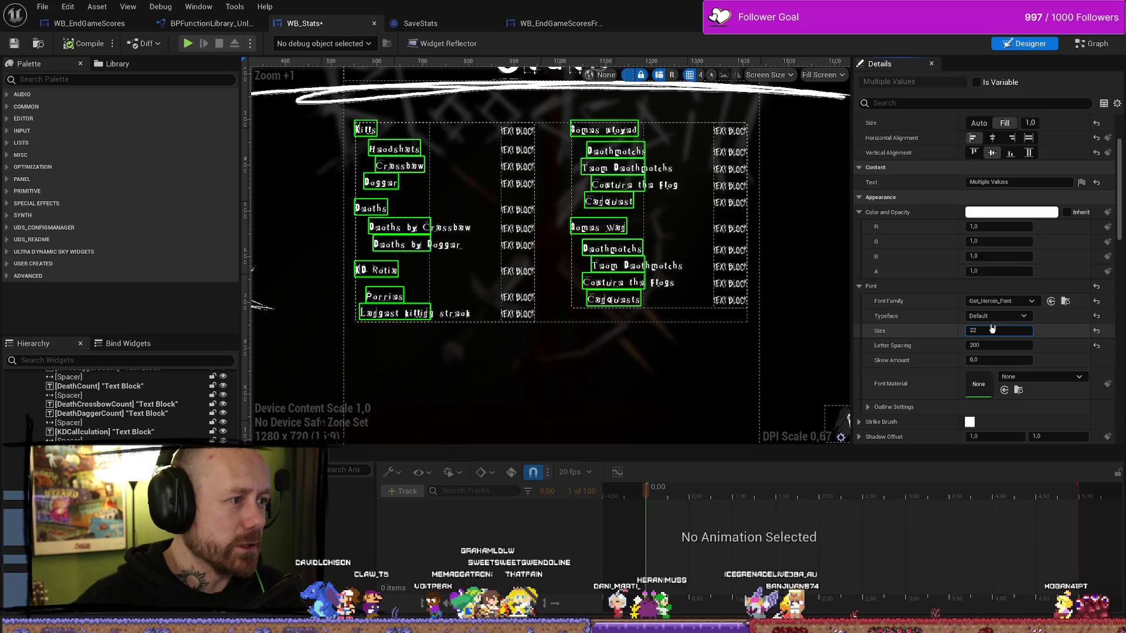
key("Return")
type("20")
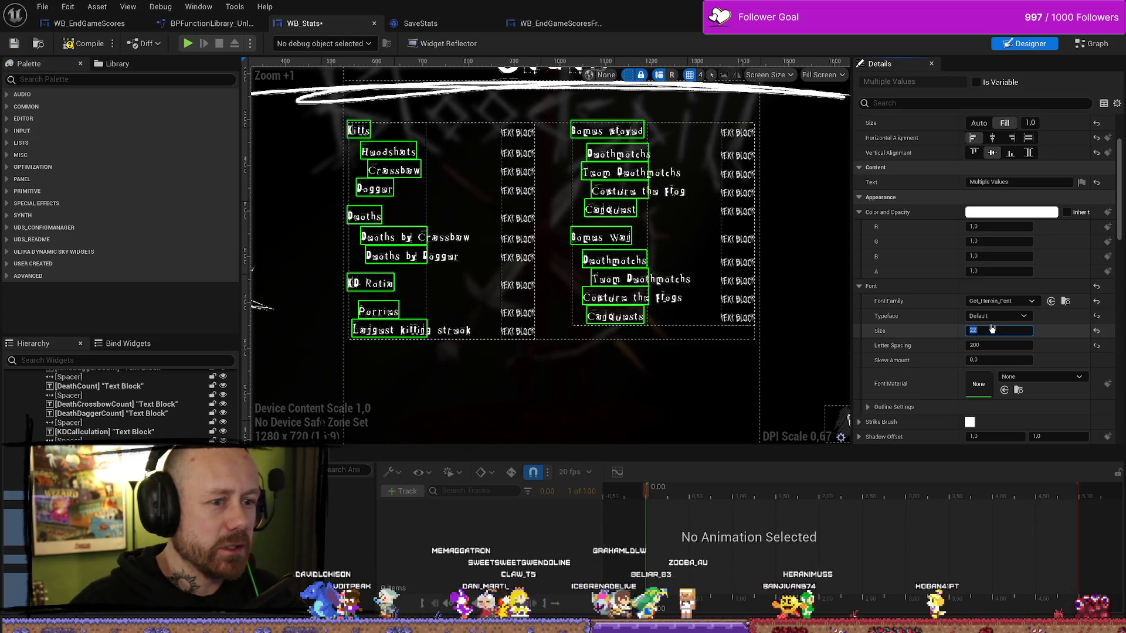
key("Return")
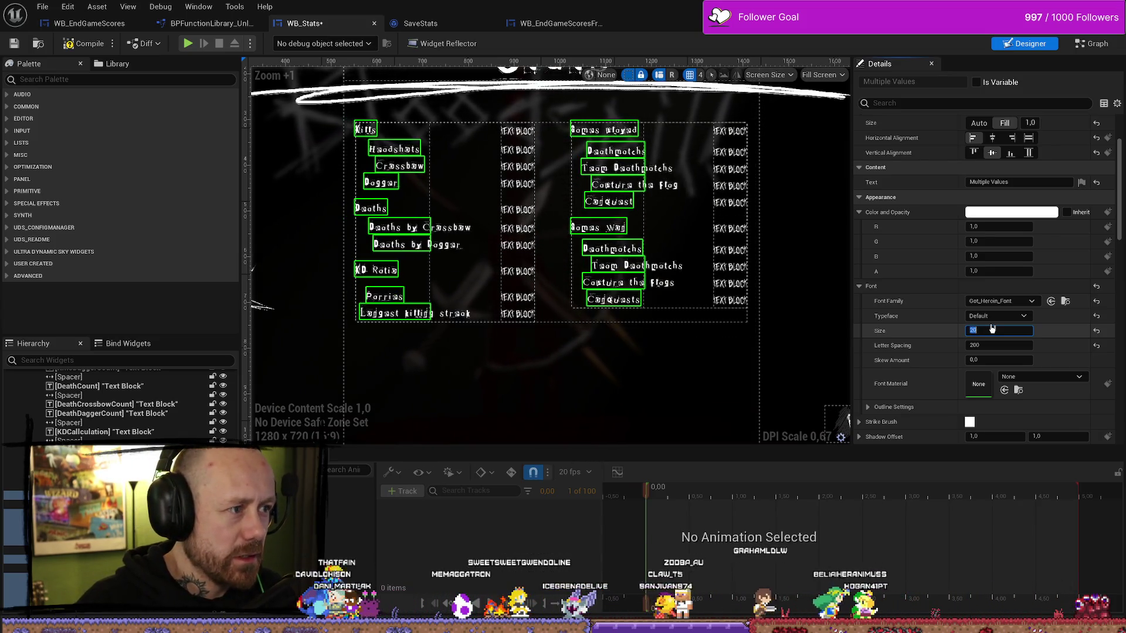
type("22")
key("Return")
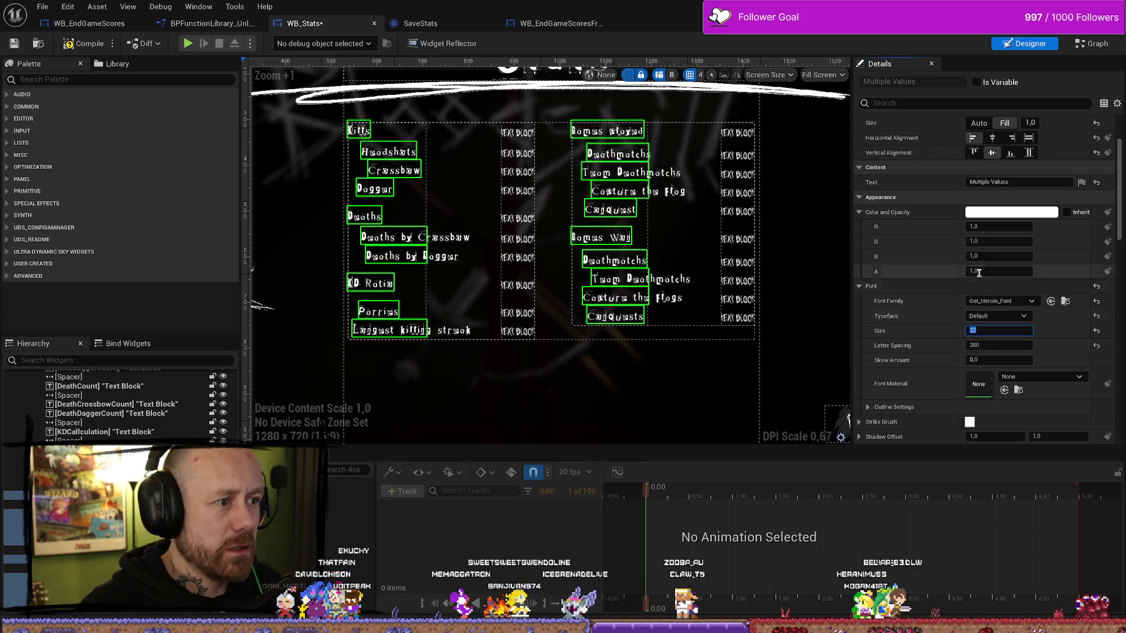
left_click(523, 134)
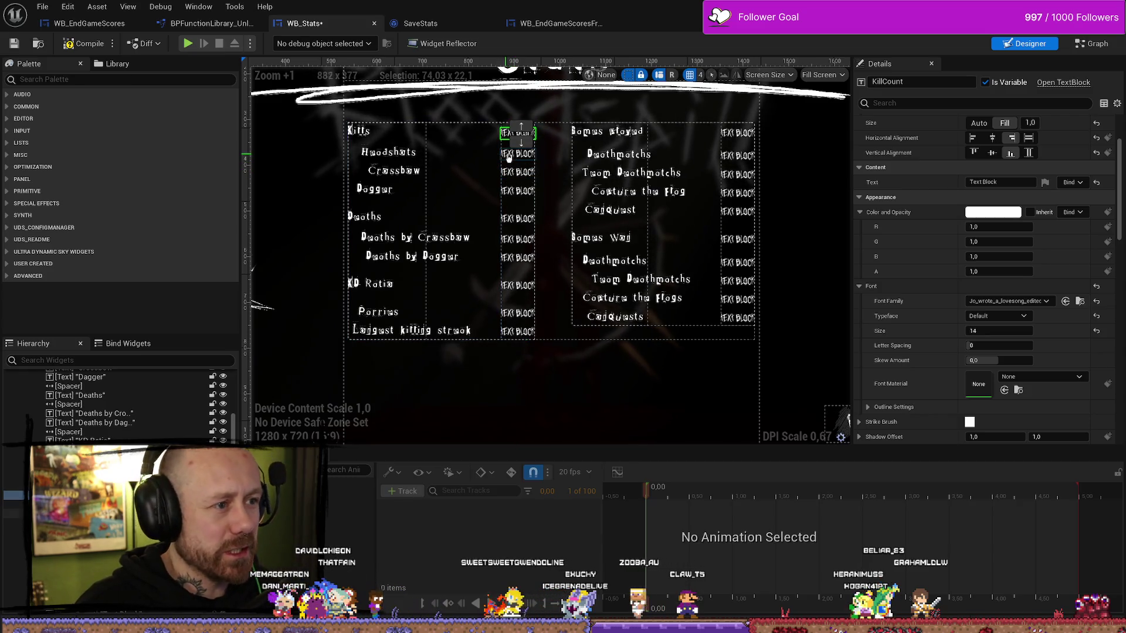
- Select the count values in both columns and set their font size to 16
left_click(509, 155, "ctrl")
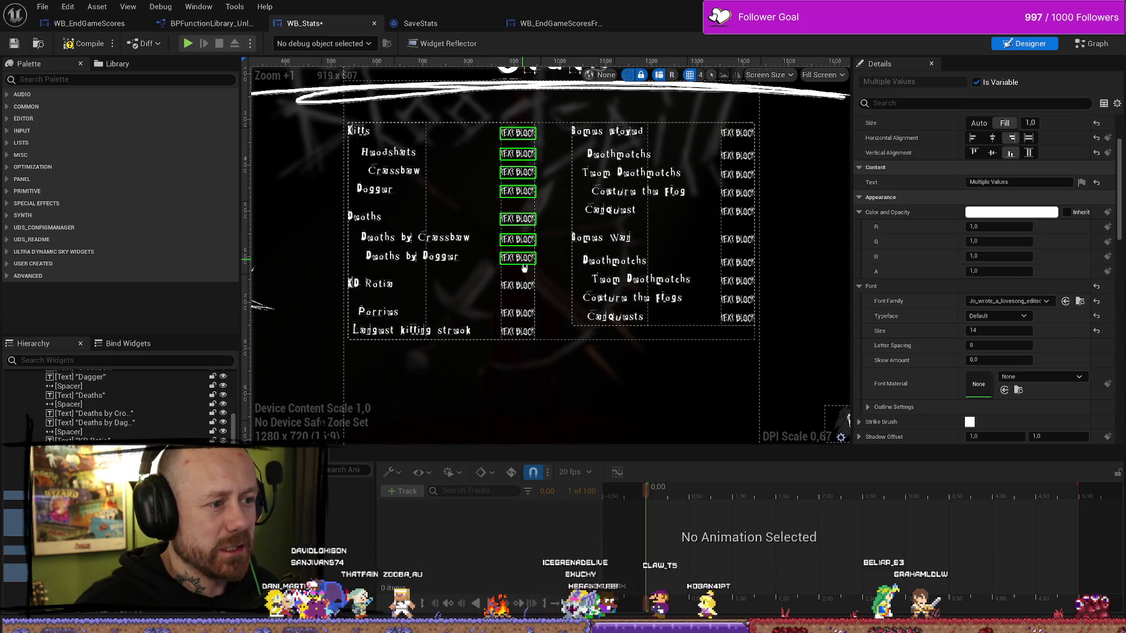
left_click(525, 316, "ctrl")
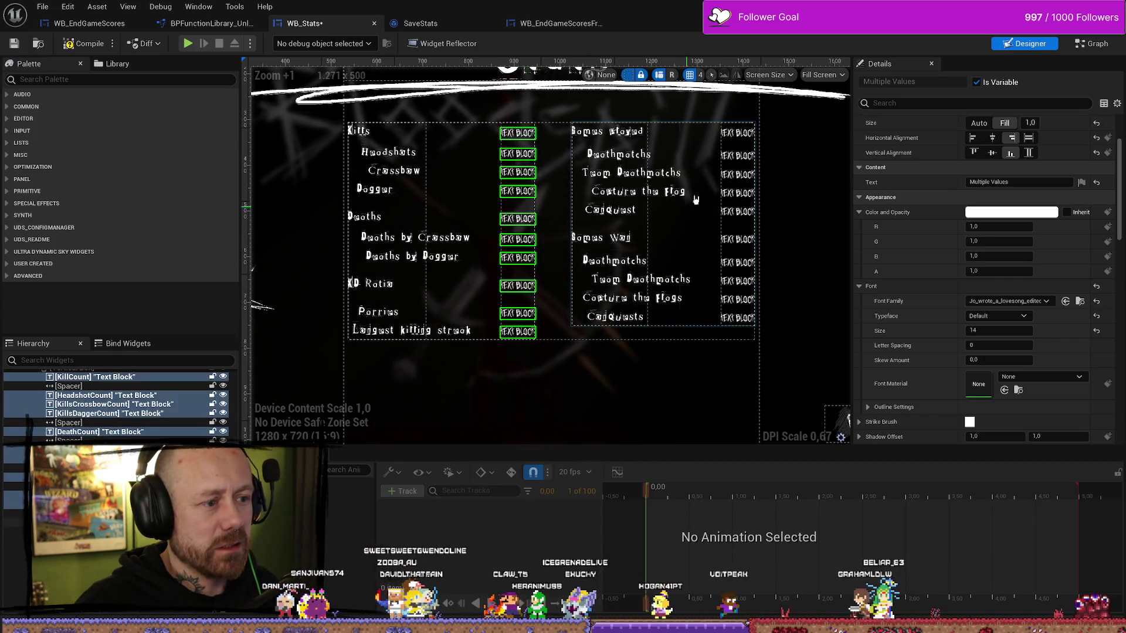
left_click(739, 134, "ctrl")
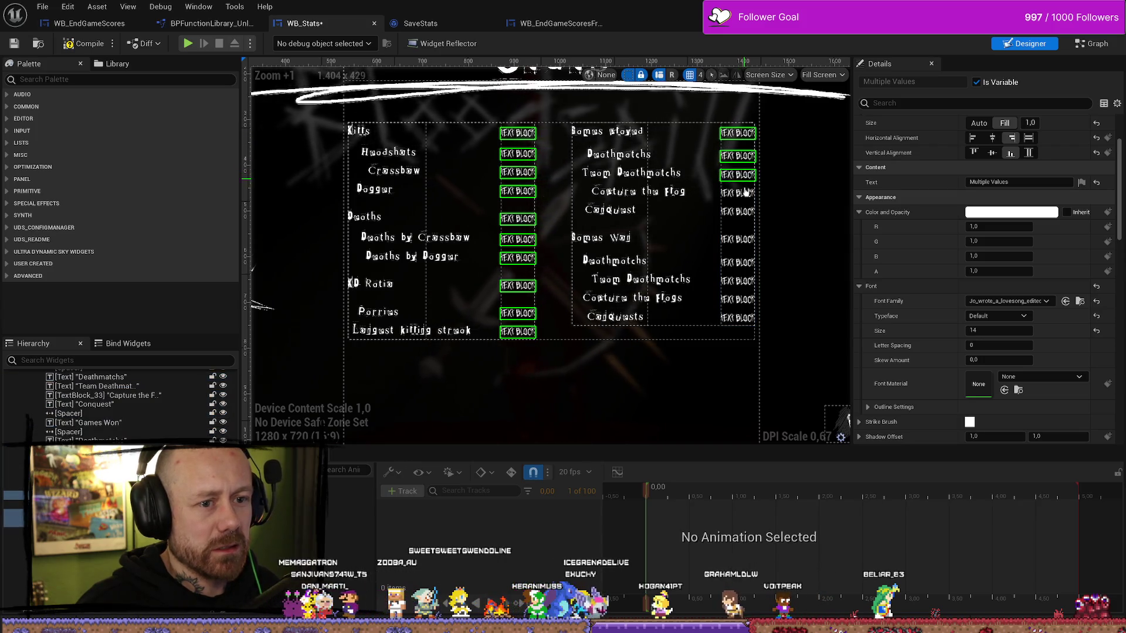
left_click(746, 241, "ctrl")
left_click(746, 263, "ctrl")
left_click(746, 282, "ctrl")
left_click(747, 300, "ctrl")
left_click(748, 320, "ctrl")
left_click(997, 331)
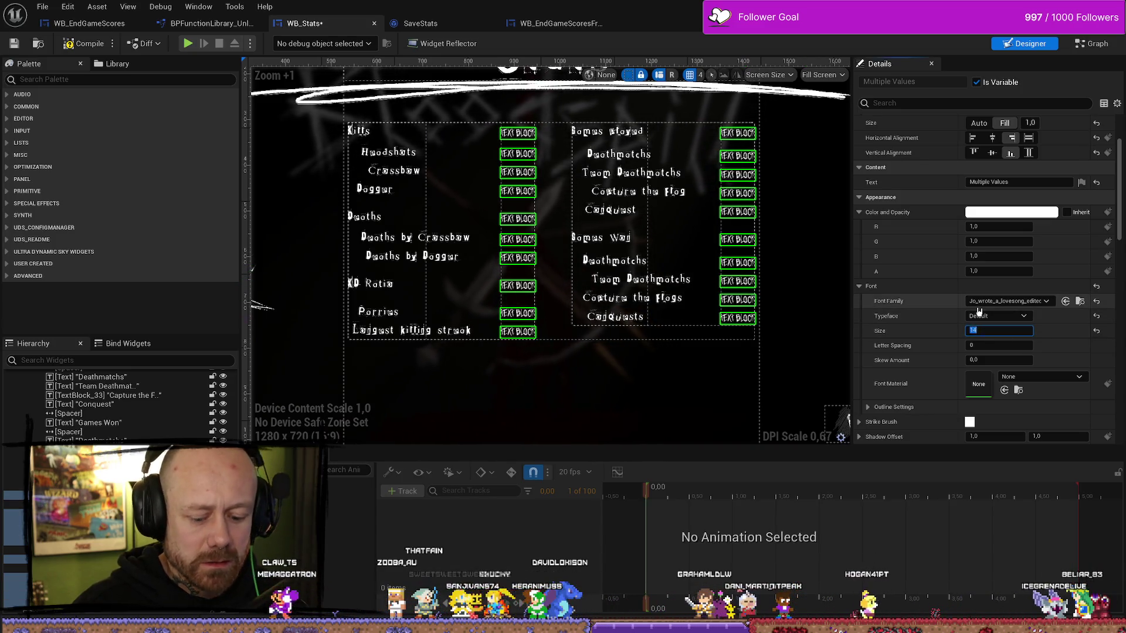
type("16")
key("Return")
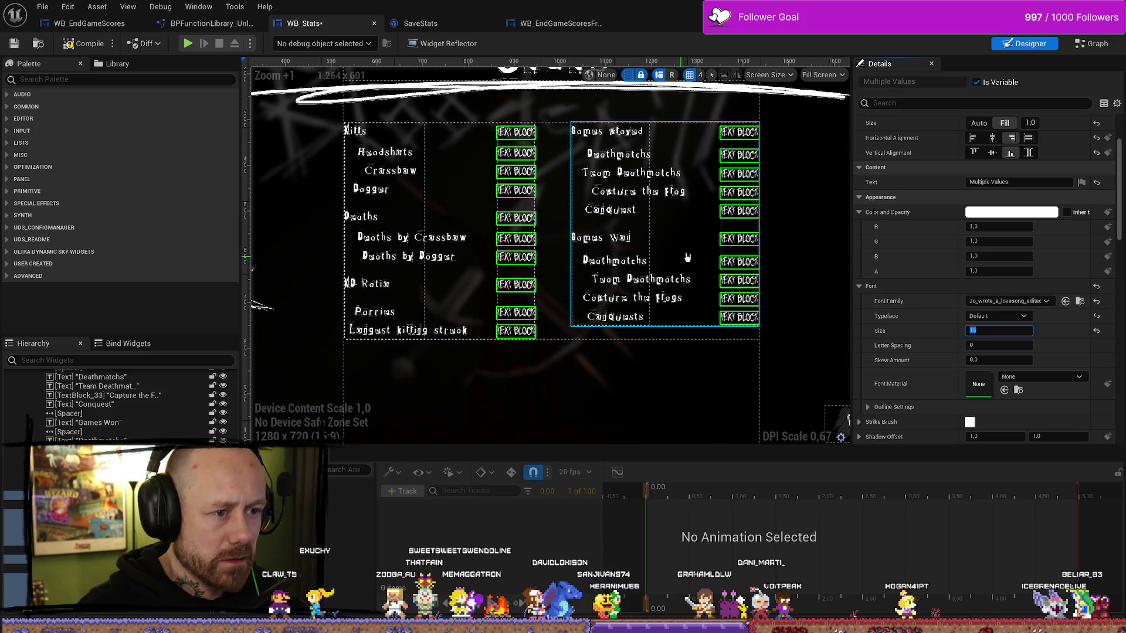
- Undo and redo the size change, then reselect the lower right-column counts
left_click(776, 379)
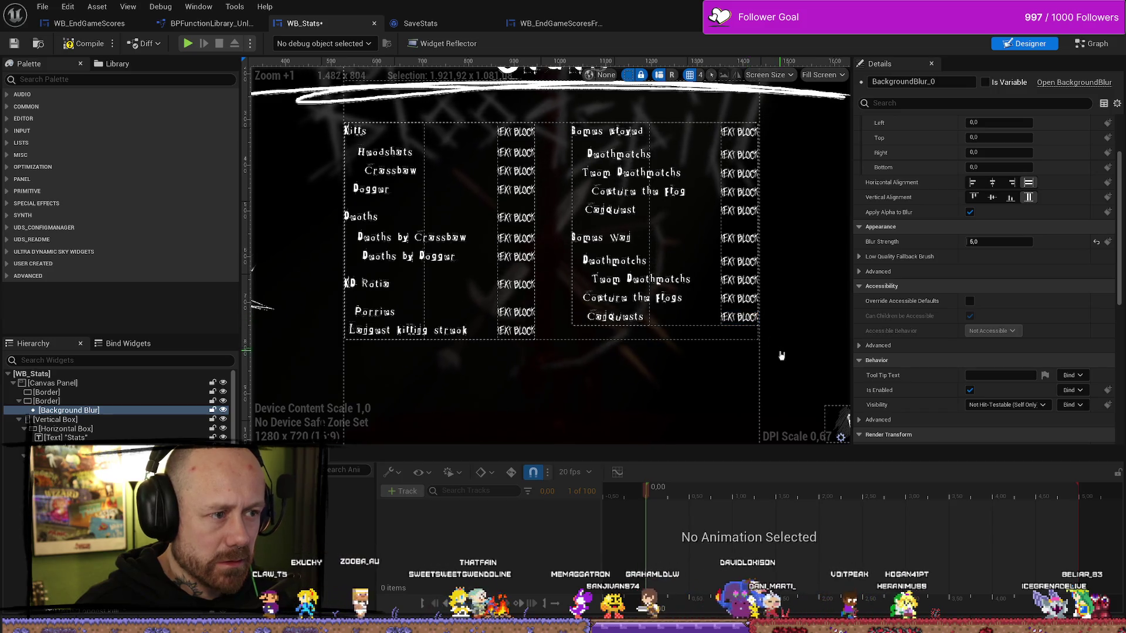
key("ctrl+z")
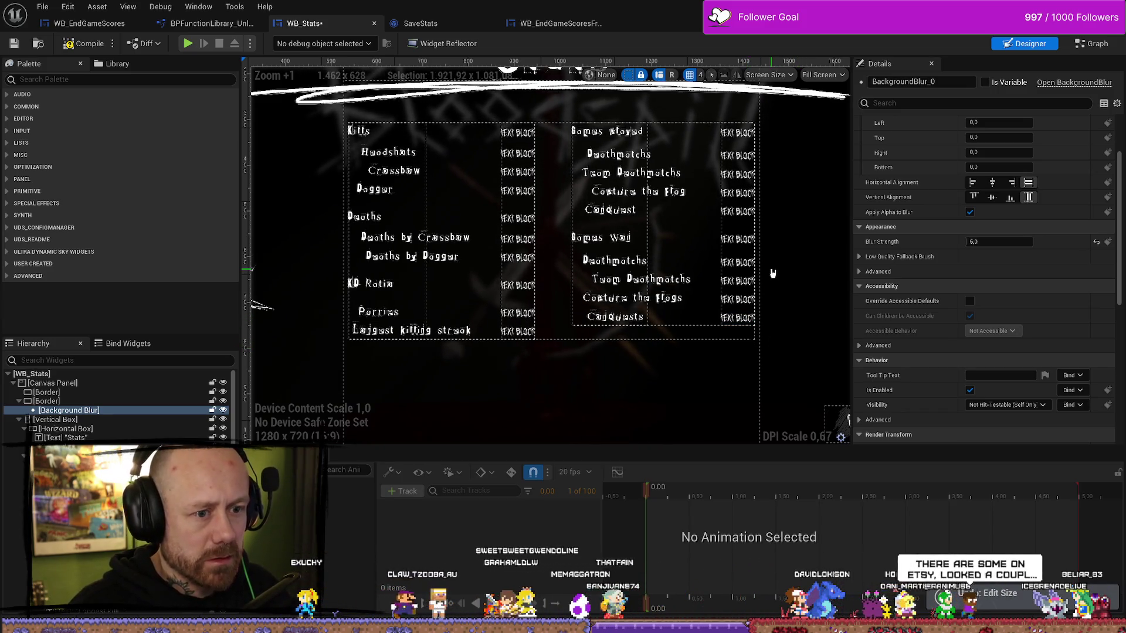
key("ctrl+z")
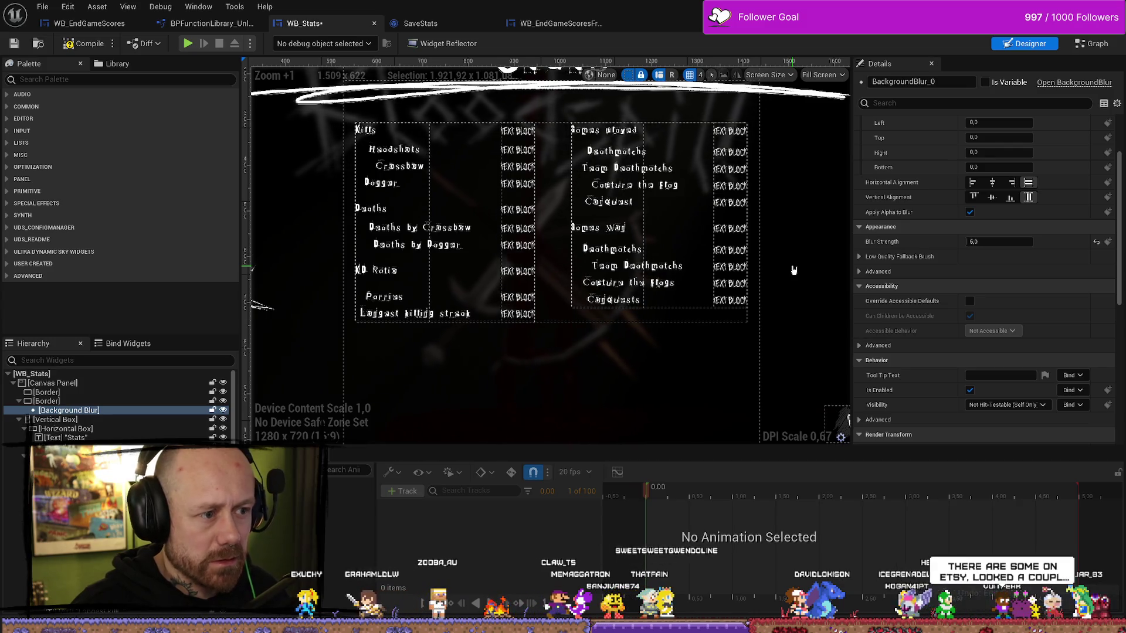
key("ctrl+y")
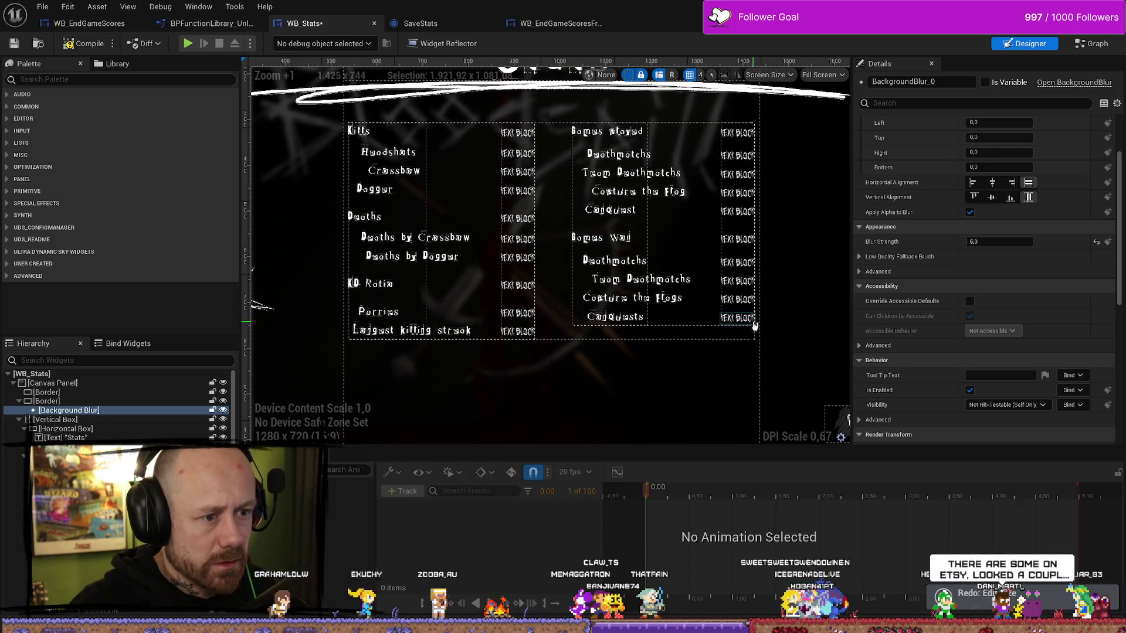
left_click(737, 318)
left_click(737, 300, "ctrl")
left_click(738, 281, "ctrl")
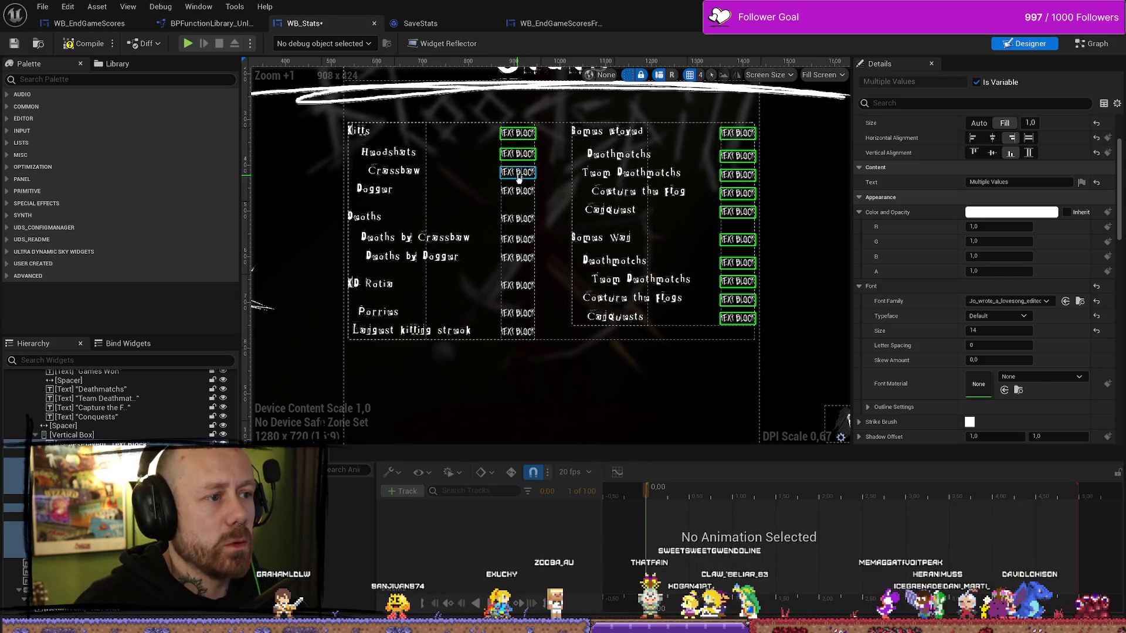
- Add the remaining left-column counts, set all counts to font size 15, and start a test play
left_click(519, 173, "ctrl")
left_click(520, 220, "ctrl")
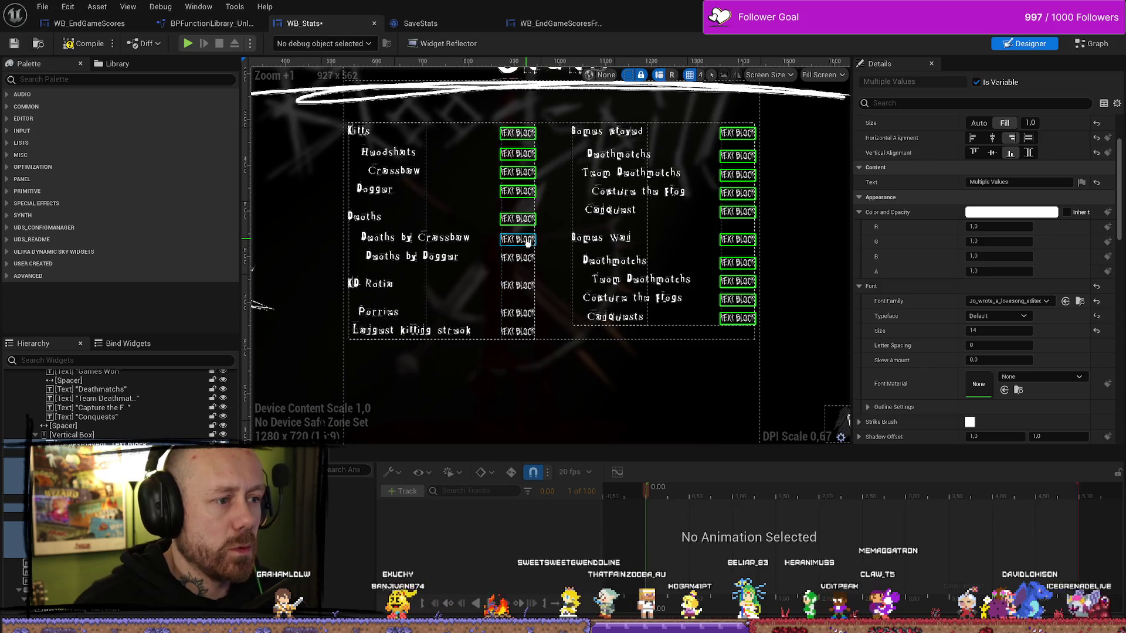
left_click(527, 241, "ctrl")
left_click(519, 259, "ctrl")
left_click(525, 316, "ctrl")
left_click(519, 332, "ctrl")
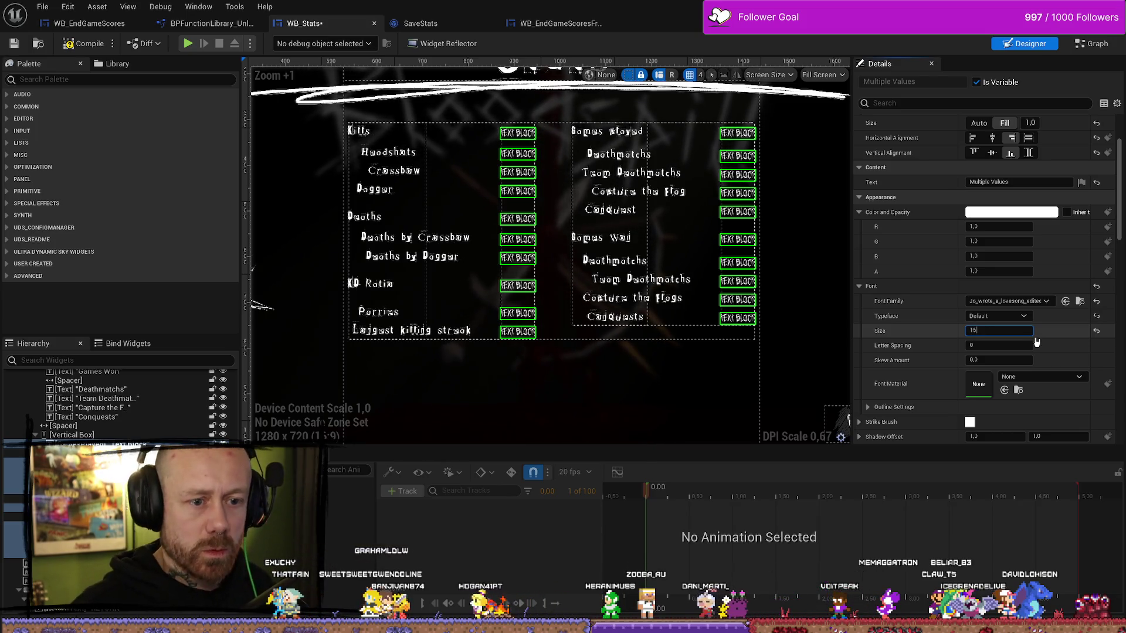
type("6")
key("Return")
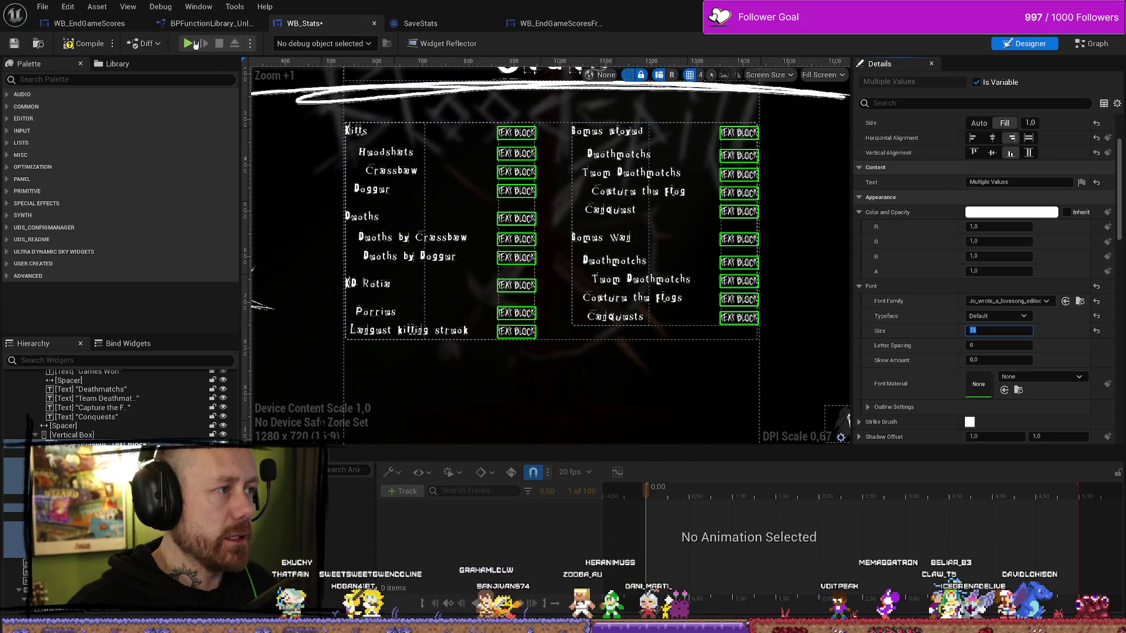
left_click(84, 44)
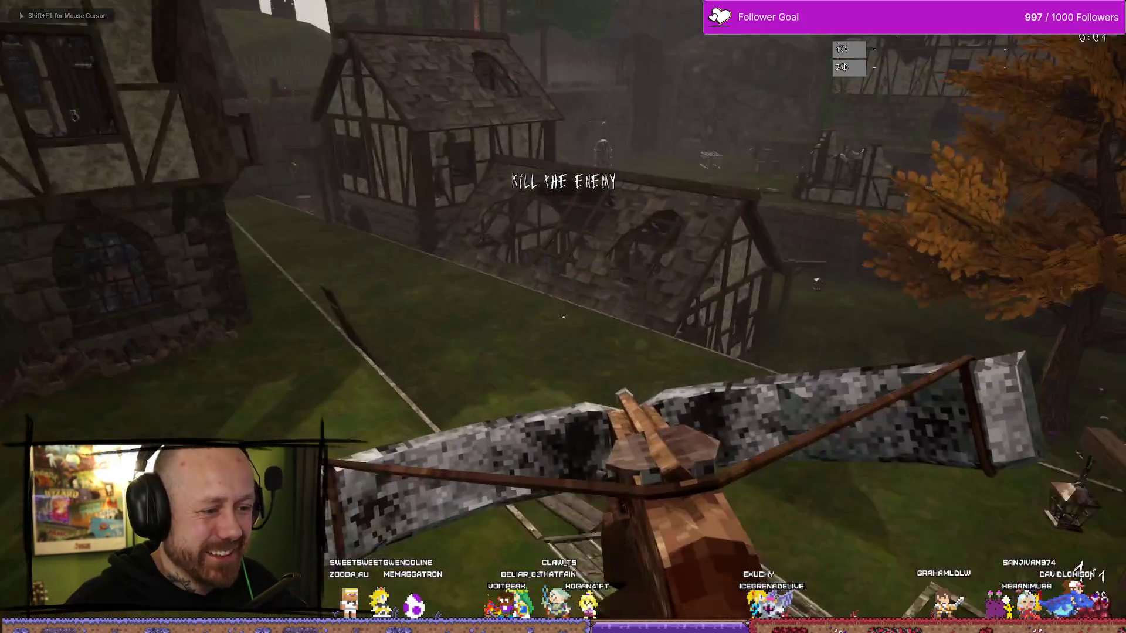
- Quit the match, view the Stats screen, then stop play and open the Content Drawer
key("Escape")
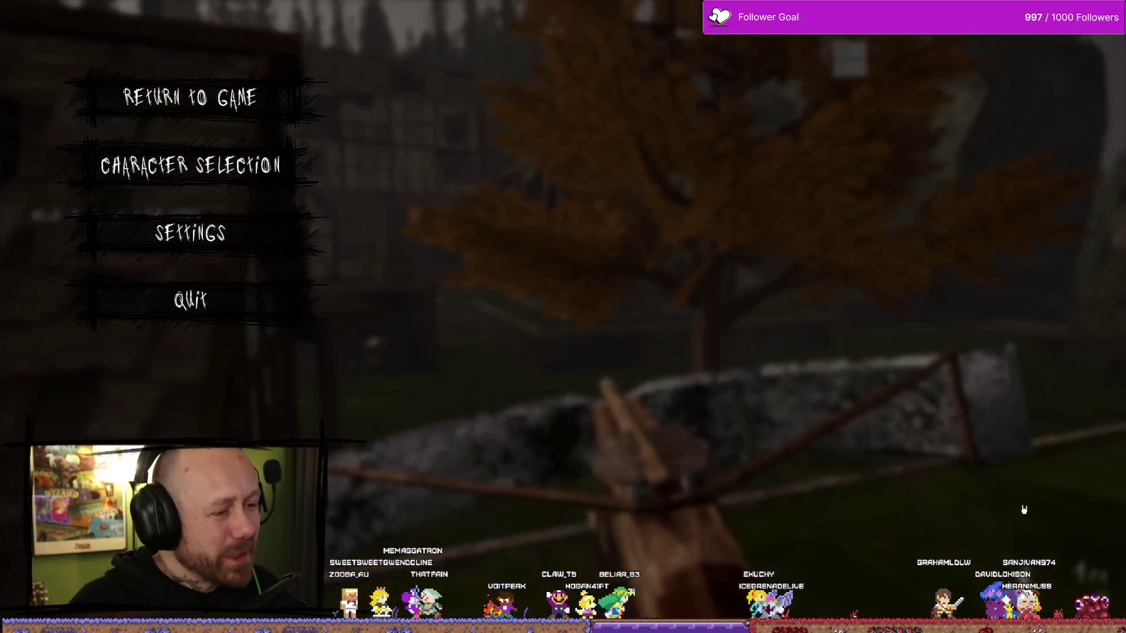
left_click(194, 300)
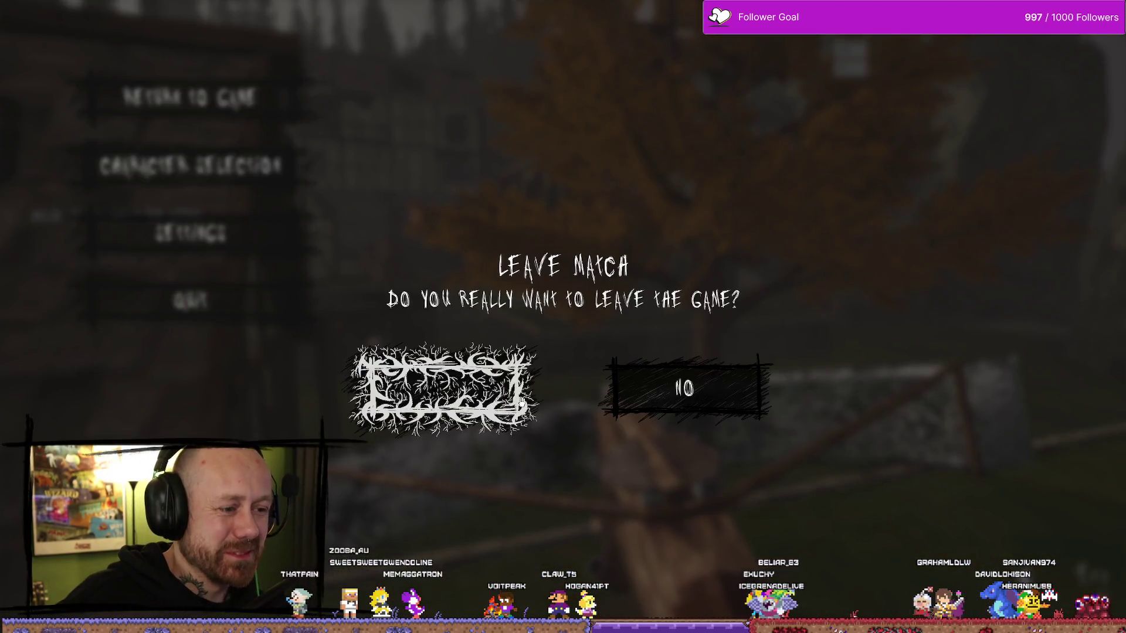
left_click(442, 388)
left_click(64, 492)
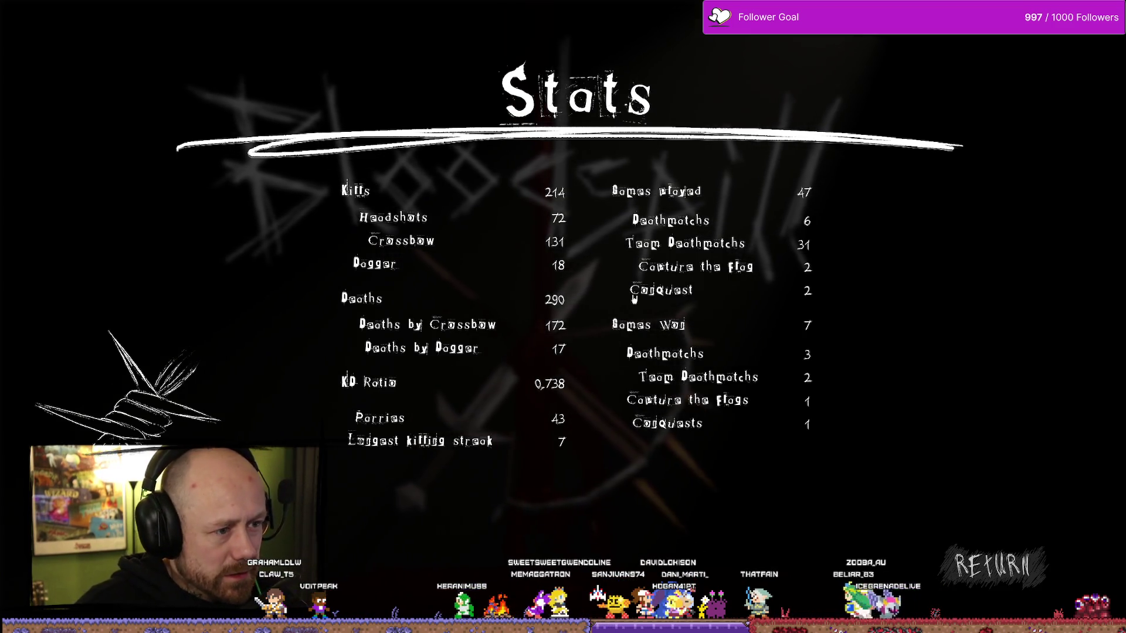
key("Escape")
key("ctrl+space")
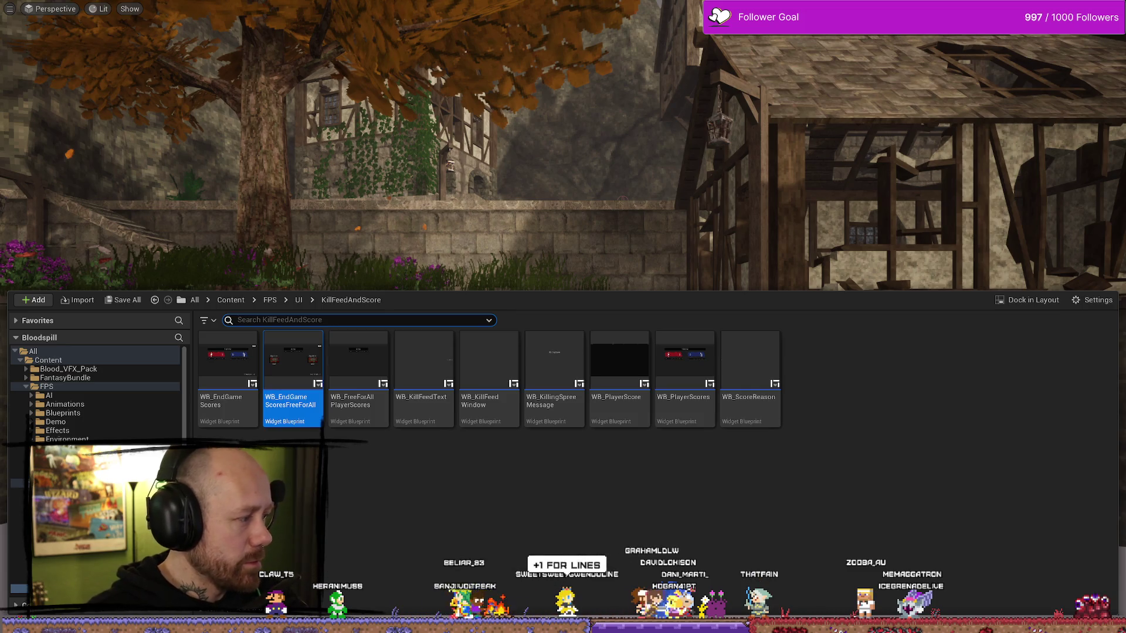
- Select the group spacers in both columns of WB_Stats and set their Size Y to 40
key("alt+Tab")
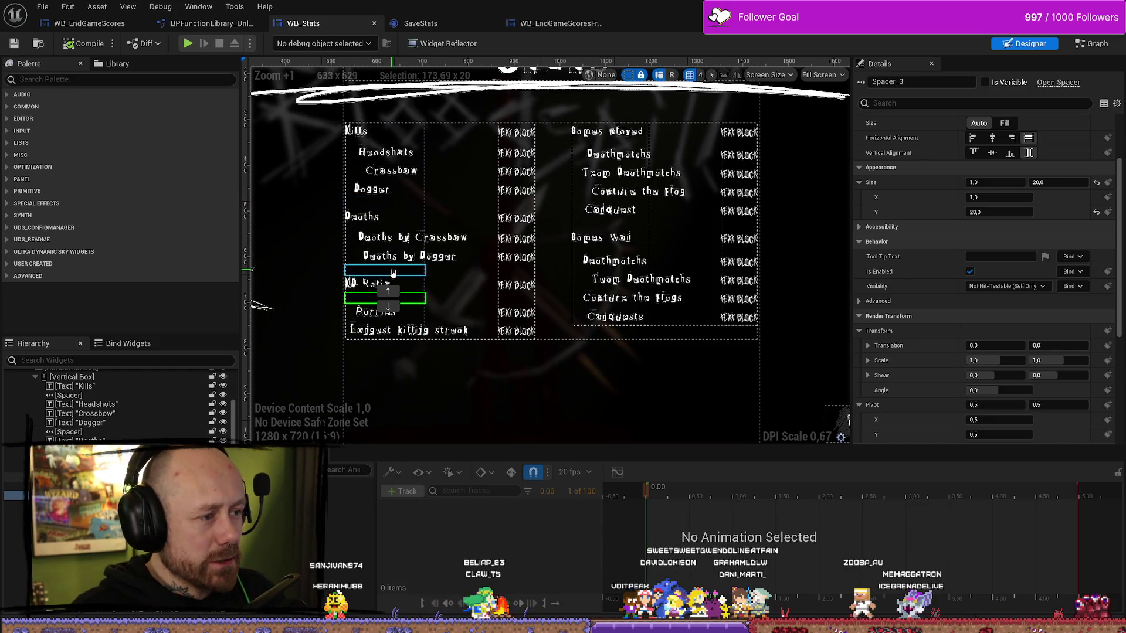
left_click(393, 272, "ctrl")
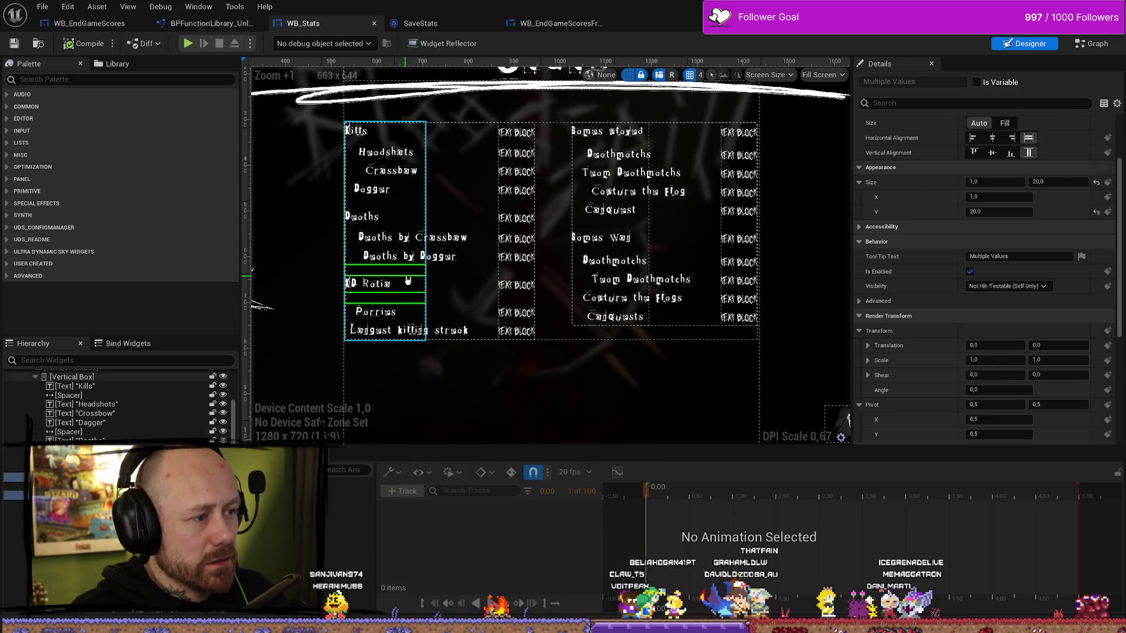
left_click(408, 280)
left_click(393, 270)
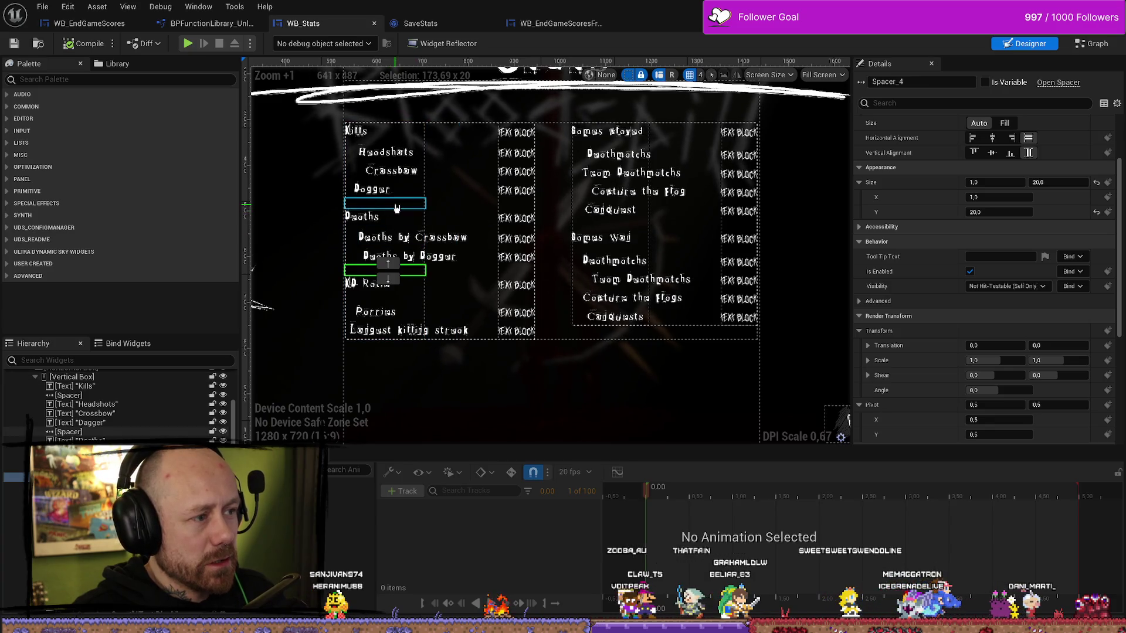
left_click(397, 203, "ctrl")
left_click(516, 204, "ctrl")
left_click(515, 270, "ctrl")
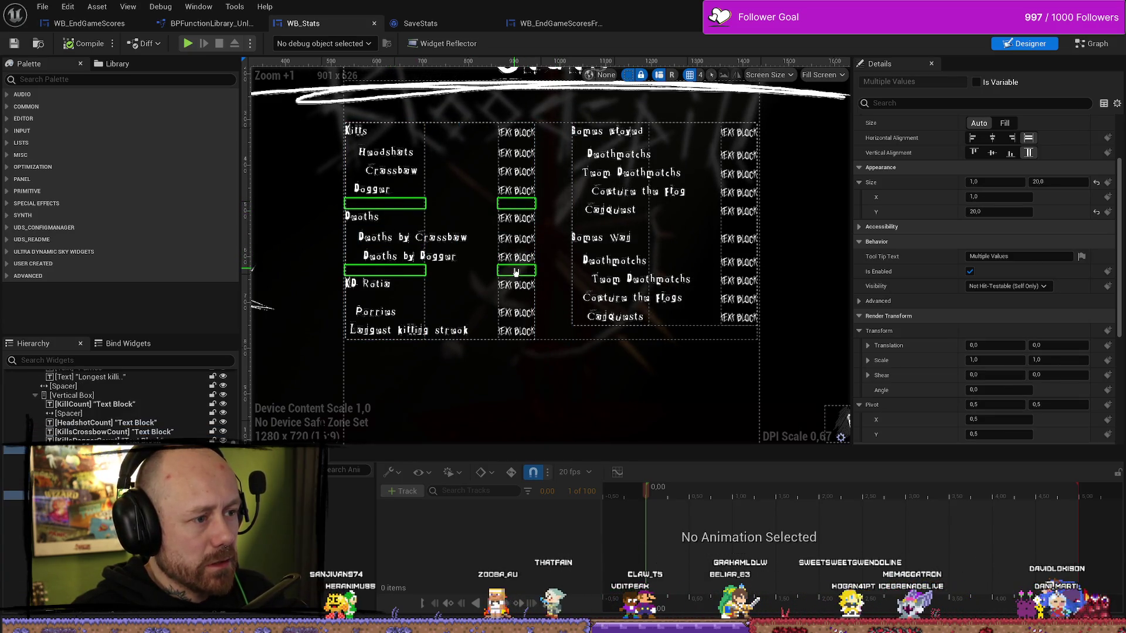
left_click(609, 225, "ctrl")
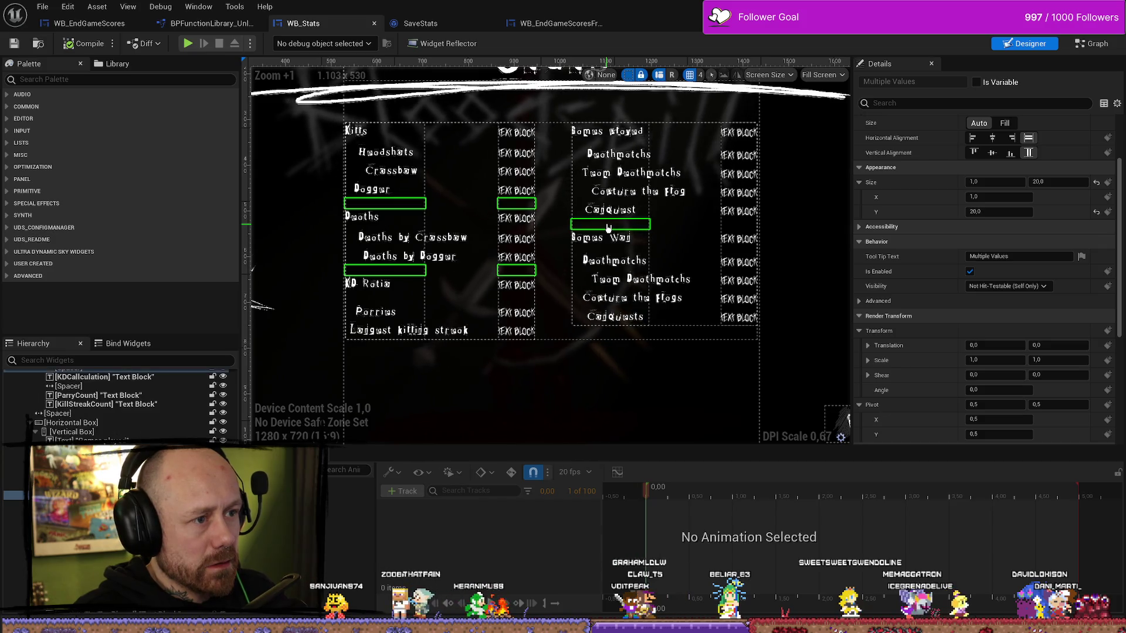
left_click(737, 223, "ctrl")
left_click(1067, 183)
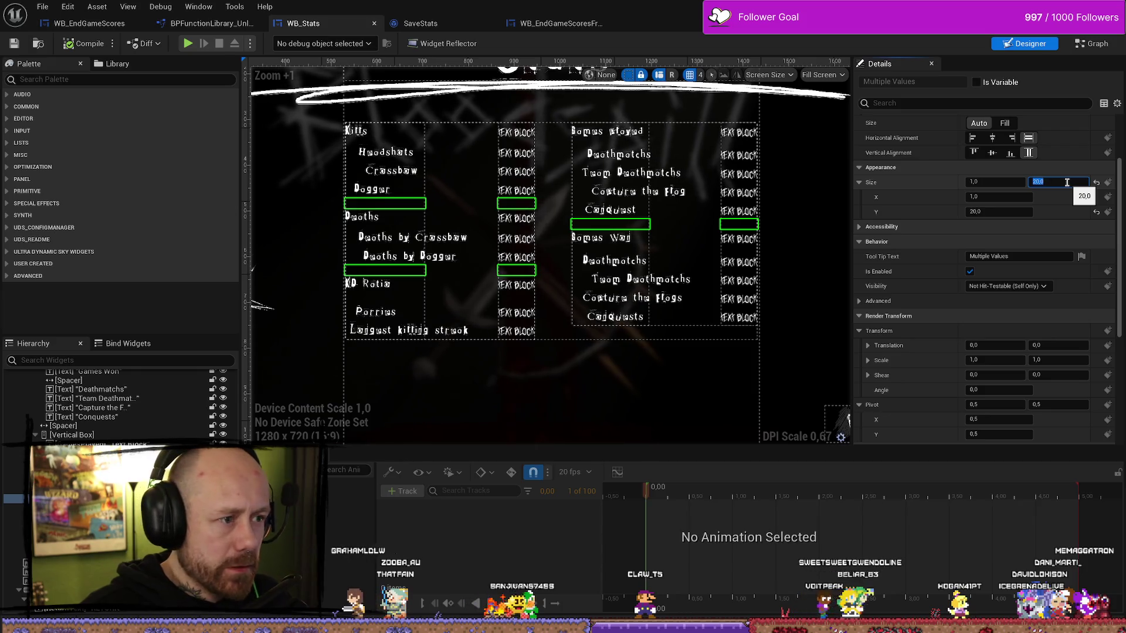
type("30")
key("Return")
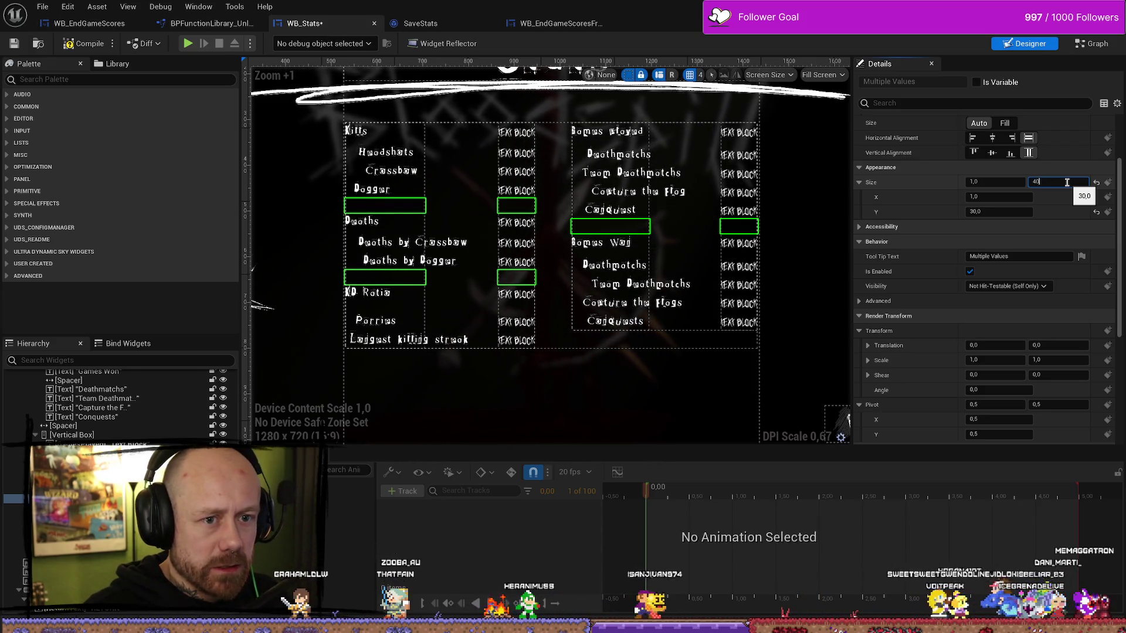
key("Return")
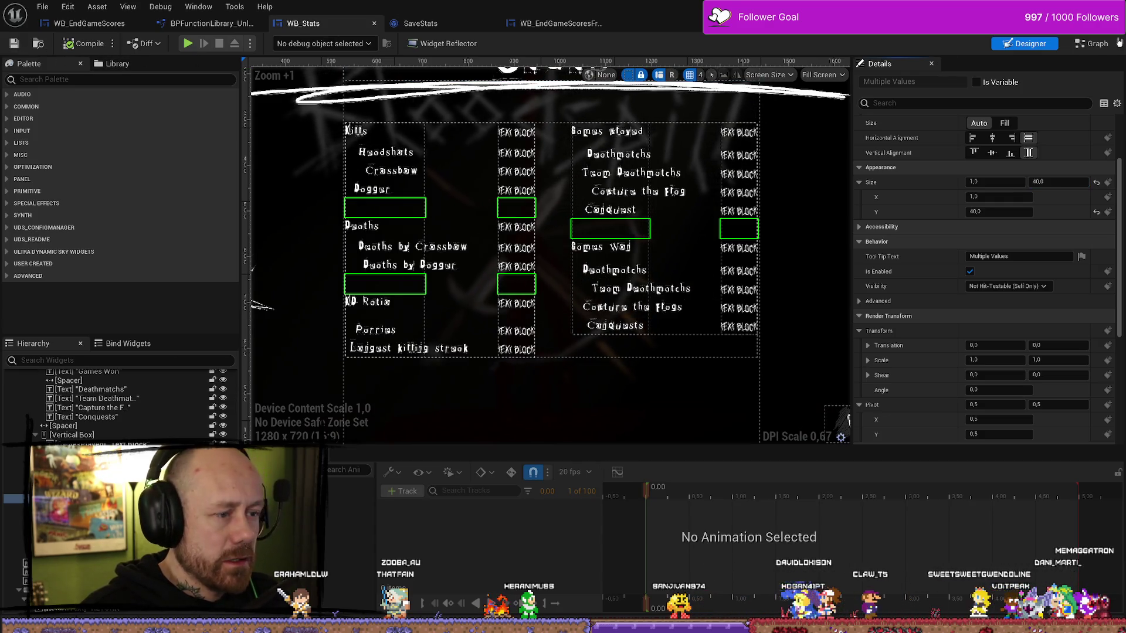
- Adjust the left-column spacer heights, bringing the one below Deaths by Dagger back to 20
left_click(390, 320)
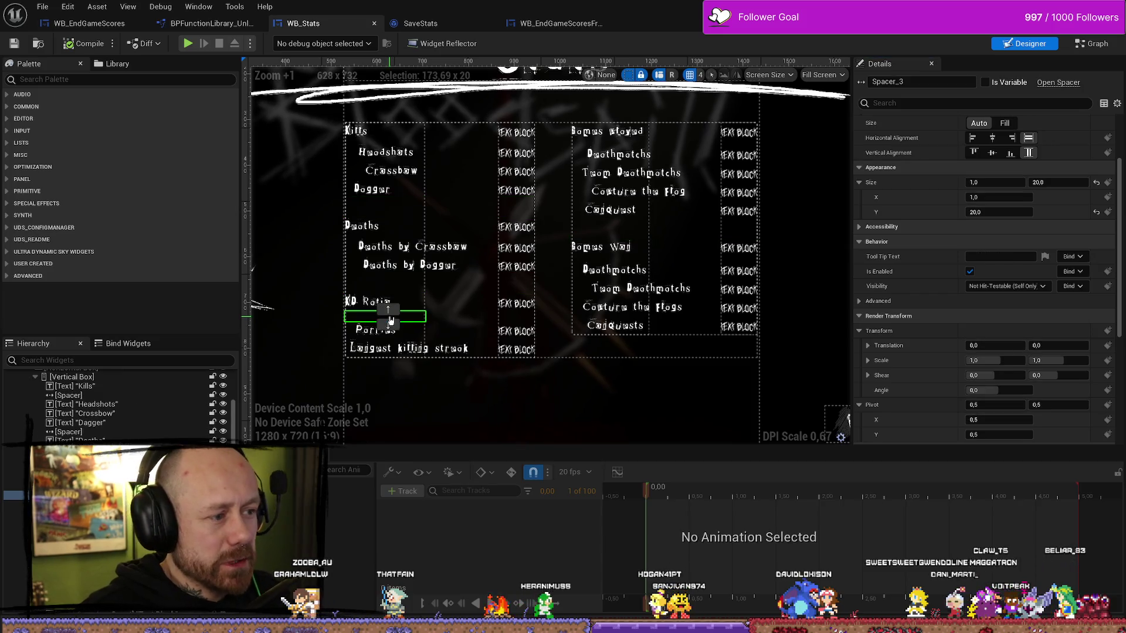
left_click(398, 288)
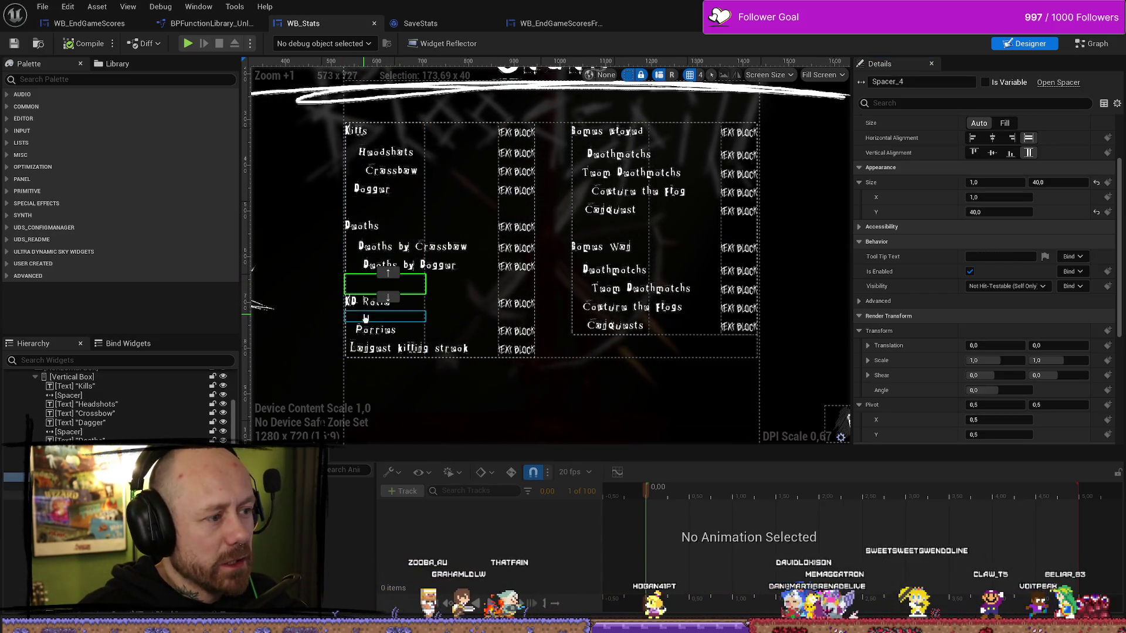
left_click(391, 320)
type("4")
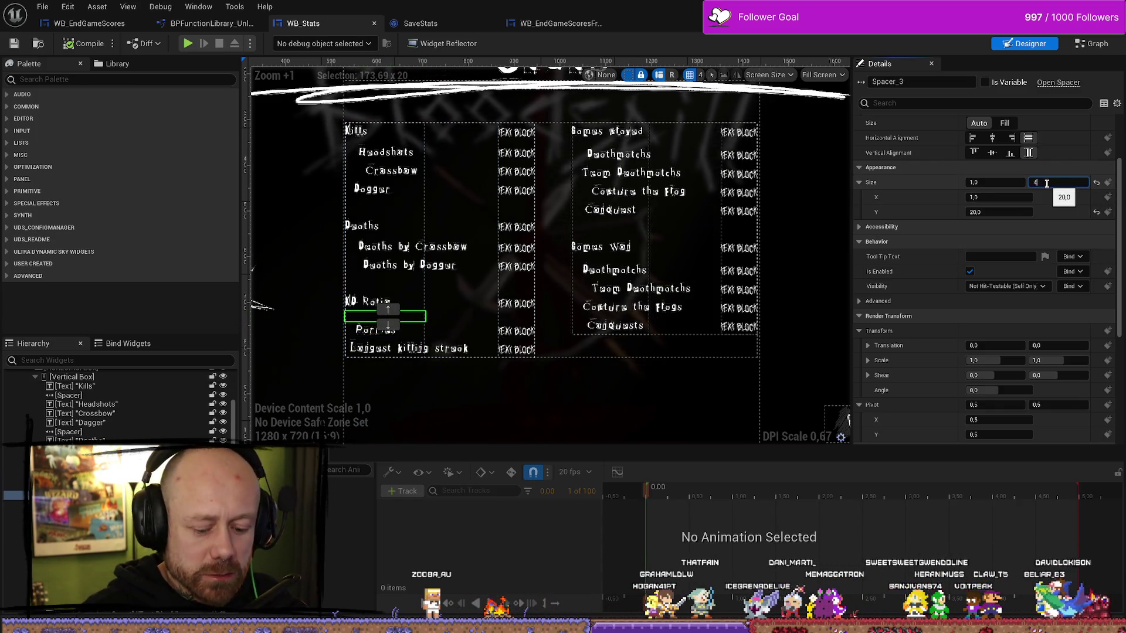
type("0,0")
key("Return")
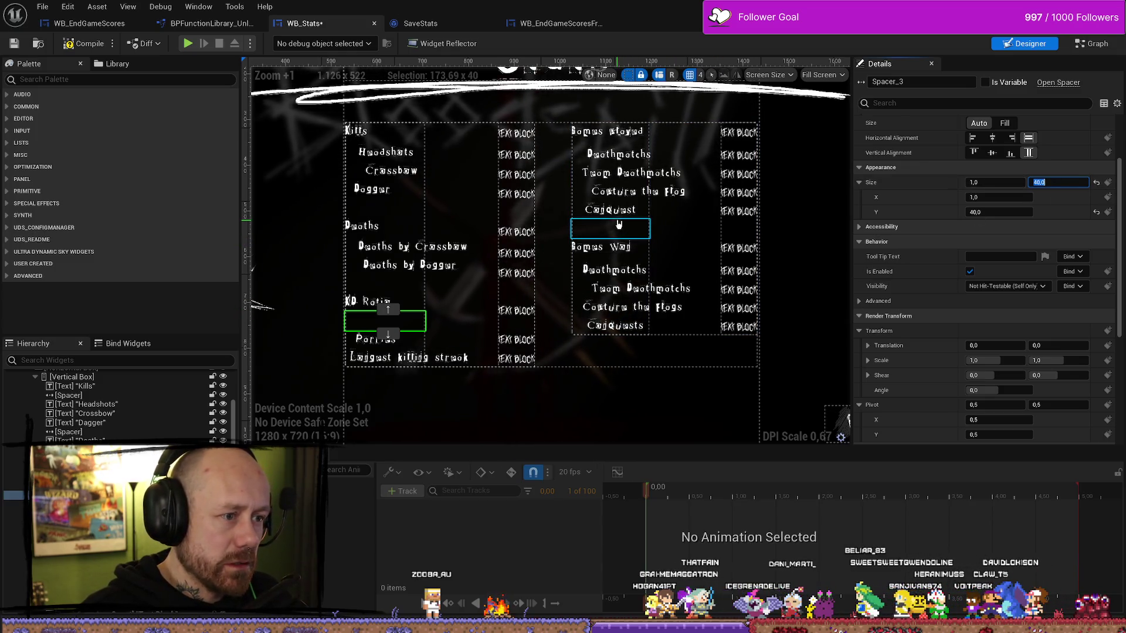
left_click(619, 224)
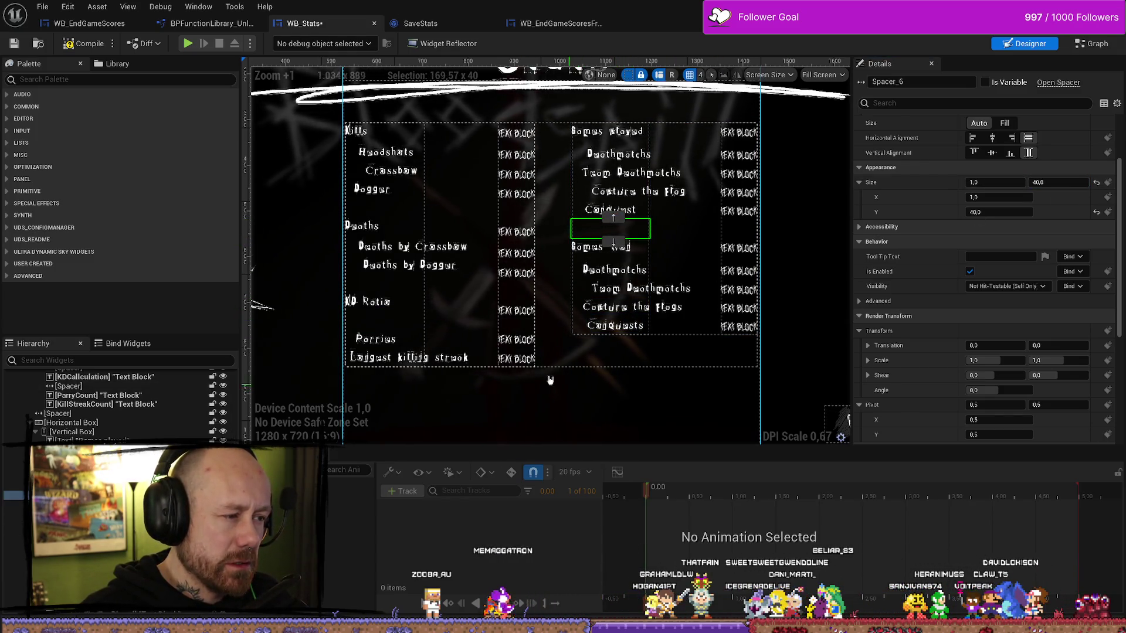
left_click(385, 284)
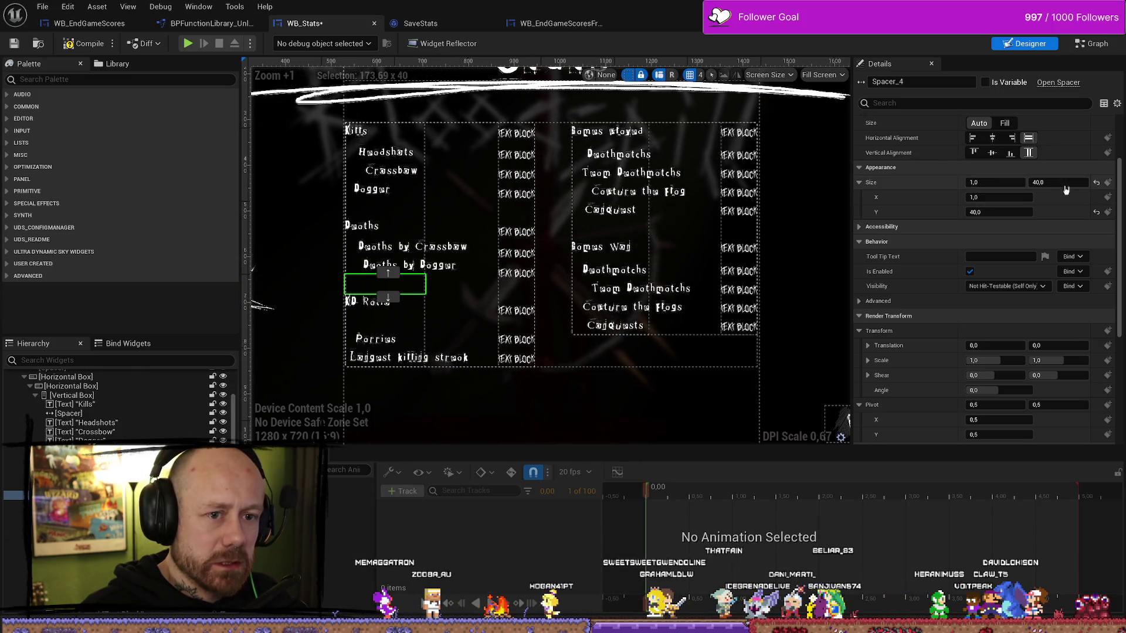
type("0")
key("Return")
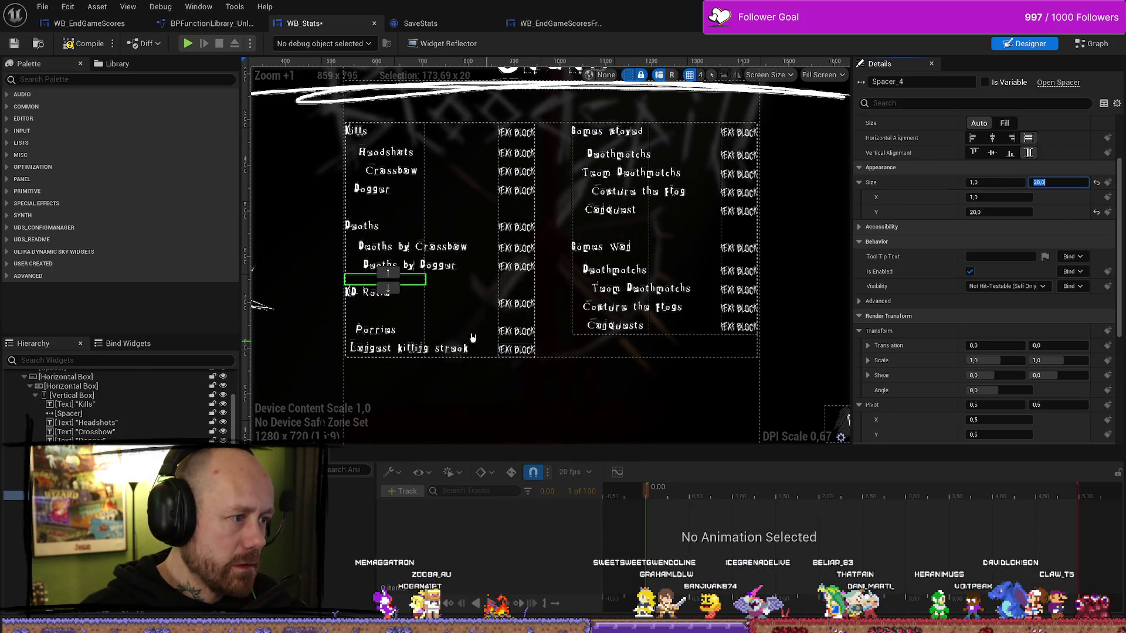
- Select the values-column spacers near KD Ratio and Deaths by Dagger and edit their heights
left_click(412, 323)
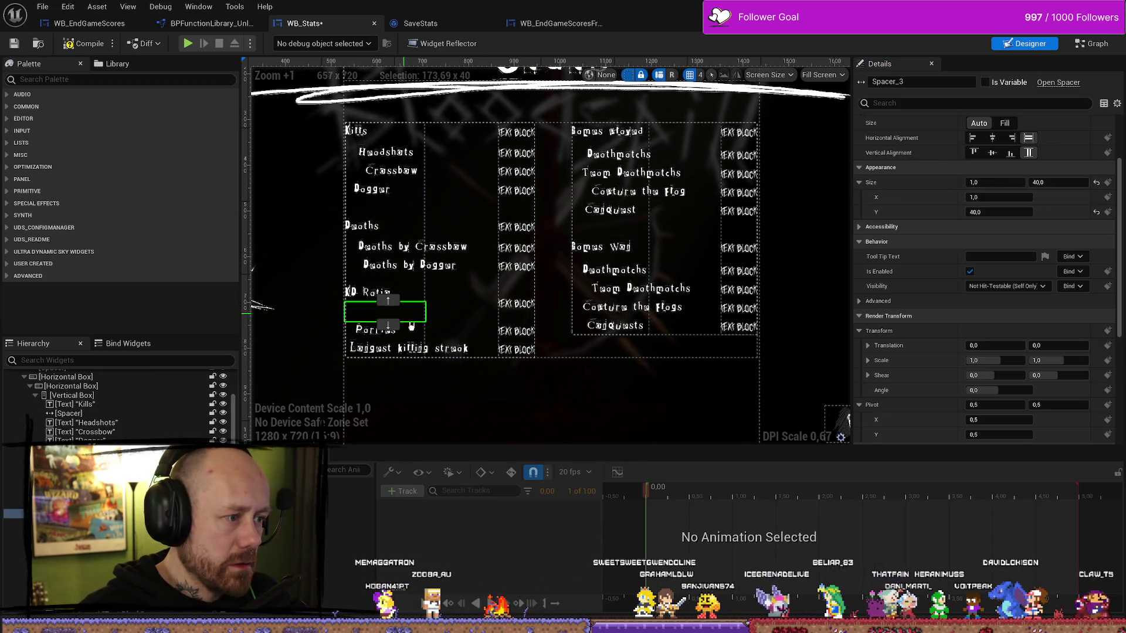
left_click(516, 317)
left_click(1052, 183)
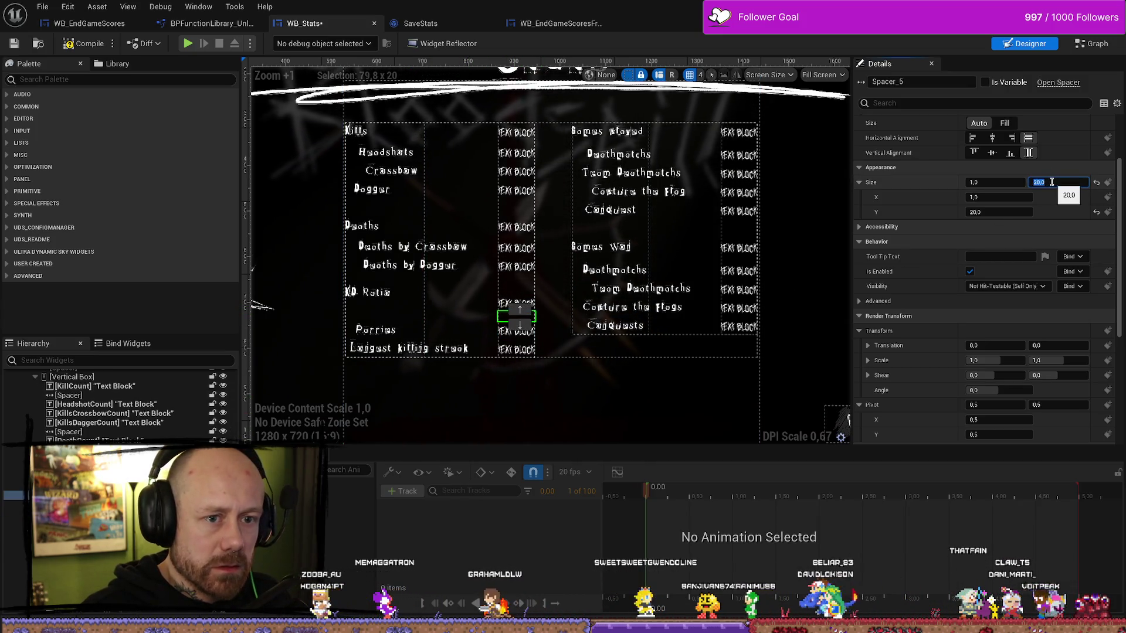
left_click(519, 275)
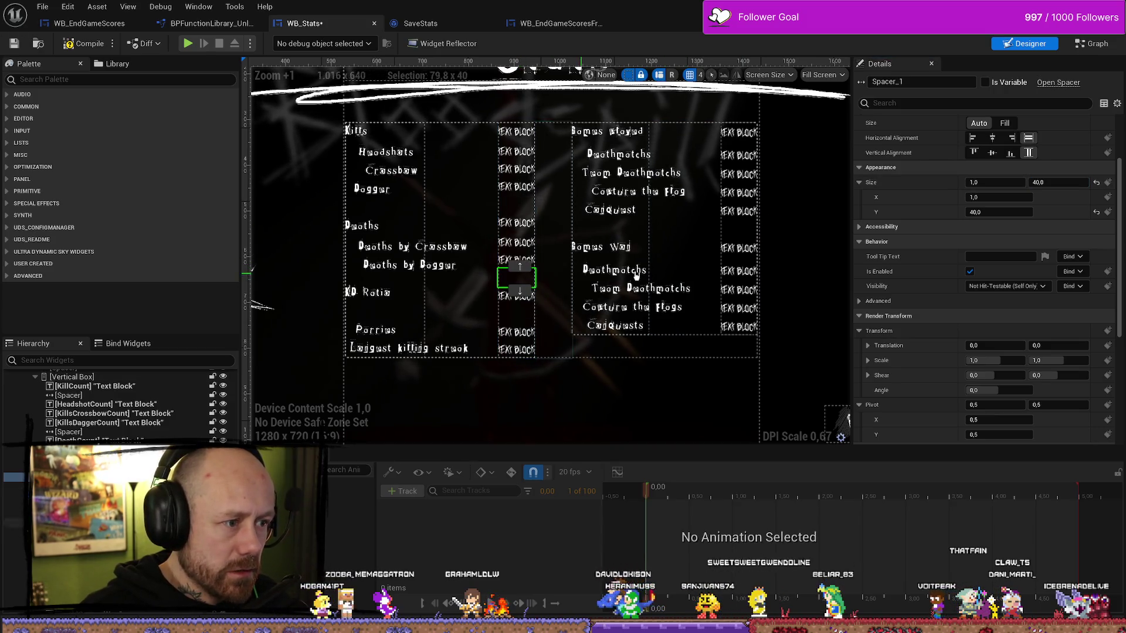
left_click(1079, 183)
type("20")
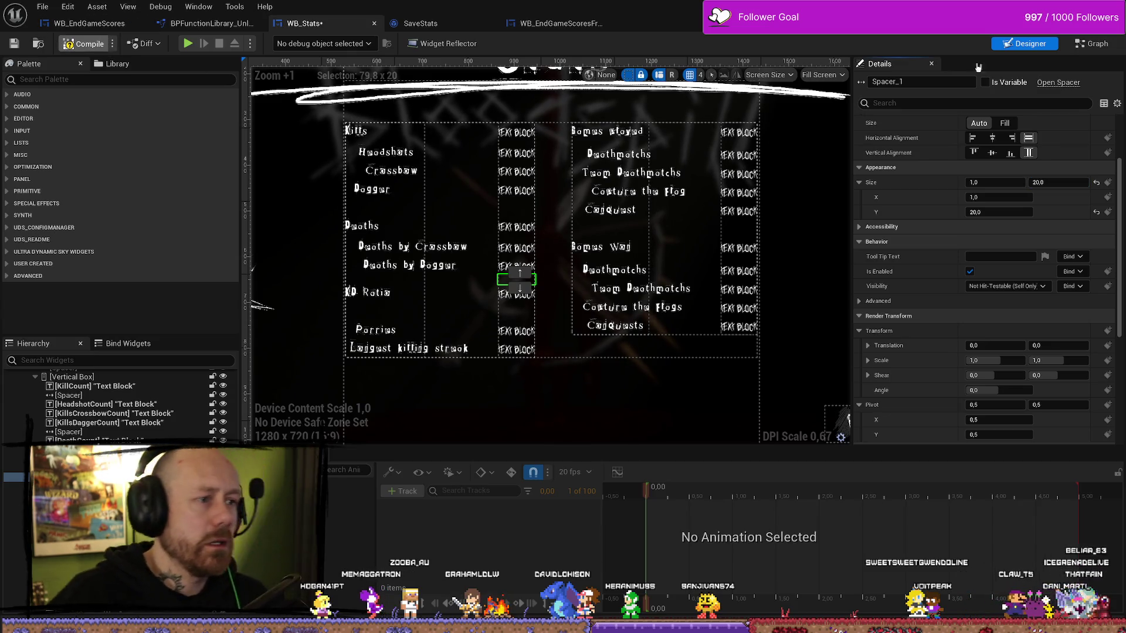
key("alt+Tab")
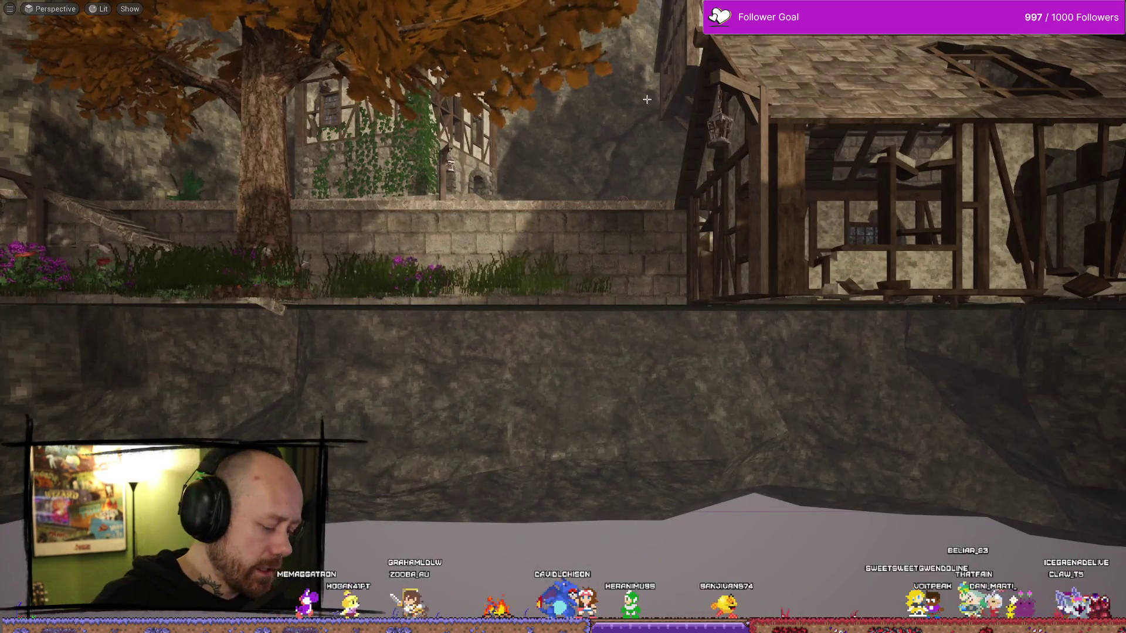
- Play the game, quit the match, and open the Stats screen from the main menu
key("alt+p")
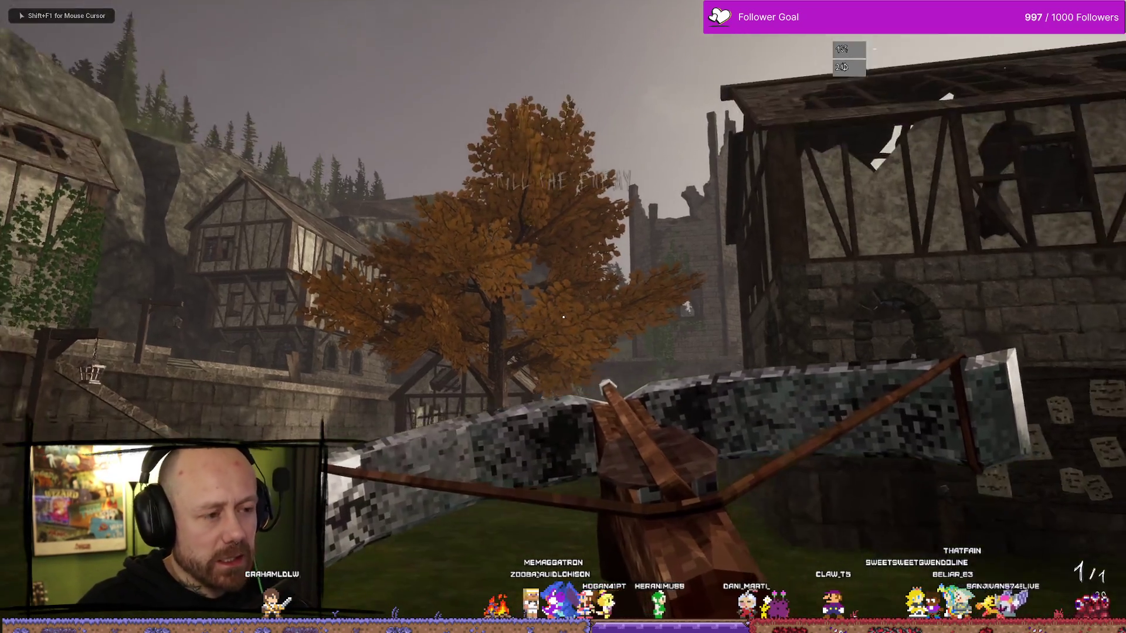
key("Escape")
left_click(240, 296)
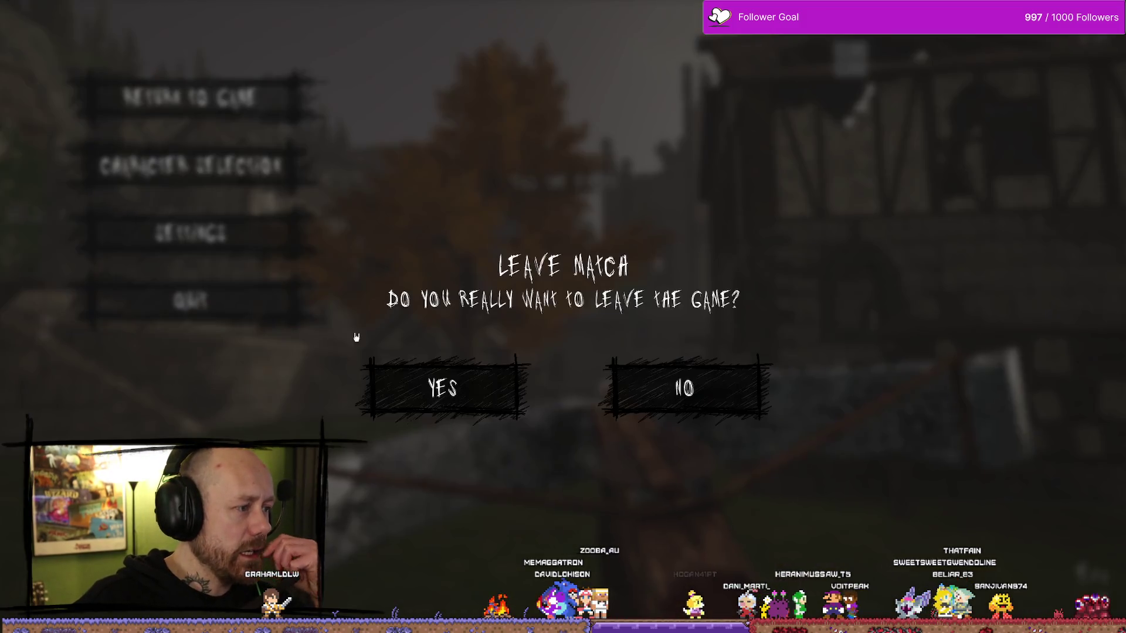
left_click(522, 338)
left_click(93, 412)
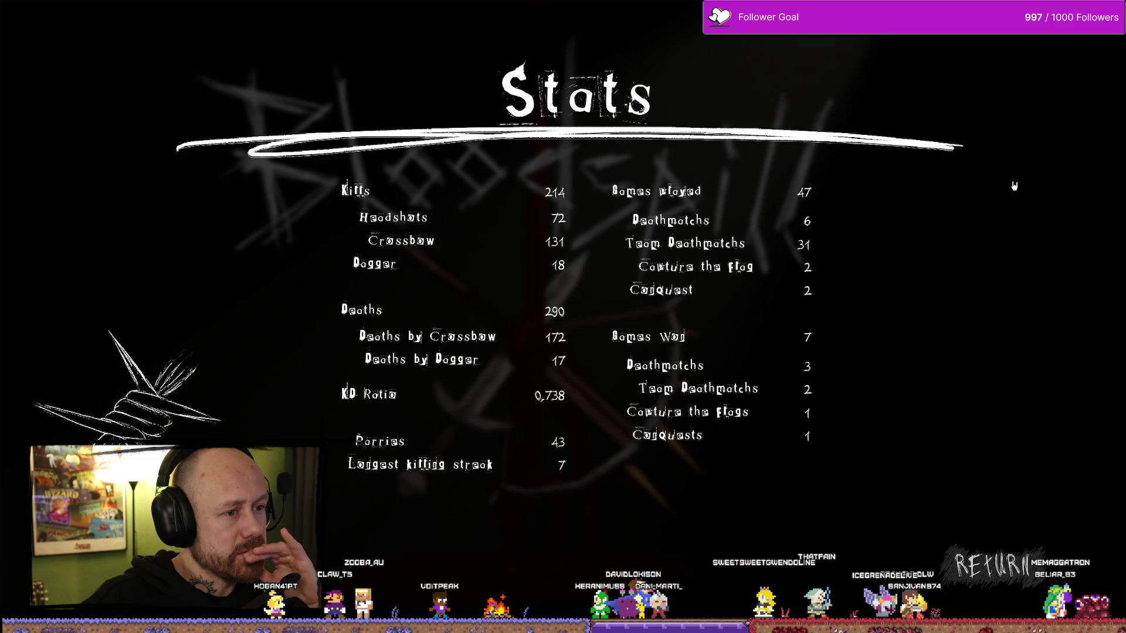
- Return to the main menu, open and close Settings, then revisit Stats and return again
left_click(989, 564)
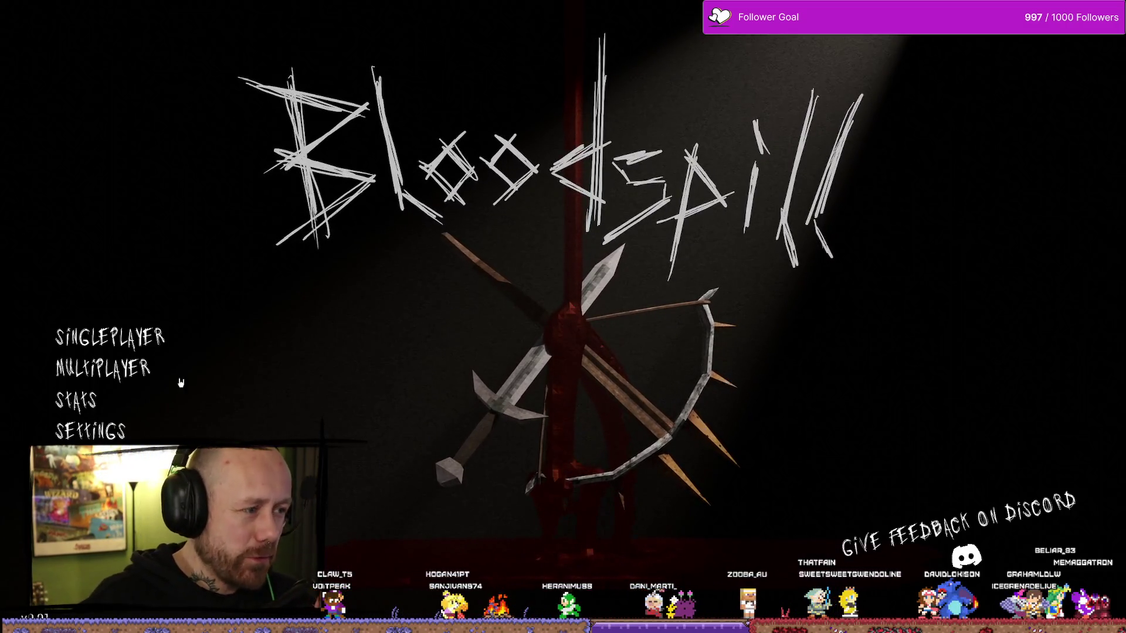
left_click(90, 432)
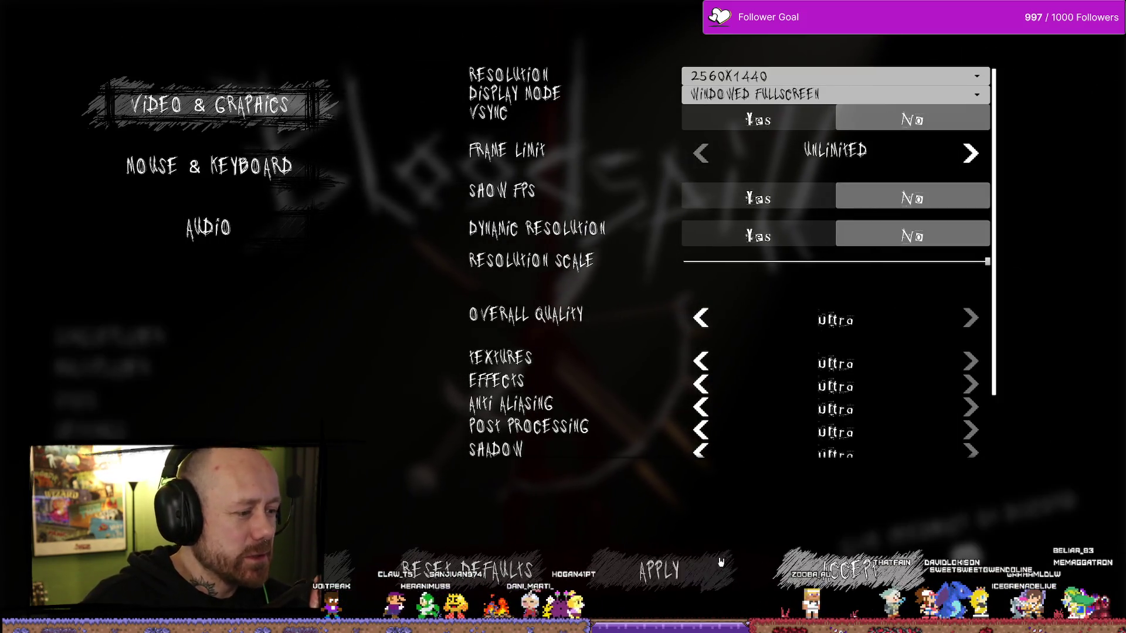
key("Escape")
left_click(76, 400)
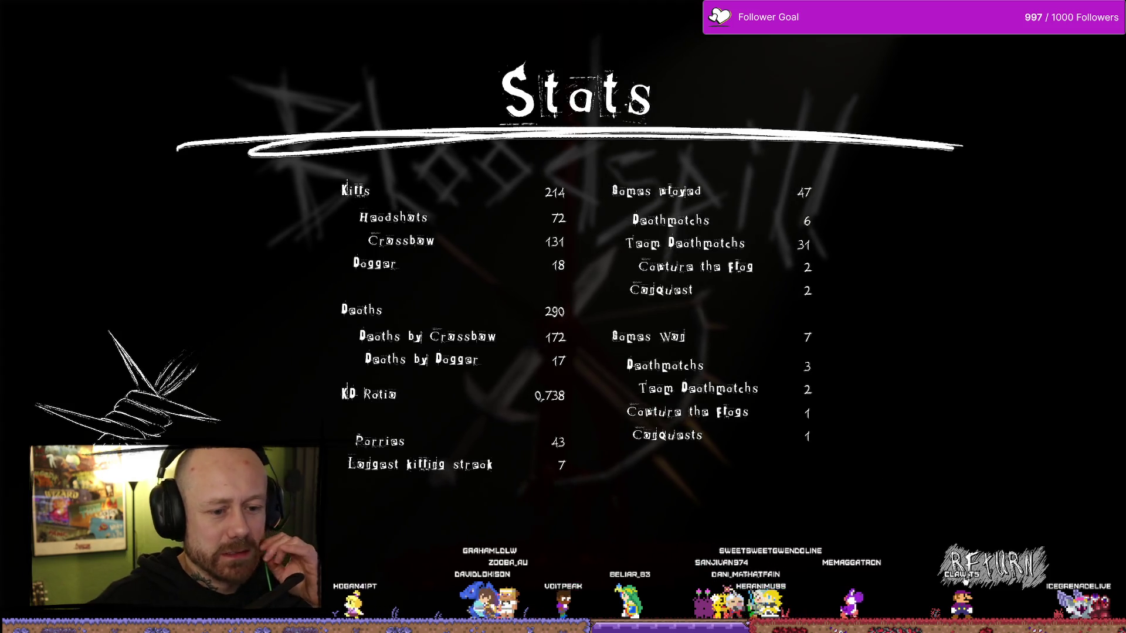
left_click(965, 580)
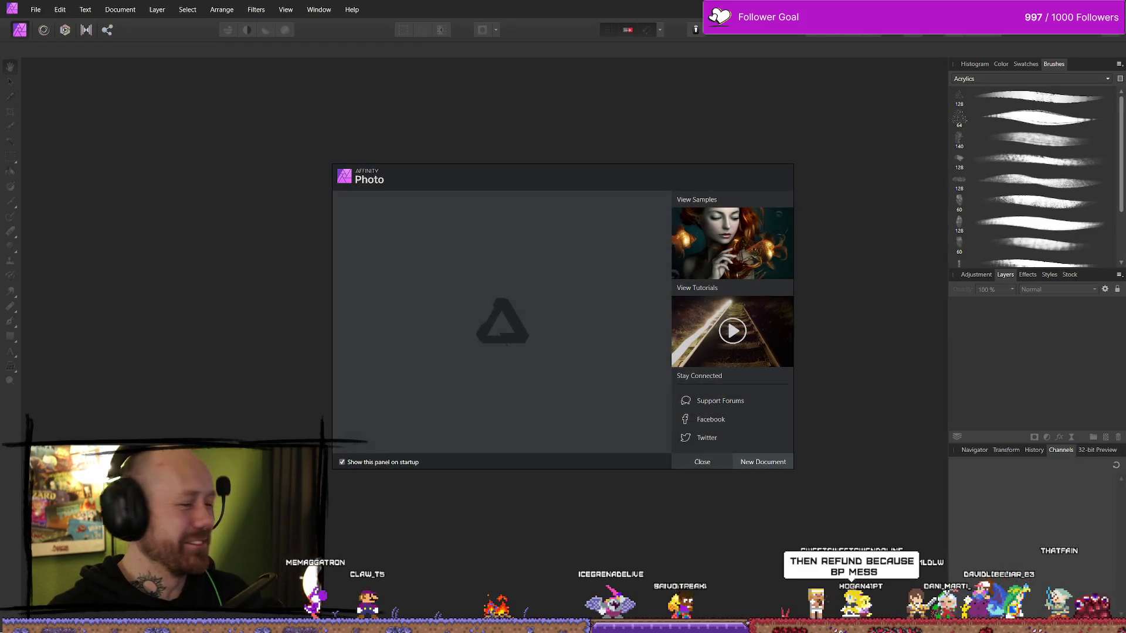
- Dismiss the welcome panel and create a new 1920 × 1080 px document via File > New
left_click(704, 463)
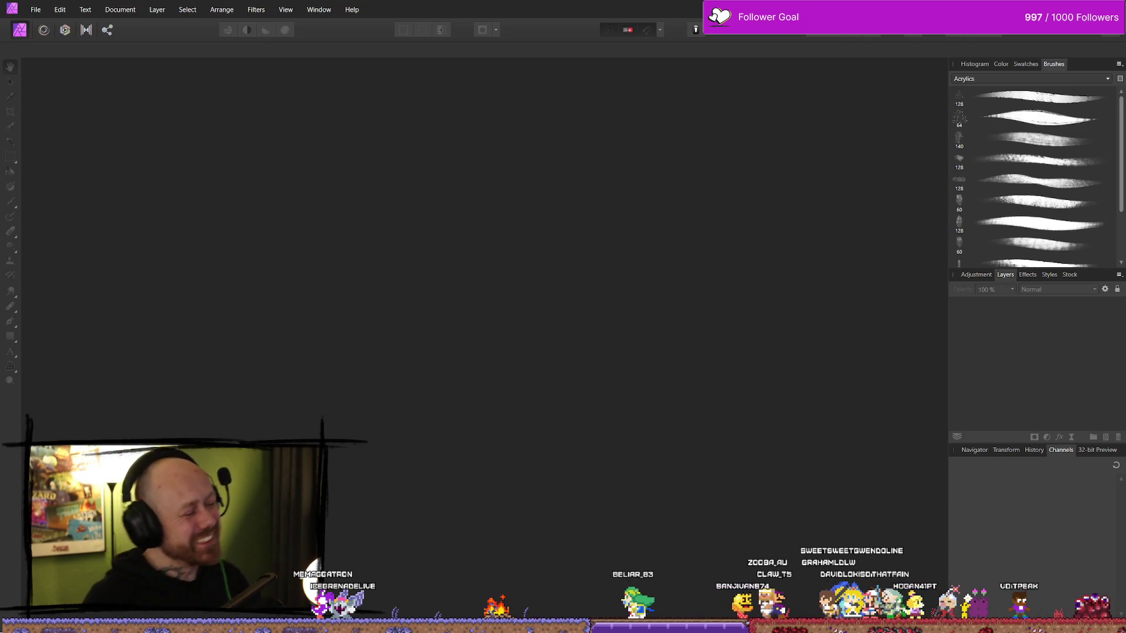
left_click(34, 5)
left_click(35, 9)
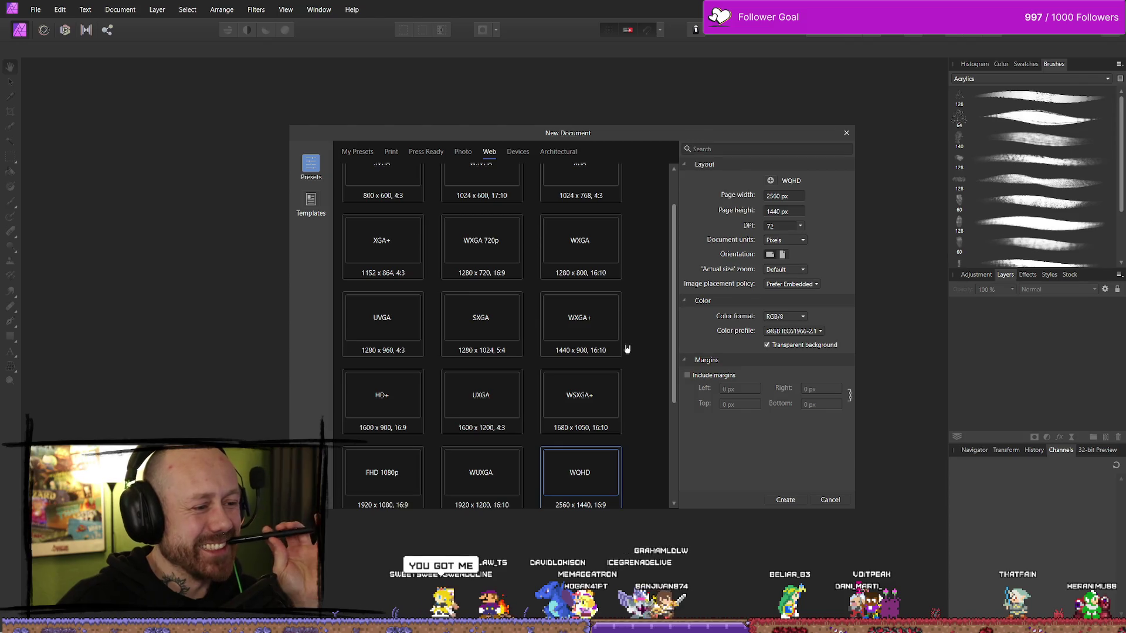
scroll(627, 349, "down", 1)
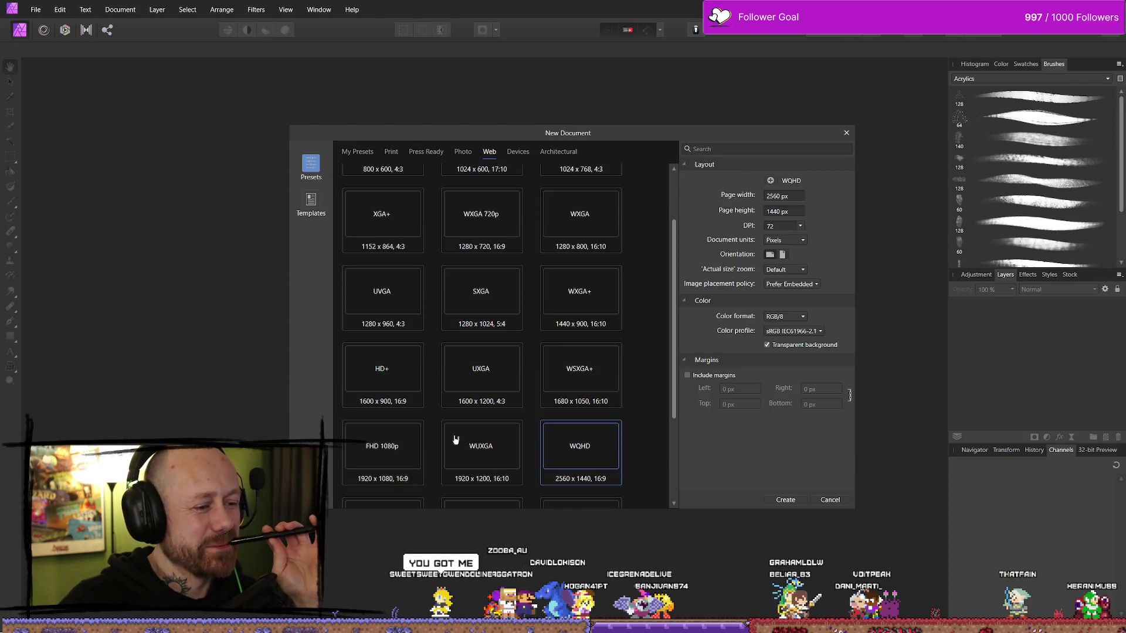
left_click(786, 500)
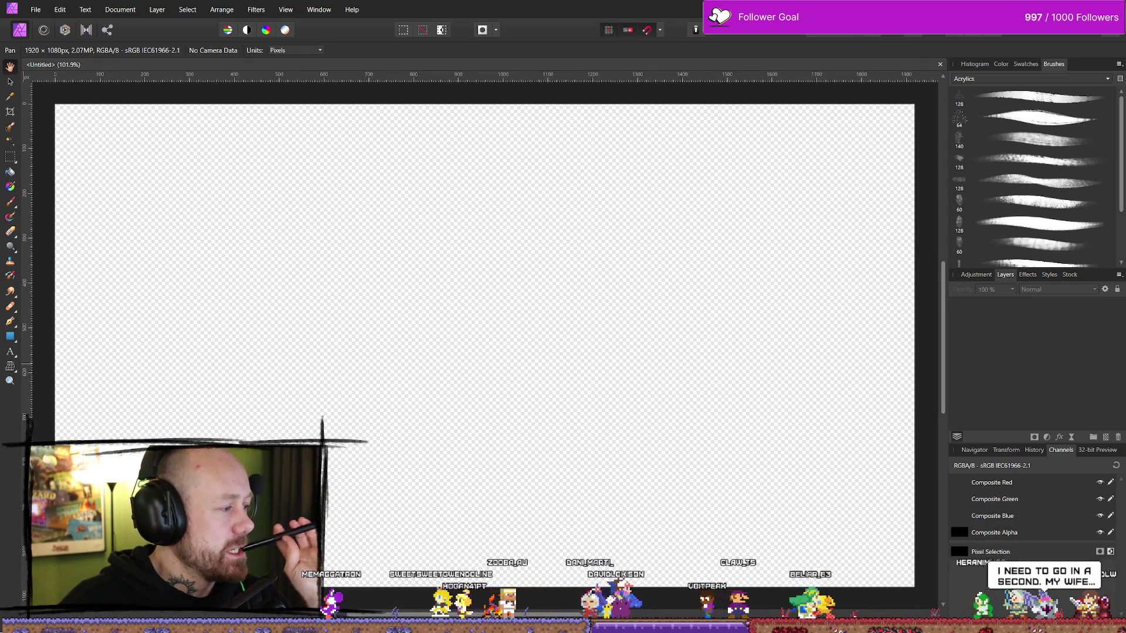
key("alt+Tab")
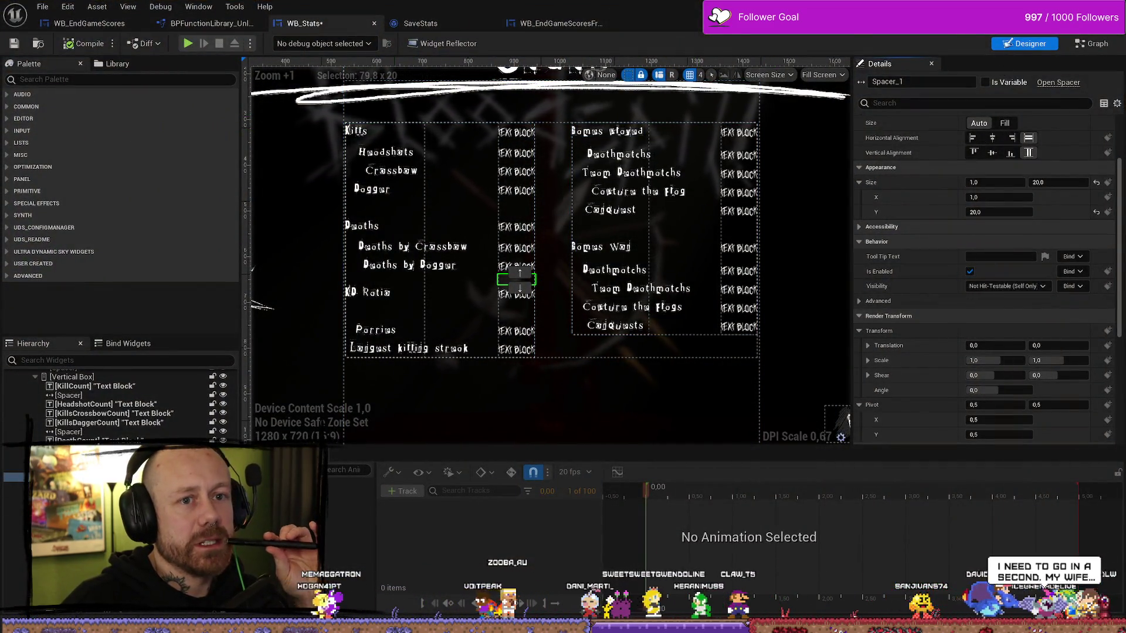
- Play again, quit the match, view the Stats screen, then switch back to Affinity Photo
key("alt+Tab")
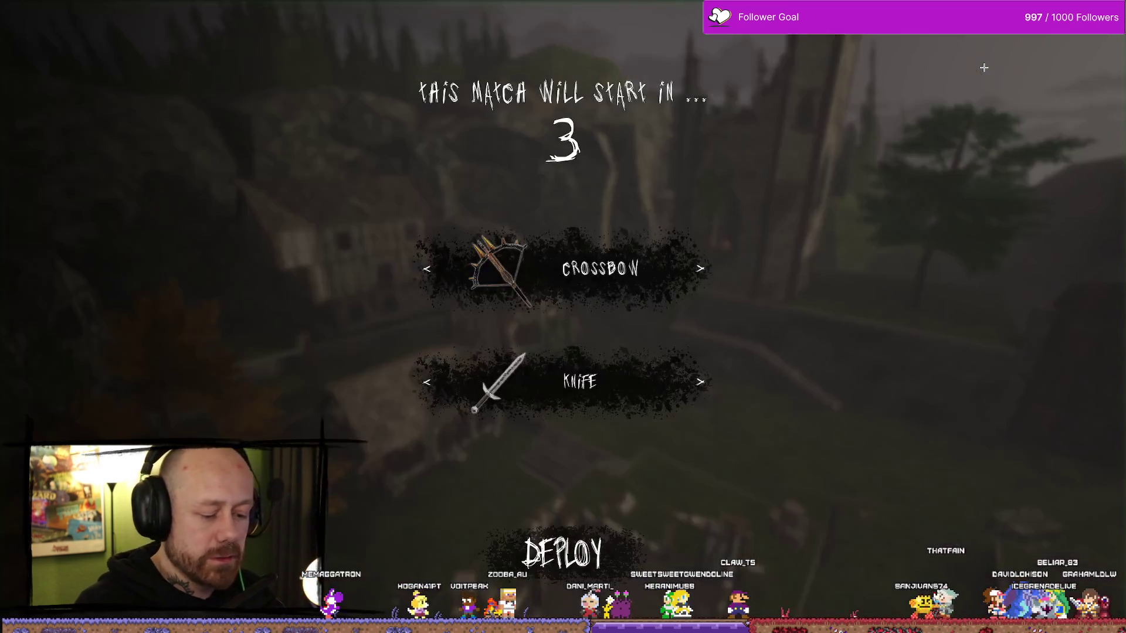
key("Escape")
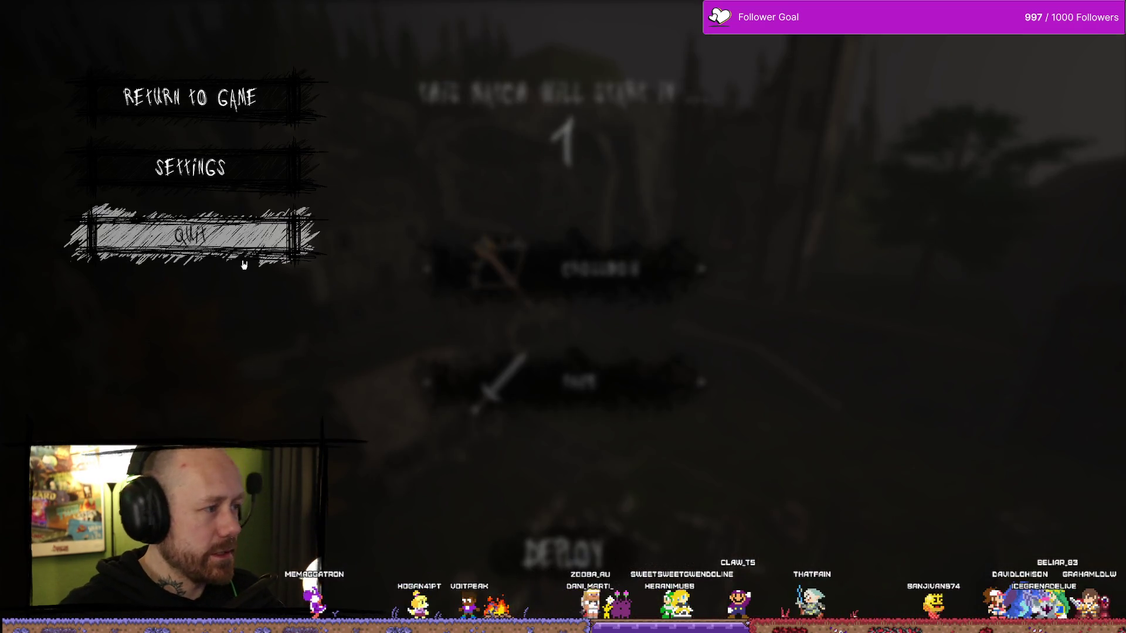
left_click(247, 258)
left_click(492, 391)
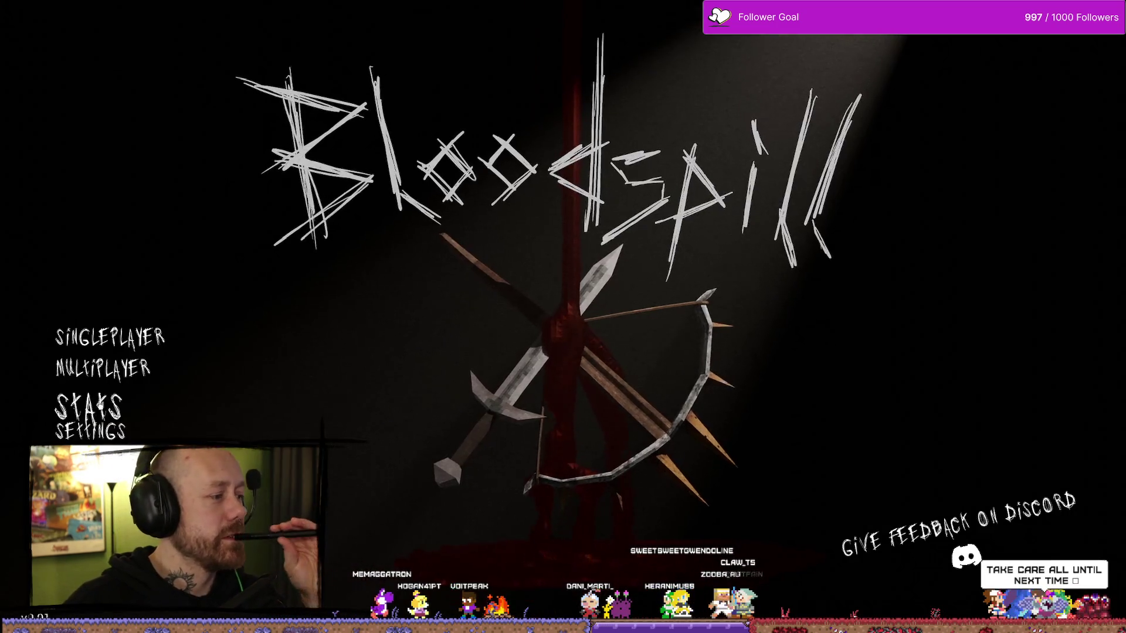
left_click(70, 355)
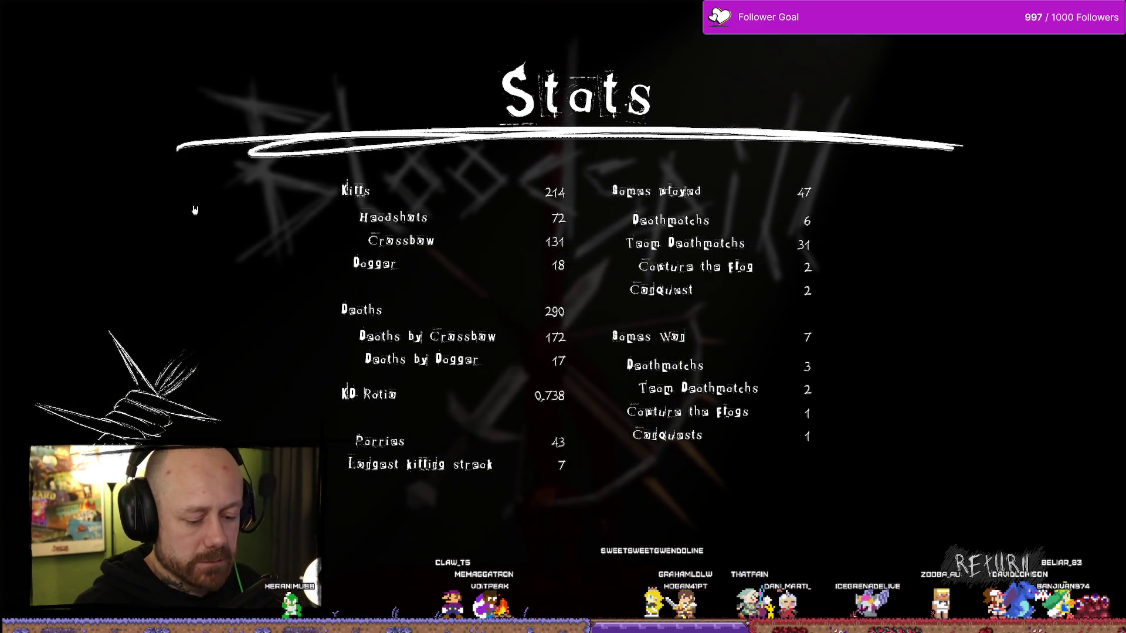
key("alt+Tab")
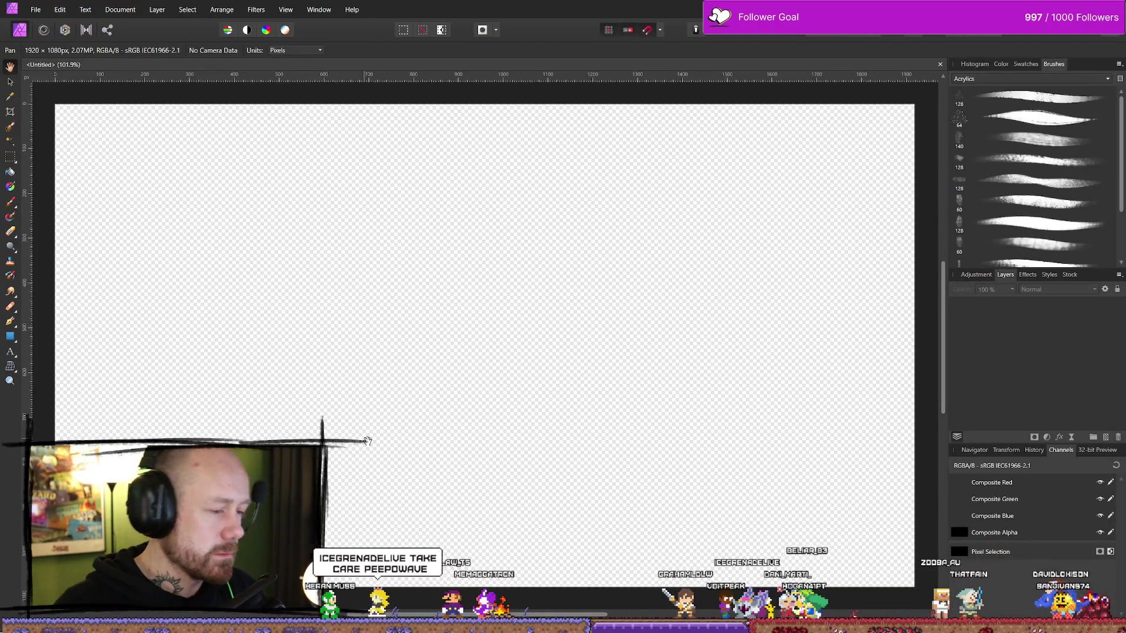
- Paste the Stats screenshot, shrink it to fit the canvas, align it and deselect
key("ctrl+v")
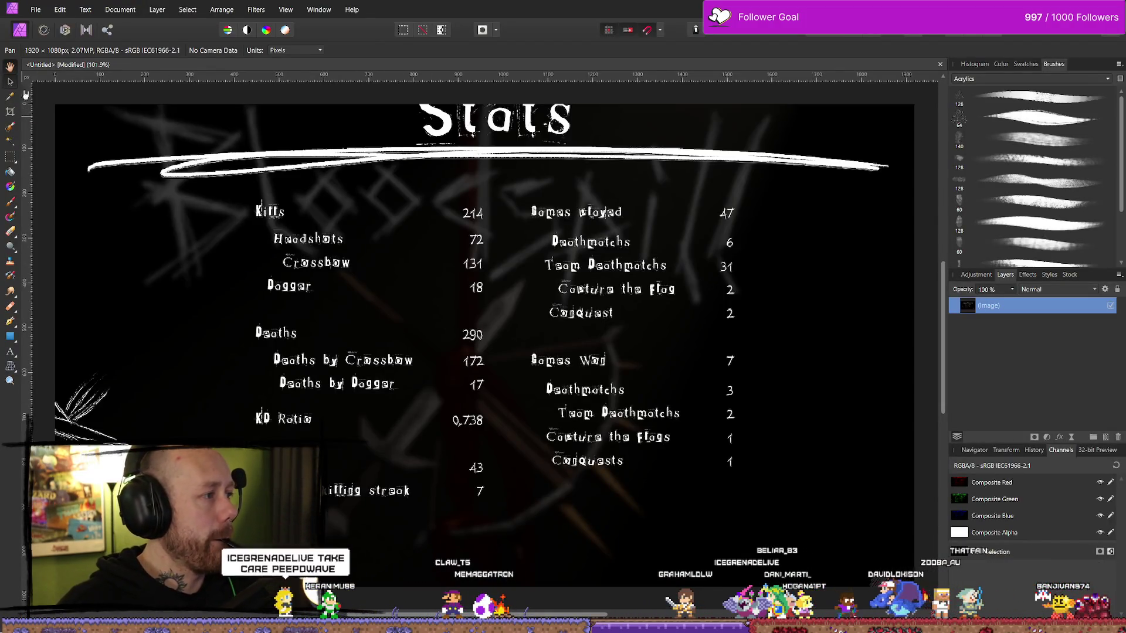
key("v")
scroll(447, 271, "down", 4)
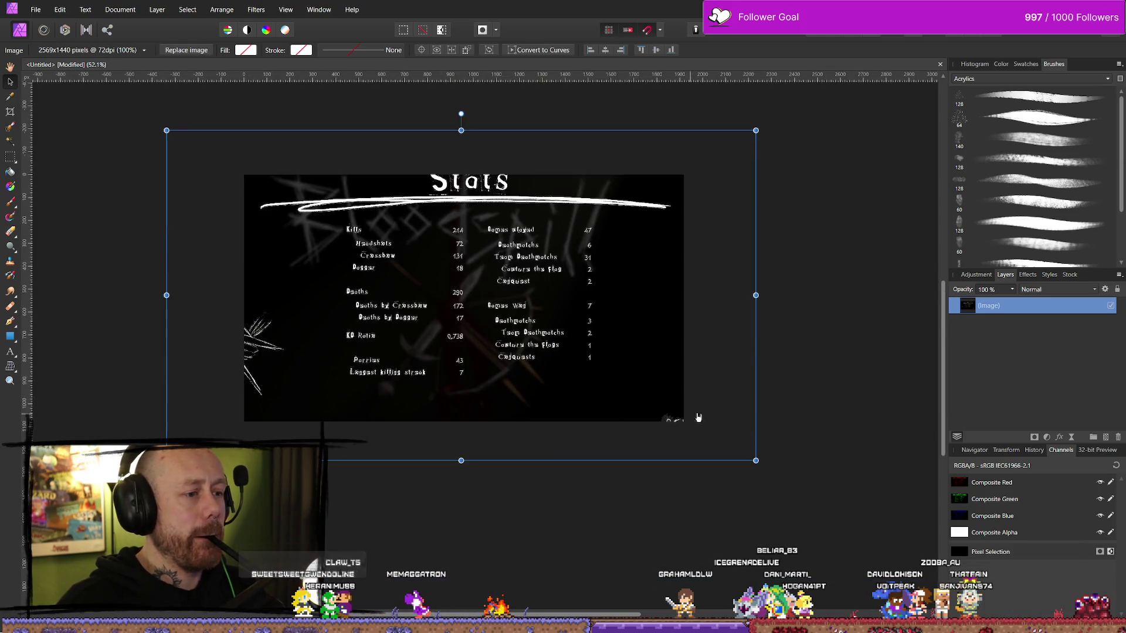
mouse_move(755, 460)
left_mouse_down()
mouse_move(668, 404)
mouse_move(680, 417)
left_mouse_up()
left_click_drag(539, 366, 540, 372)
left_click(422, 444)
- Add an empty pixel layer above the screenshot and switch to the Paint Brush
scroll(367, 335, "up", 5)
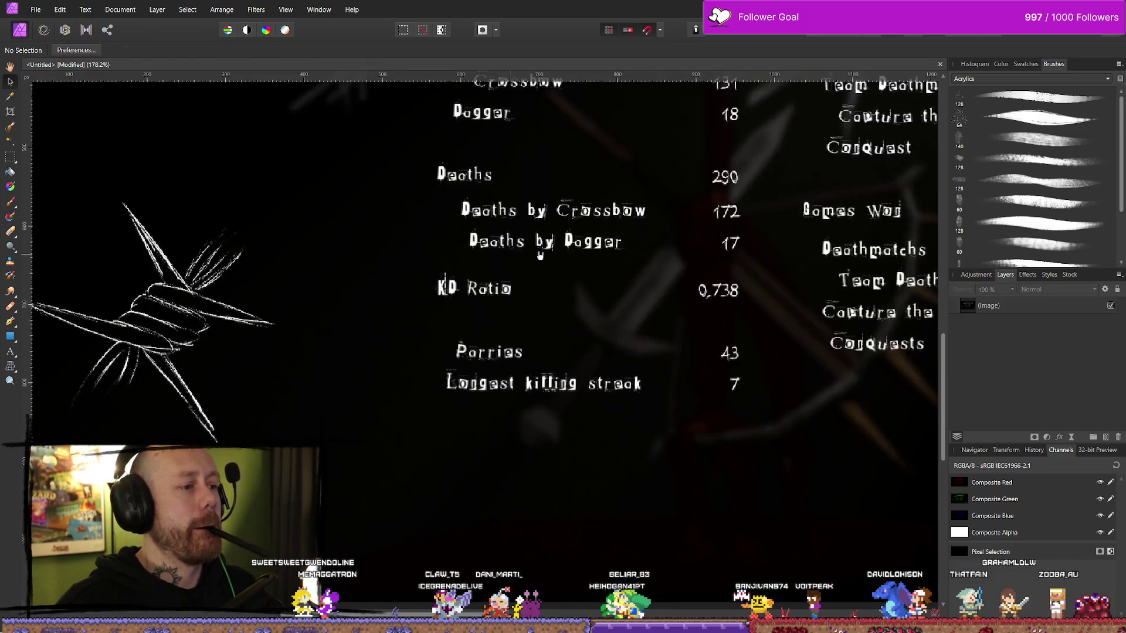
scroll(456, 420, "down", 2)
left_click(1105, 441)
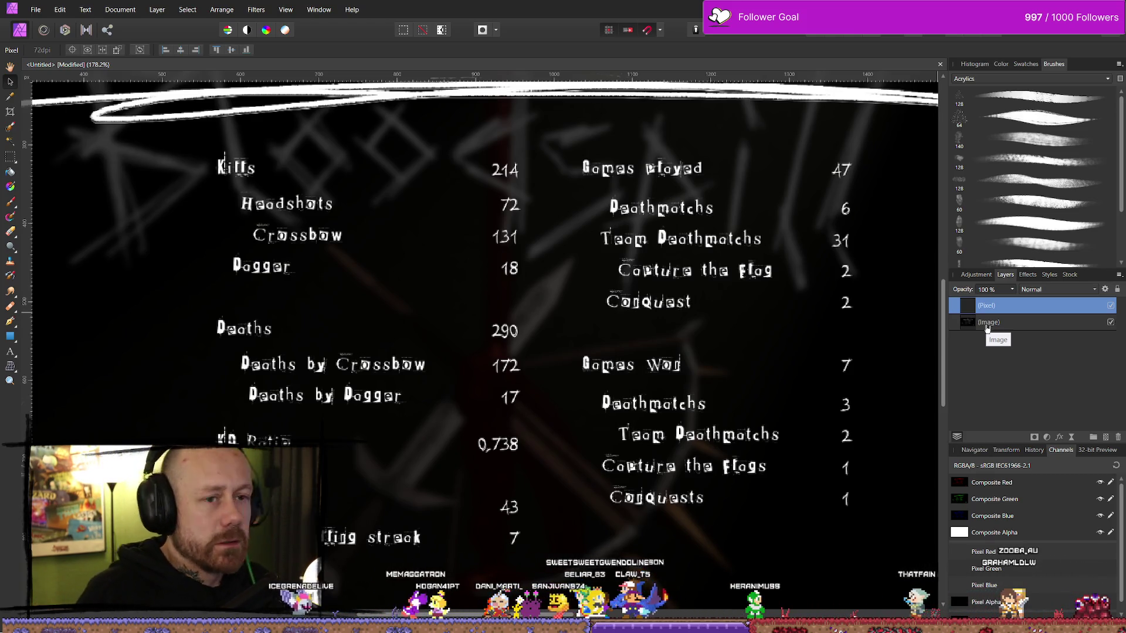
key("b")
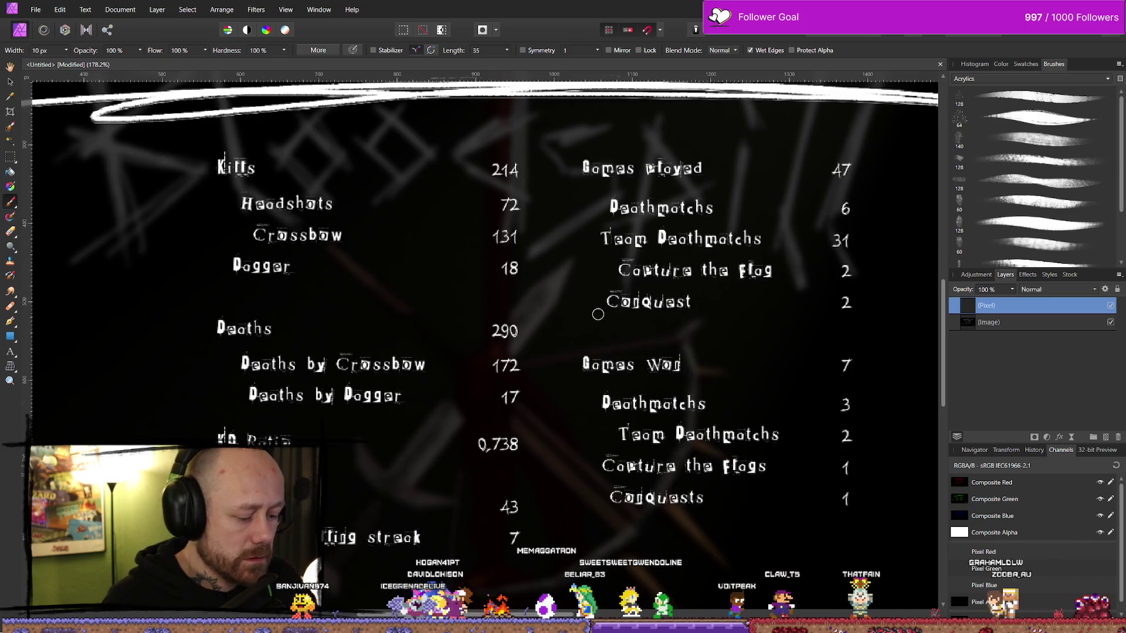
- Paint white strokes below Dagger, above Games Won and above Parries
left_click(1001, 64)
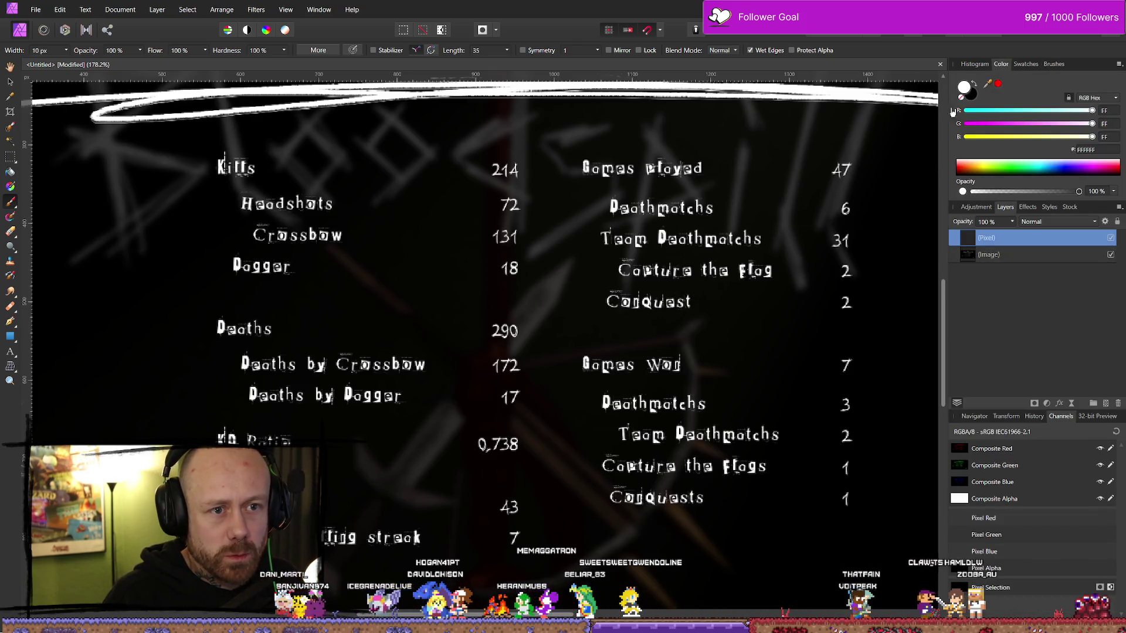
left_click_drag(139, 301, 531, 295)
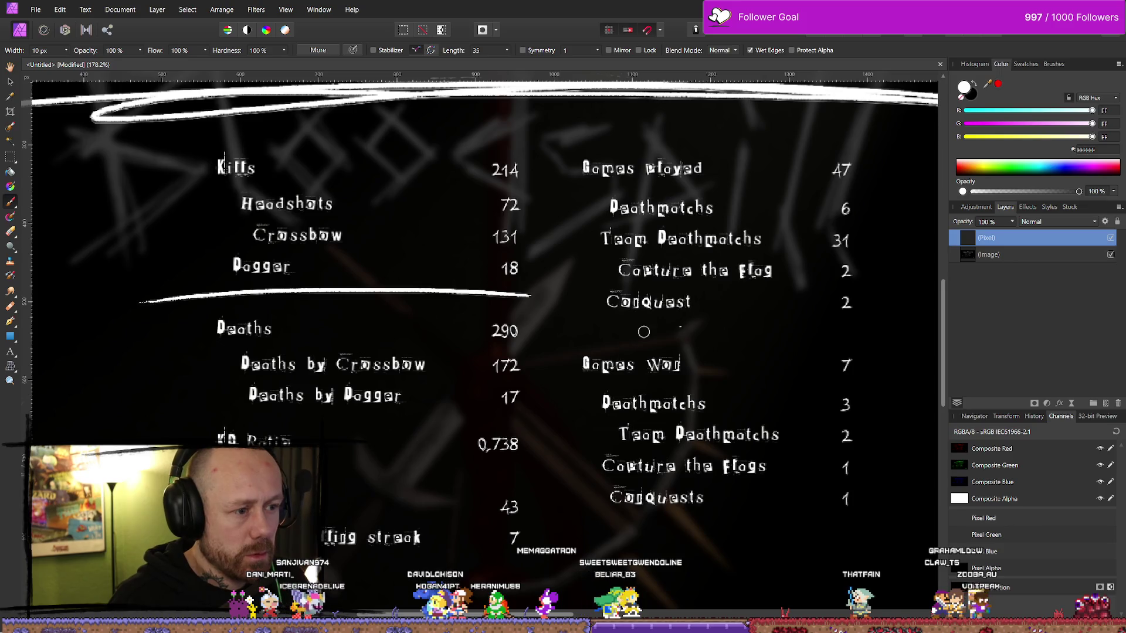
left_click_drag(607, 332, 930, 339)
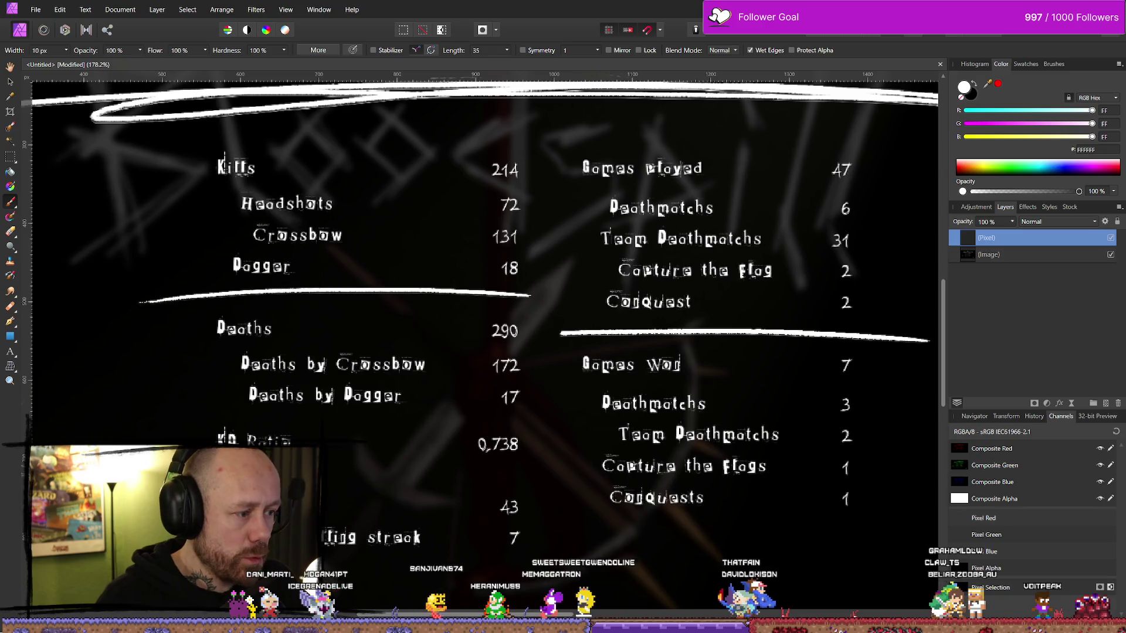
left_click_drag(328, 471, 516, 477)
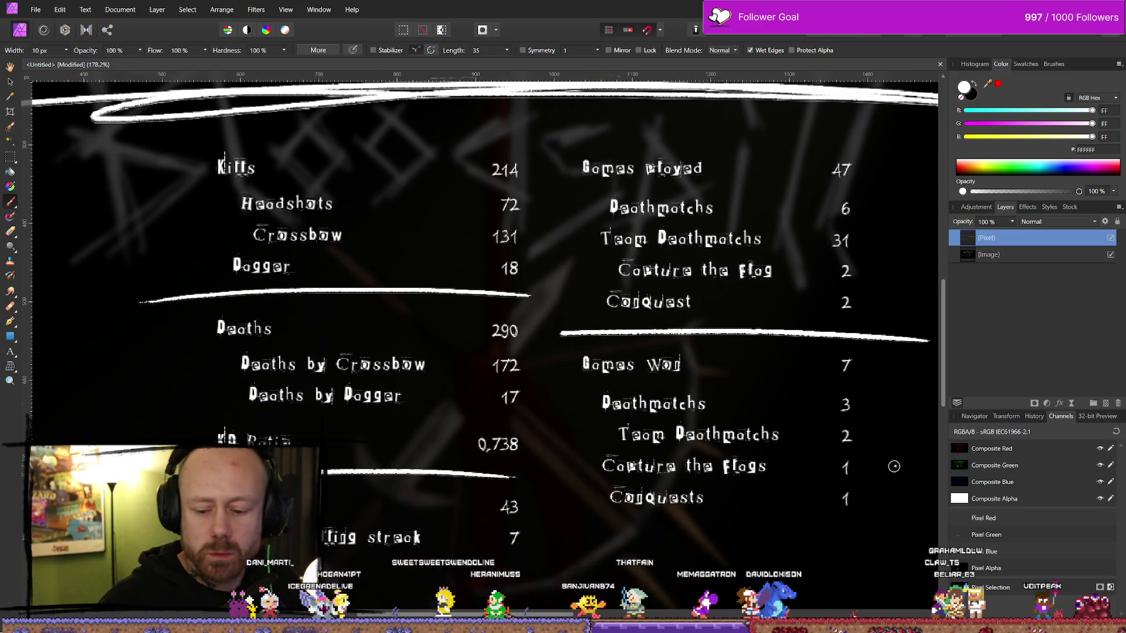
- Zoom out to the whole image and lower the painted layer's opacity to 32%
key("ctrl+minus")
key("ctrl+minus")
scroll(504, 482, "up", 2)
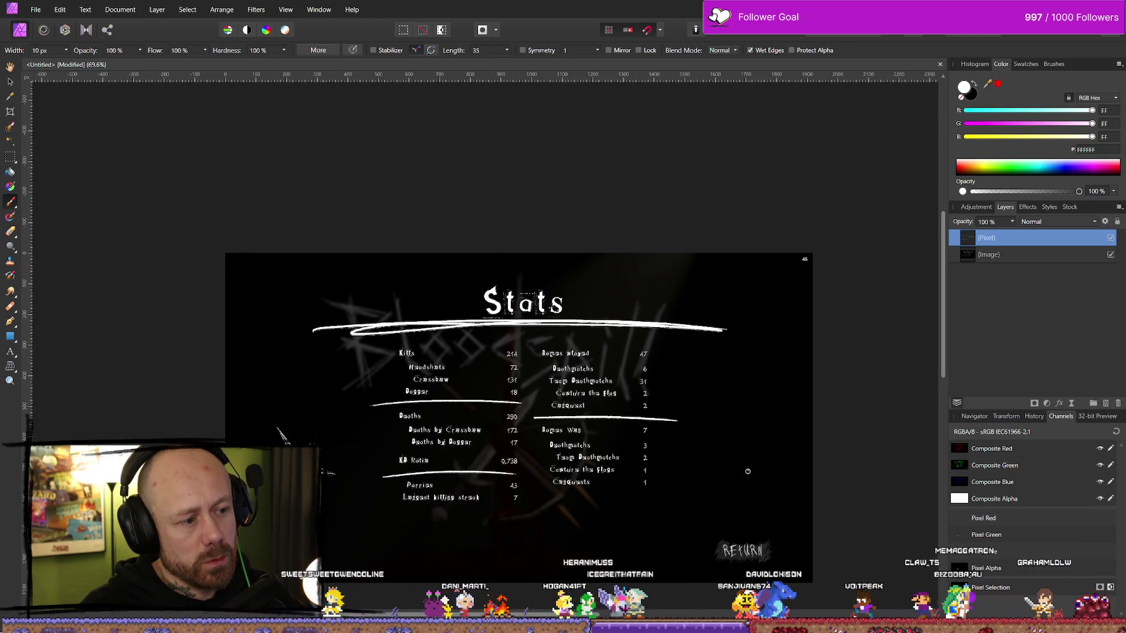
scroll(757, 469, "up", 1)
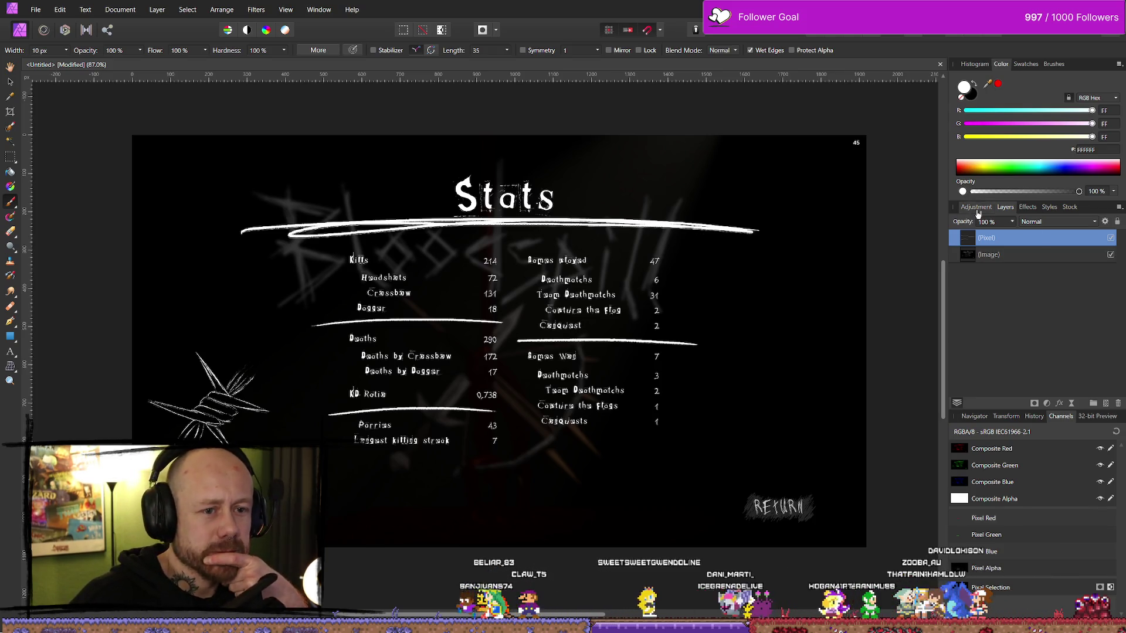
left_click(1013, 223)
left_click_drag(1015, 229, 961, 242)
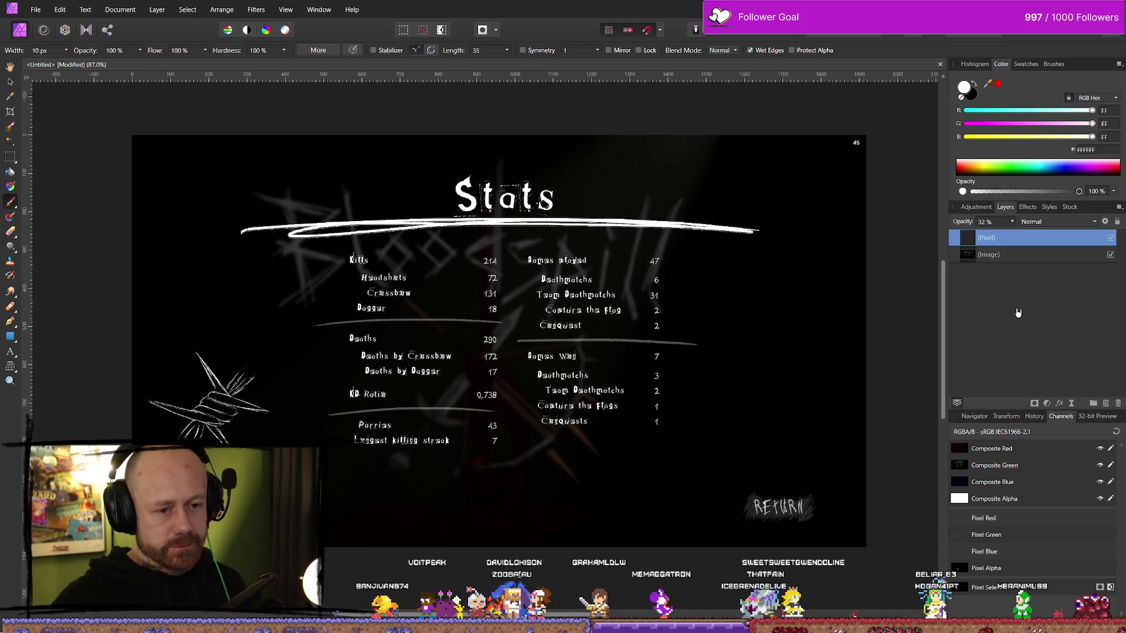
mouse_move(1011, 222)
left_mouse_down()
mouse_move(1015, 232)
mouse_move(1109, 241)
left_mouse_up()
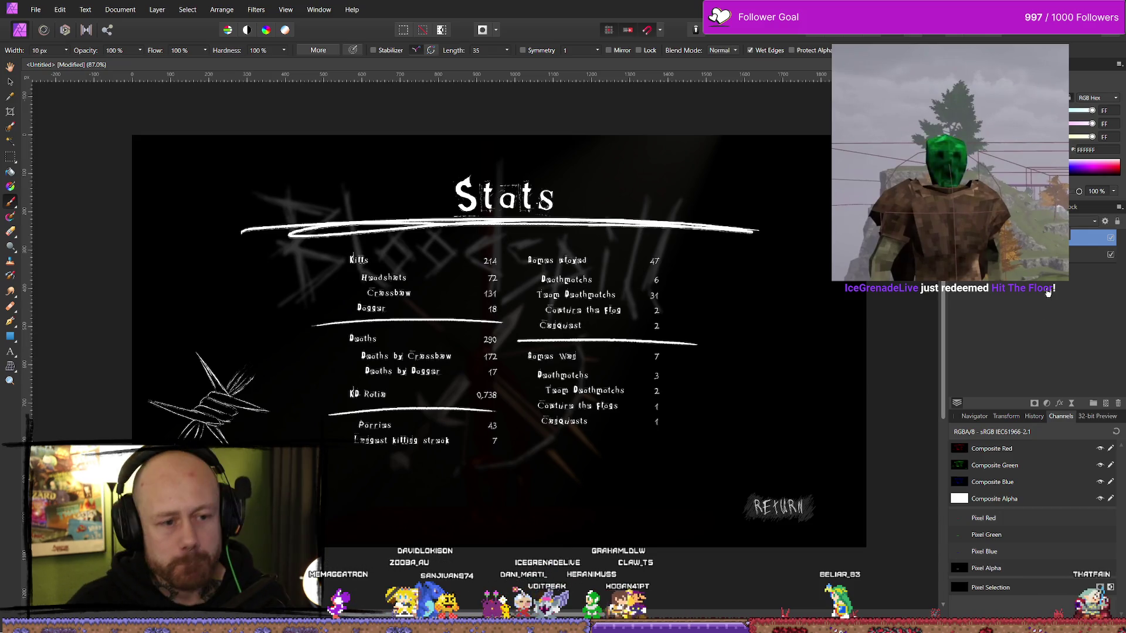
left_click(1110, 256)
left_click(36, 9)
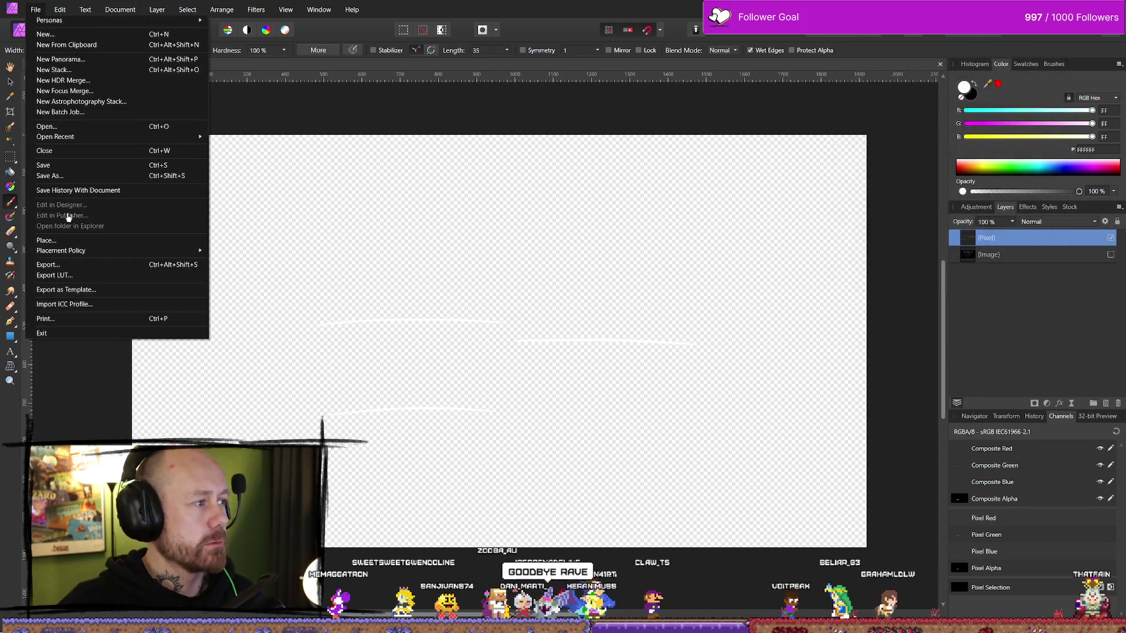
left_click(72, 272)
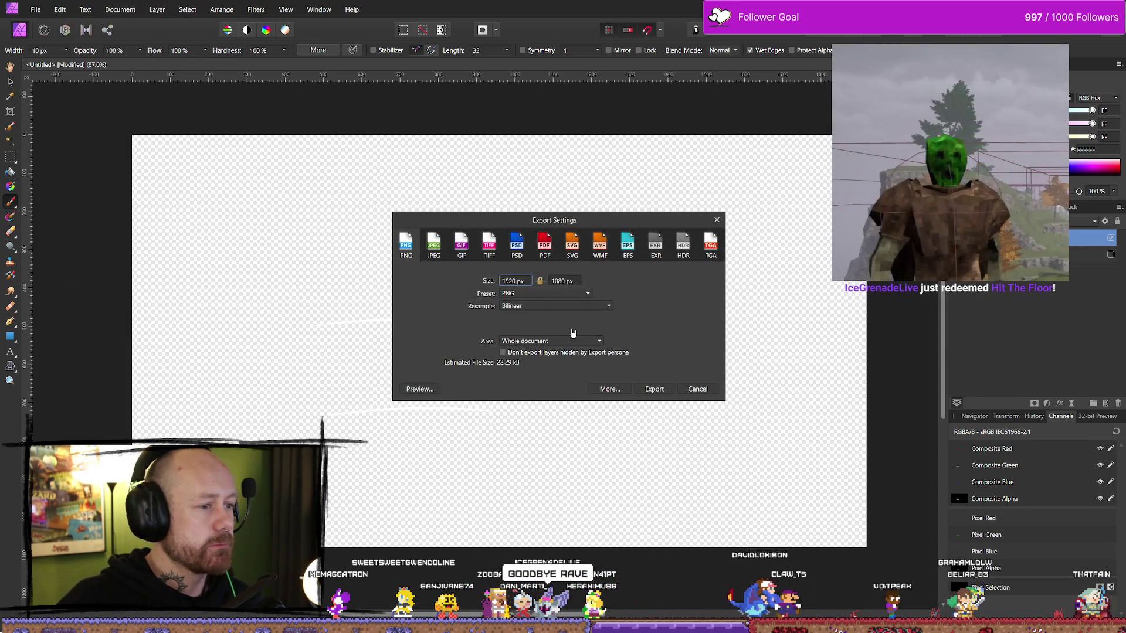
left_click(658, 390)
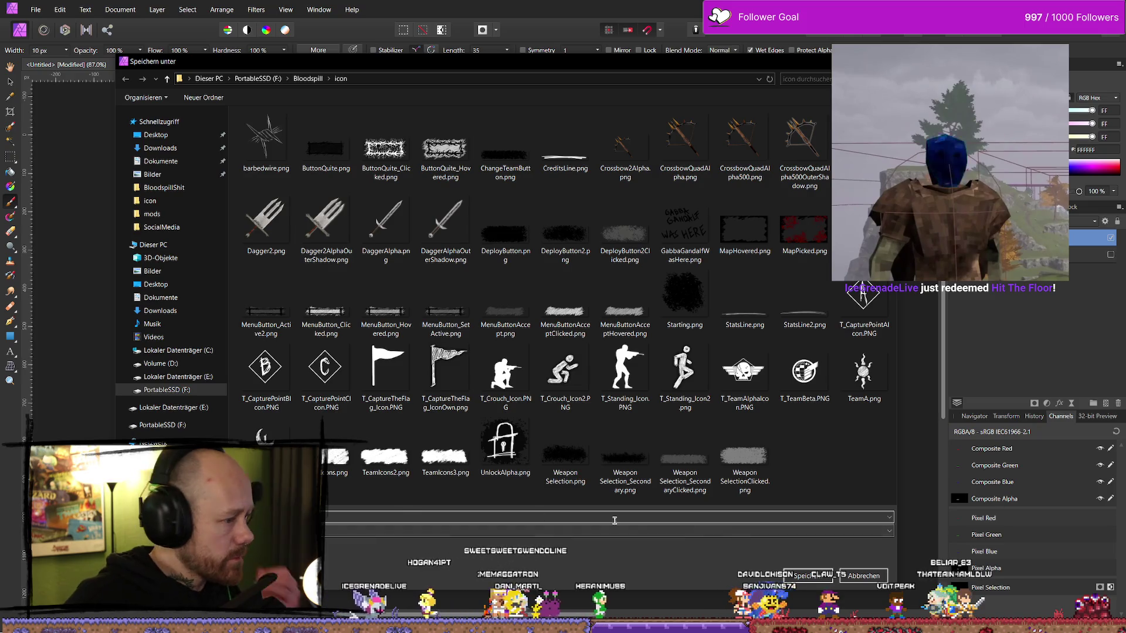
left_click(878, 577)
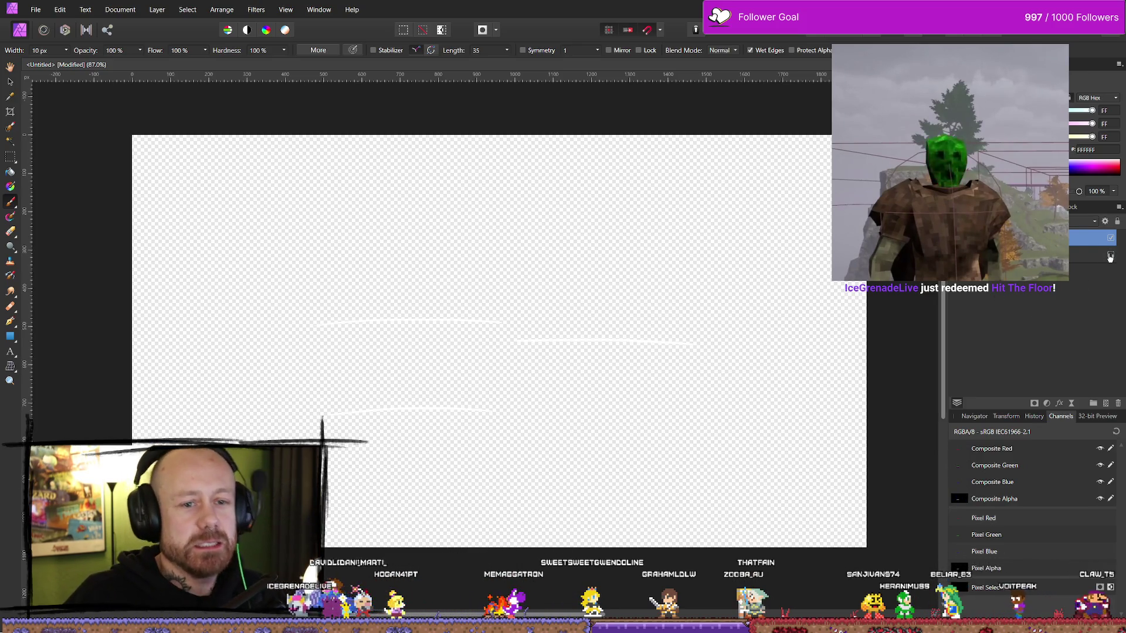
left_click(1110, 257)
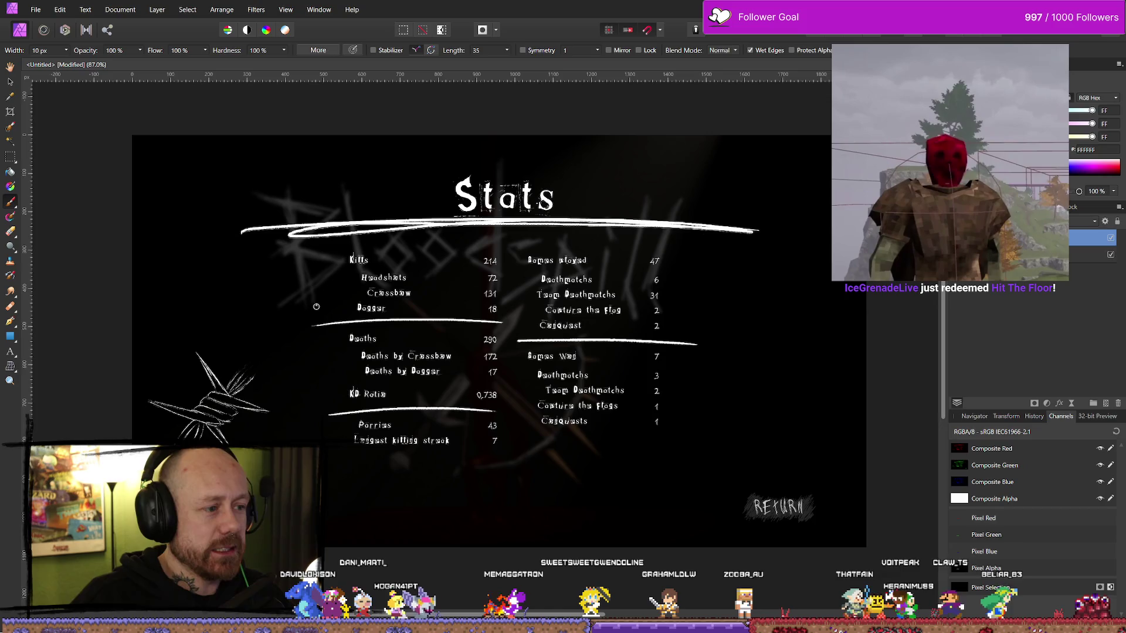
- Crop the document tightly around the separator stroke below Dagger
key("c")
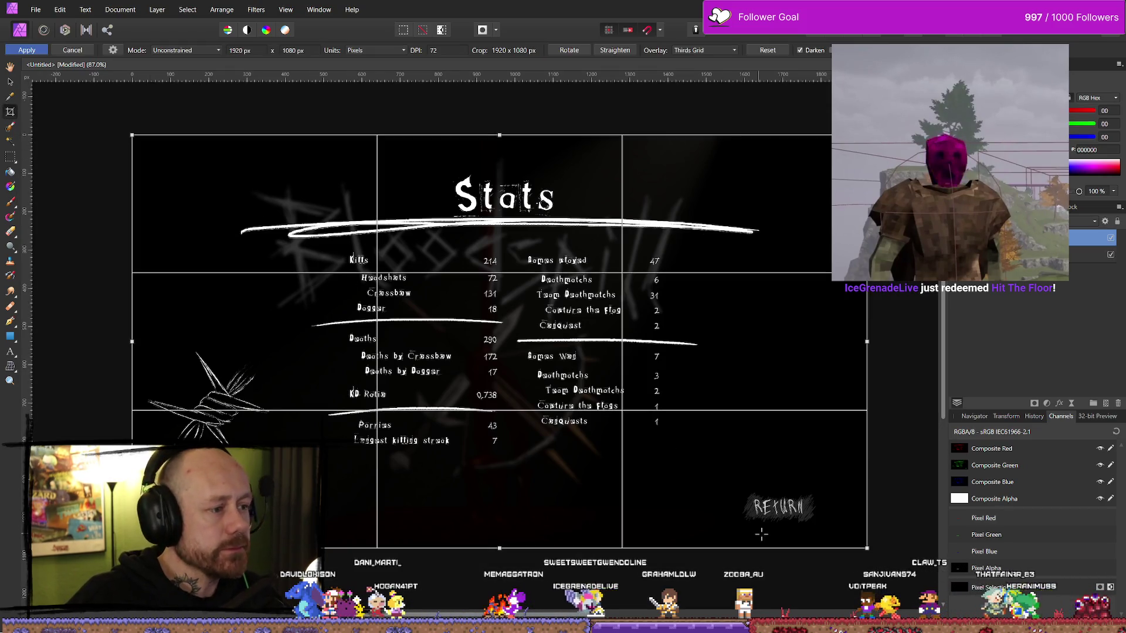
left_click_drag(875, 547, 508, 334)
left_click_drag(133, 136, 306, 312)
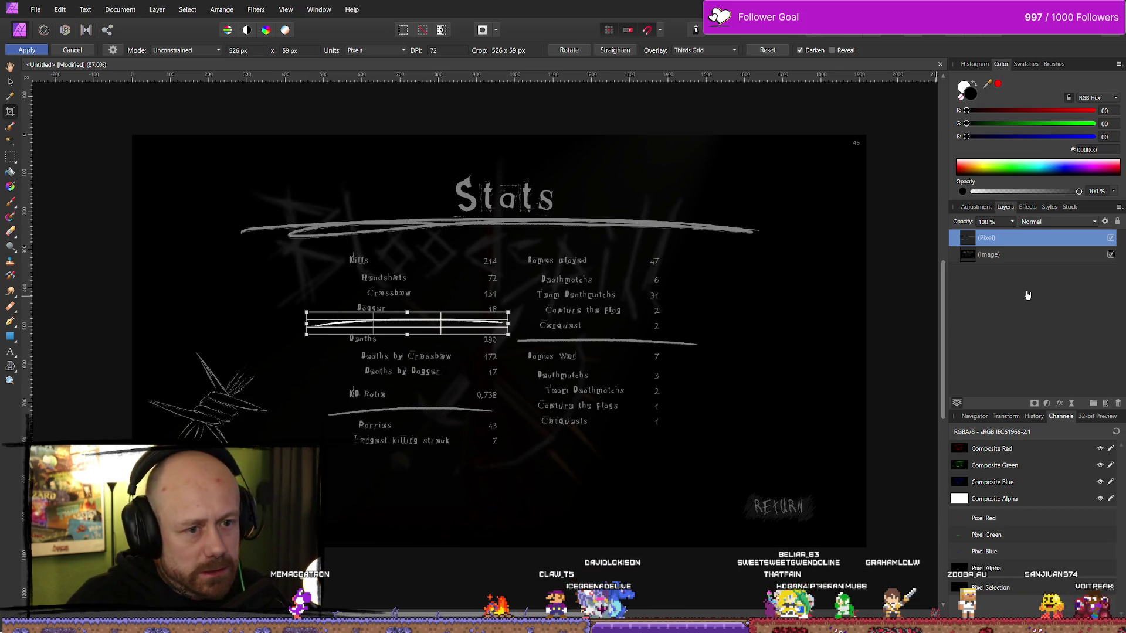
key("Return")
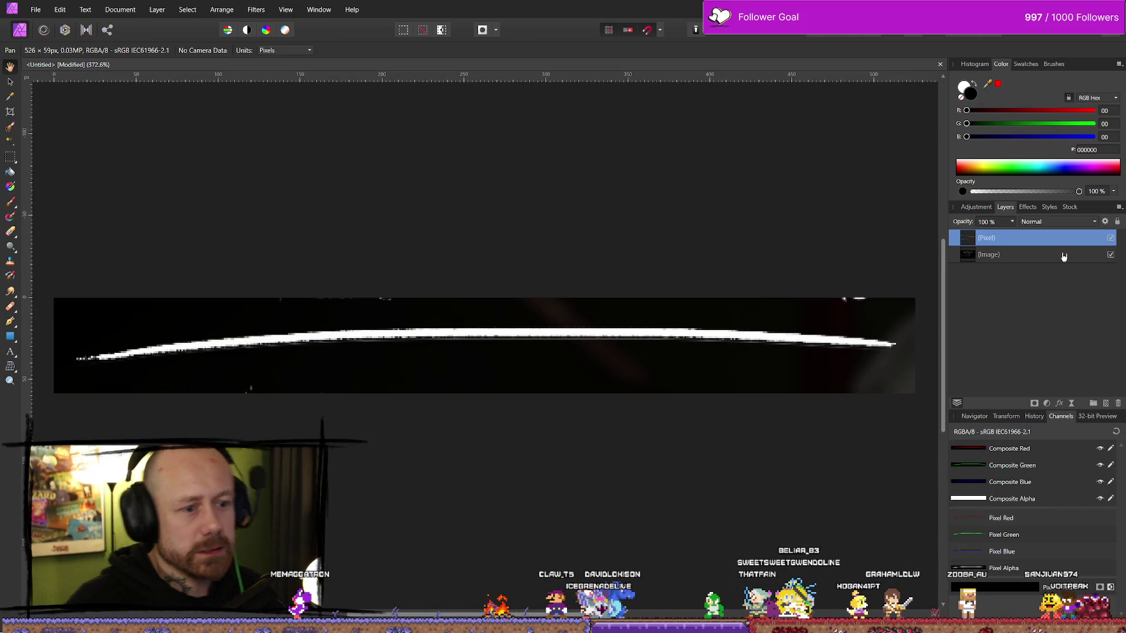
- Hide the screenshot layer, export the lone stroke as a PNG, then undo back
left_click(1111, 255)
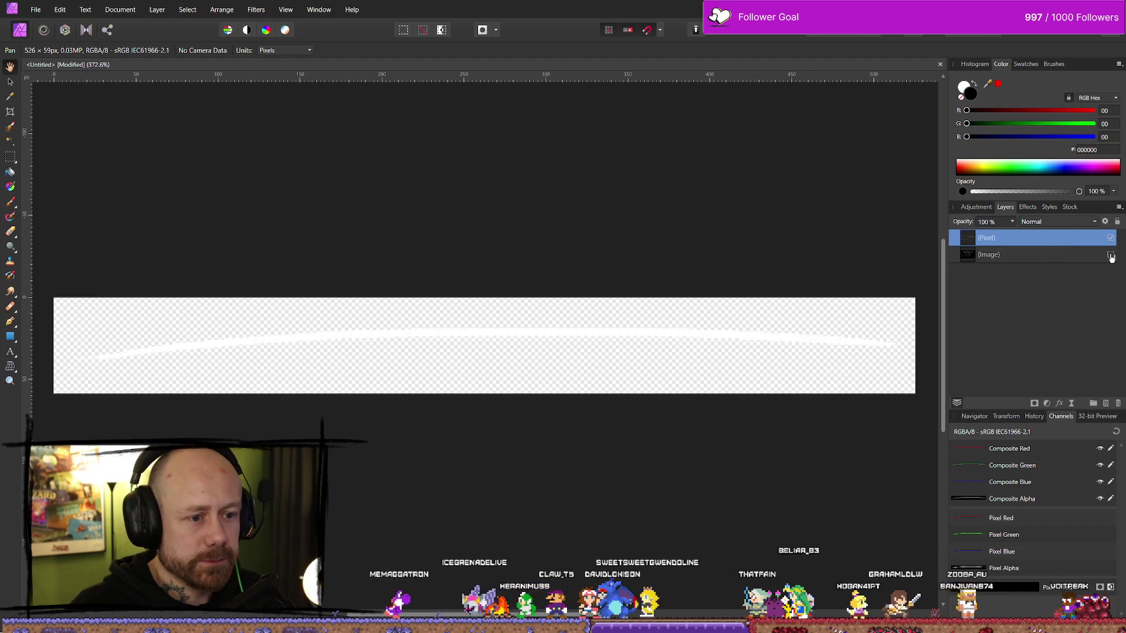
left_click(35, 10)
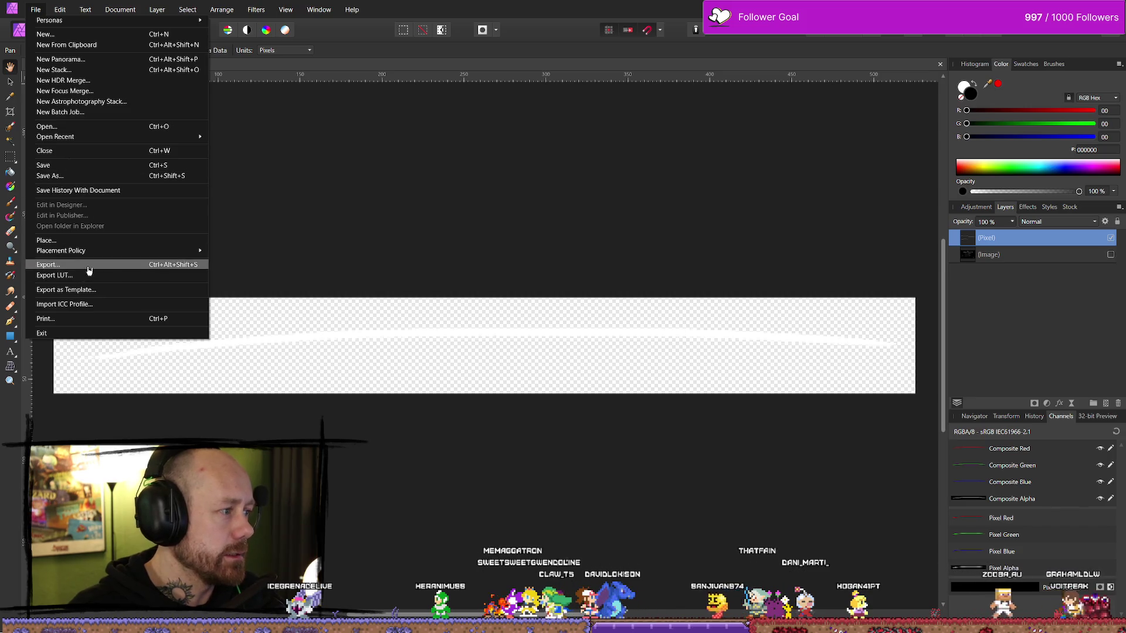
left_click(49, 264)
left_click(660, 392)
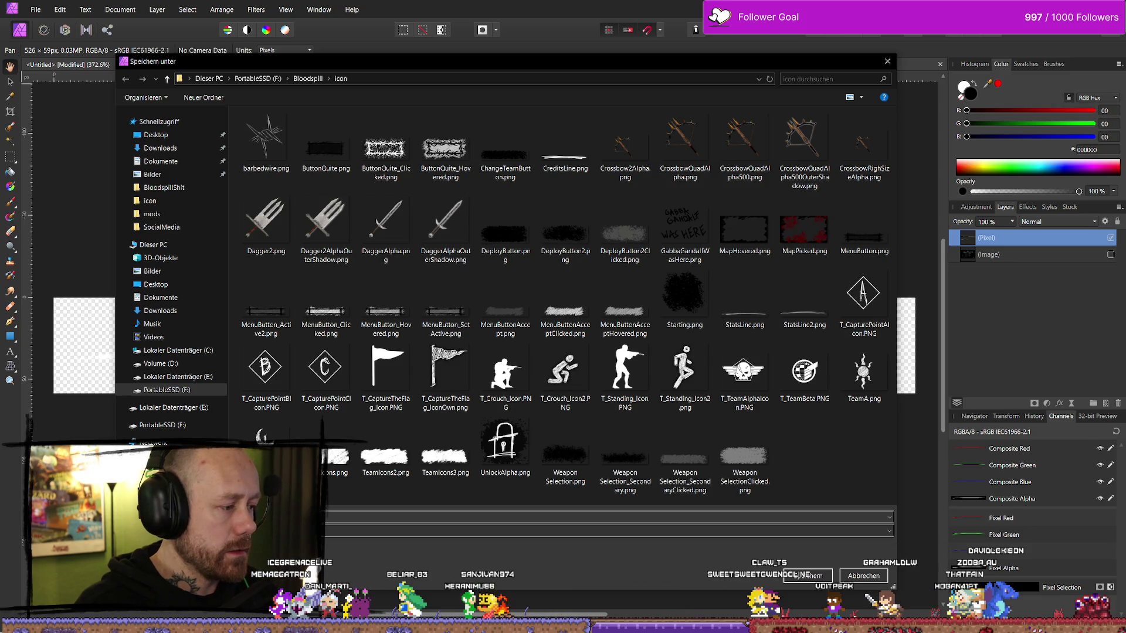
key("Escape")
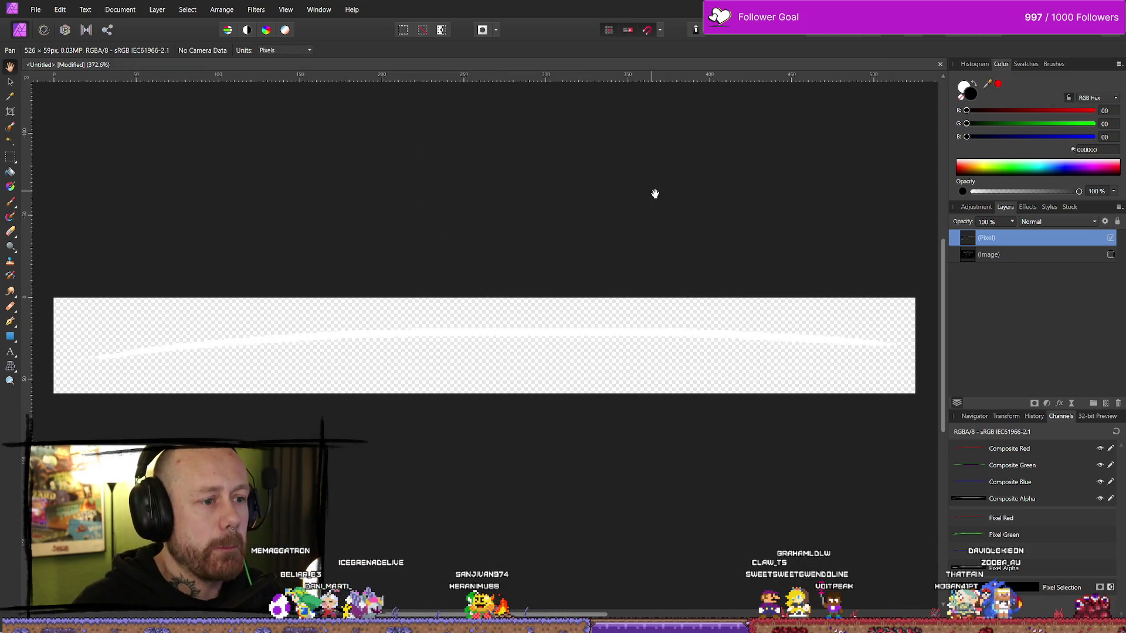
key("ctrl+z")
key("ctrl+z")
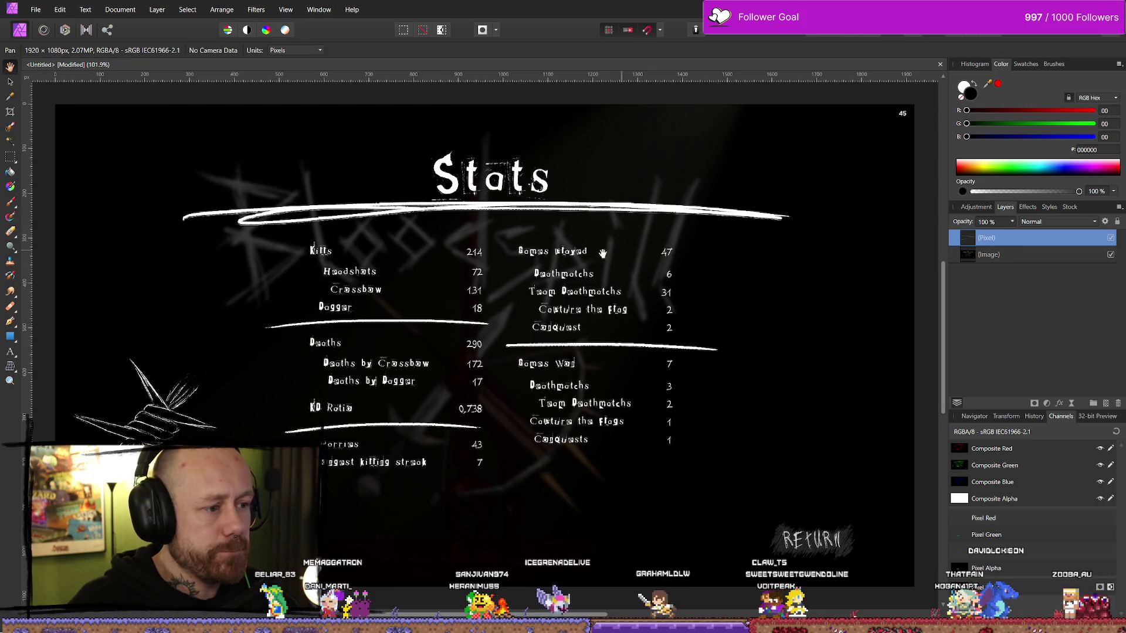
- Crop around the stroke above Games Won and hide the screenshot layer
key("c")
mouse_move(918, 587)
left_mouse_down()
mouse_move(742, 432)
mouse_move(726, 354)
left_mouse_up()
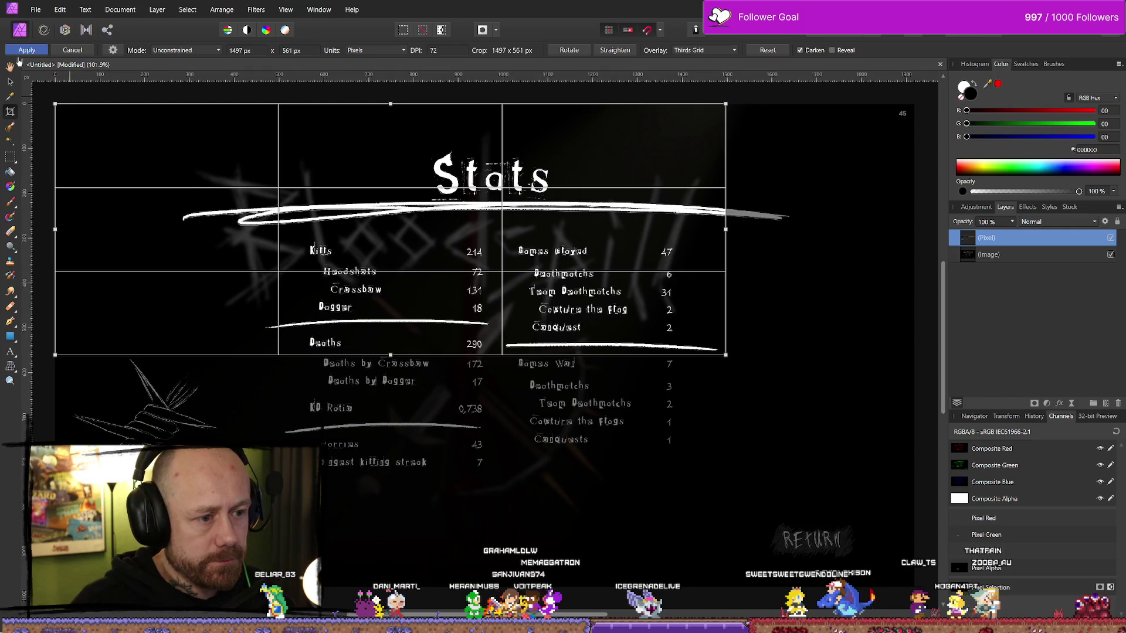
mouse_move(55, 104)
left_mouse_down()
mouse_move(486, 287)
mouse_move(501, 337)
left_mouse_up()
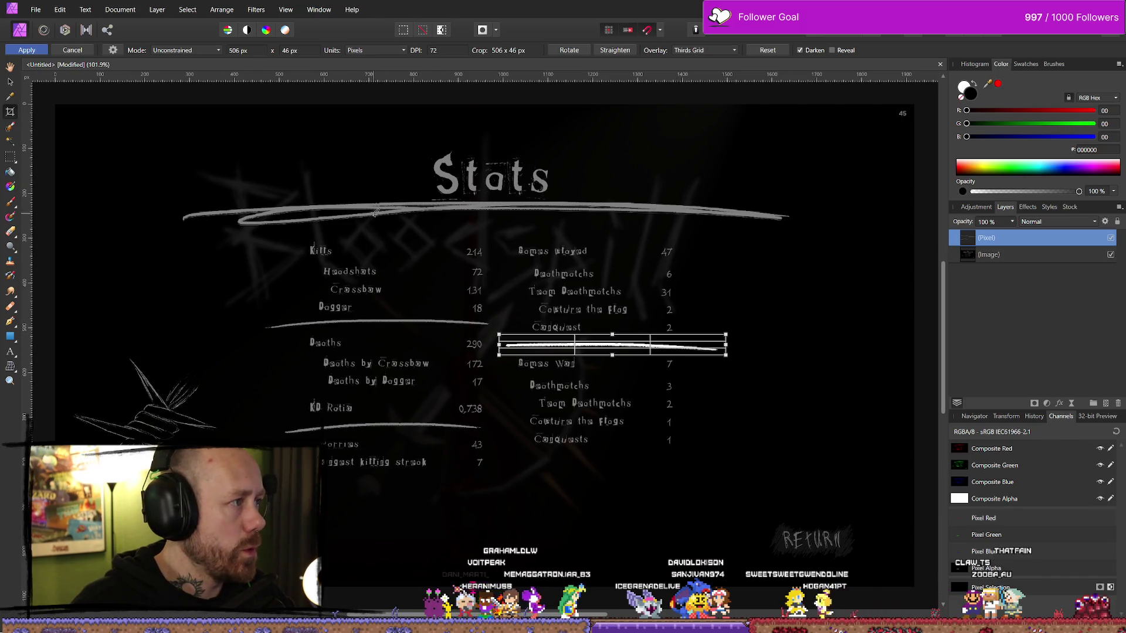
key("Return")
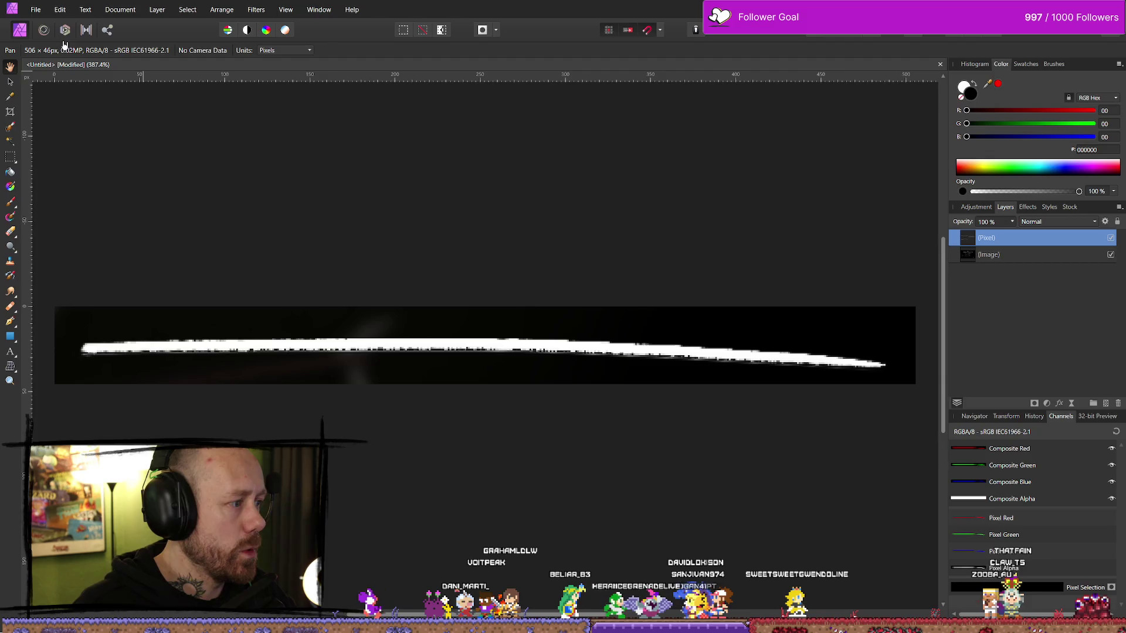
left_click(1111, 254)
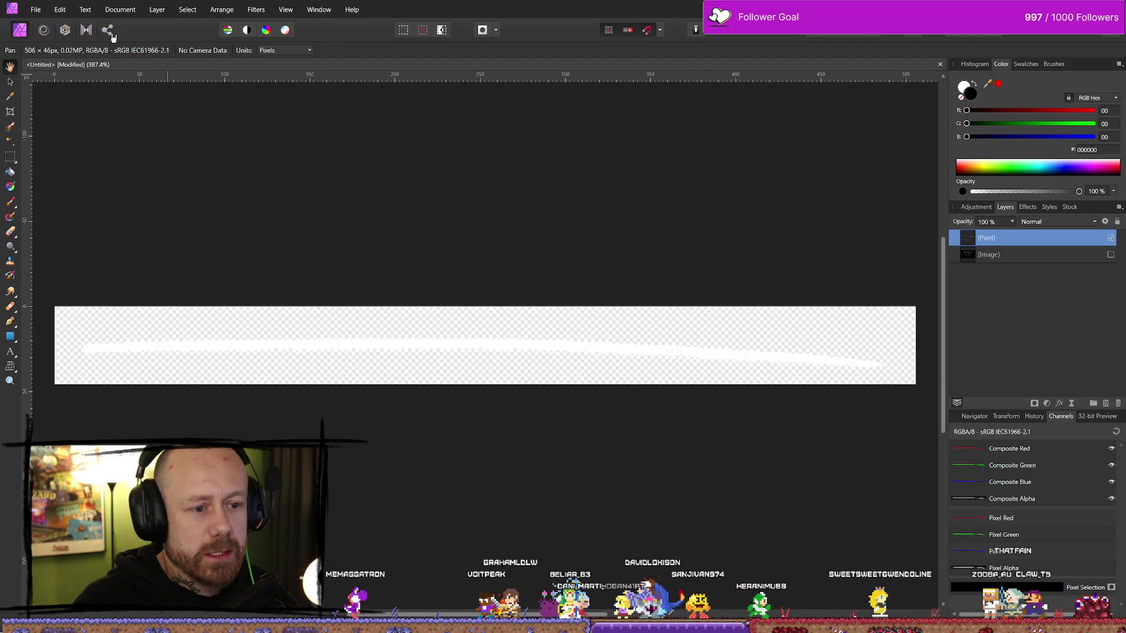
- Start a 506 × 46 px PNG export, then cancel the save window
left_click(27, 7)
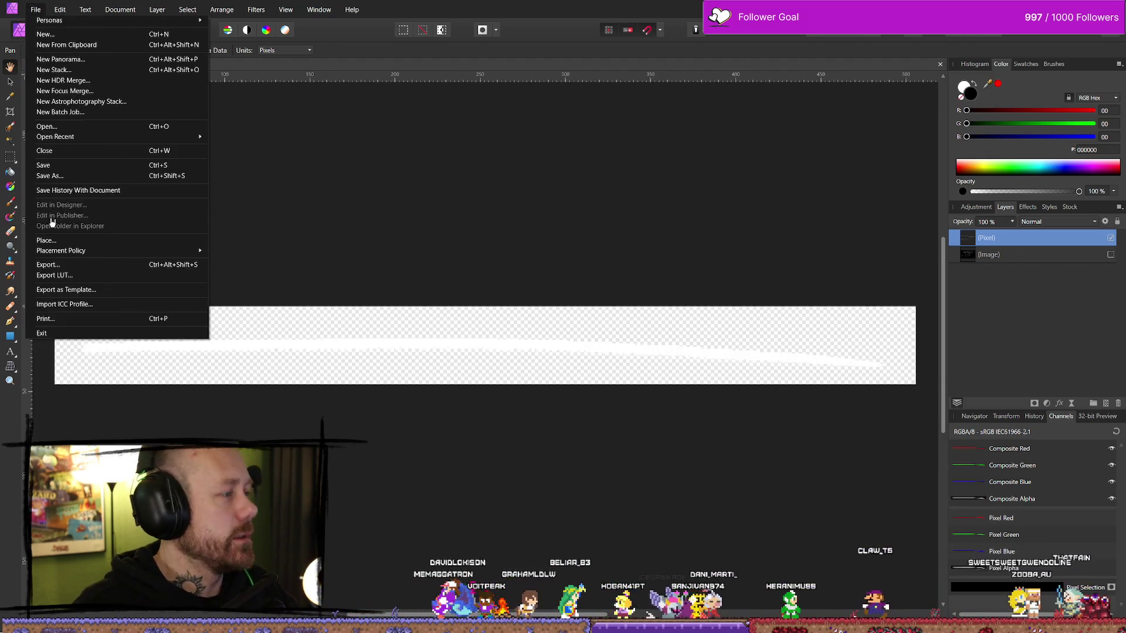
left_click(68, 265)
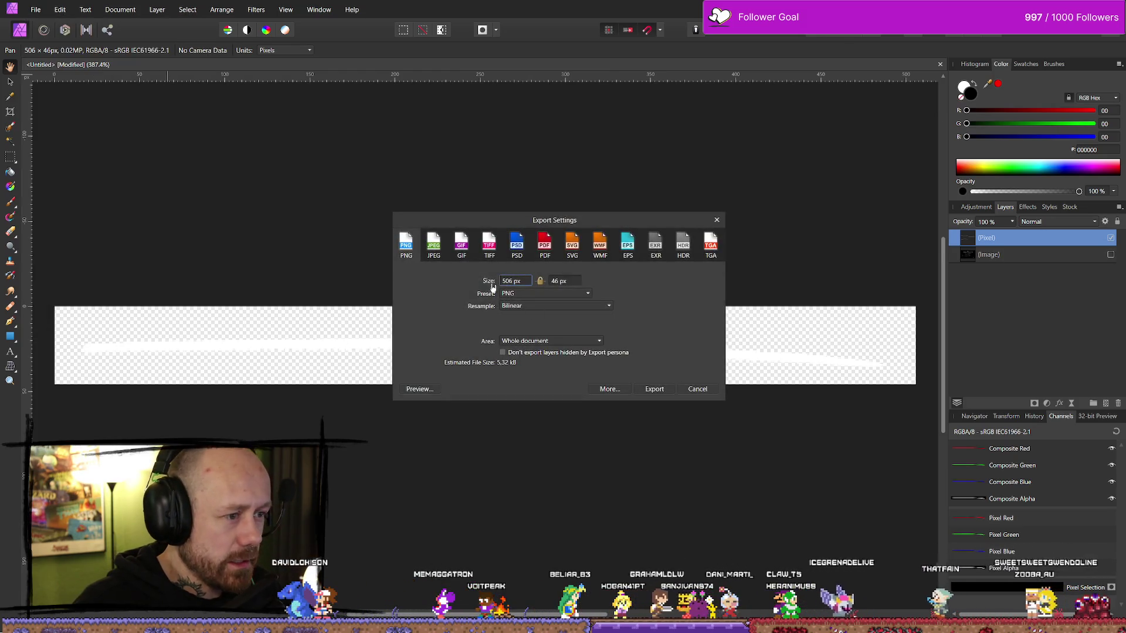
left_click(655, 389)
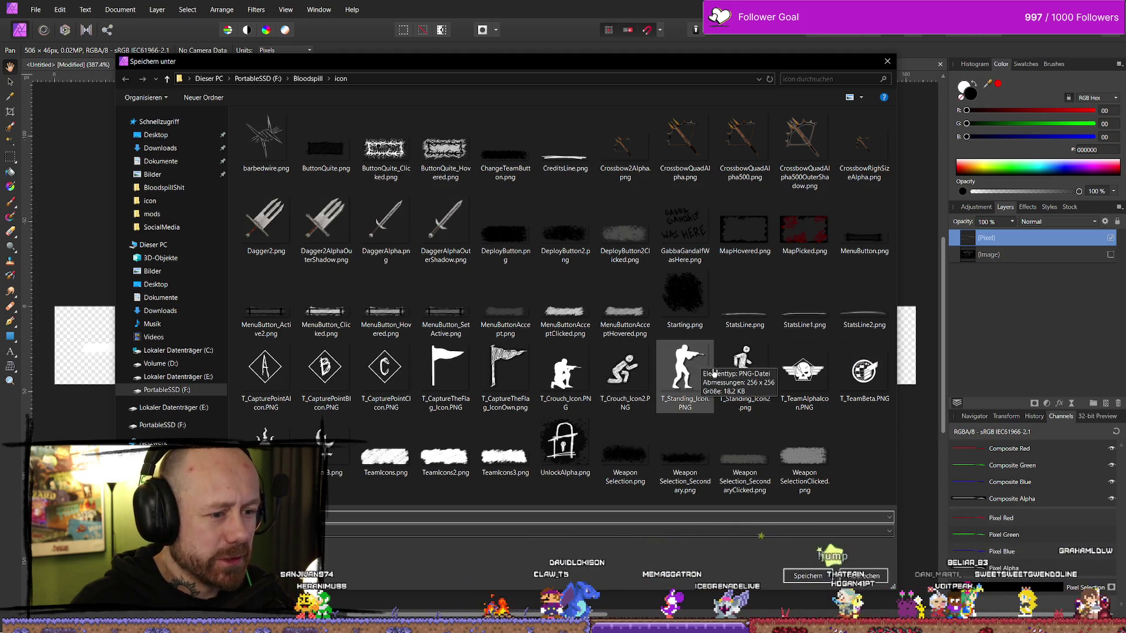
left_click(804, 329)
left_click(479, 519)
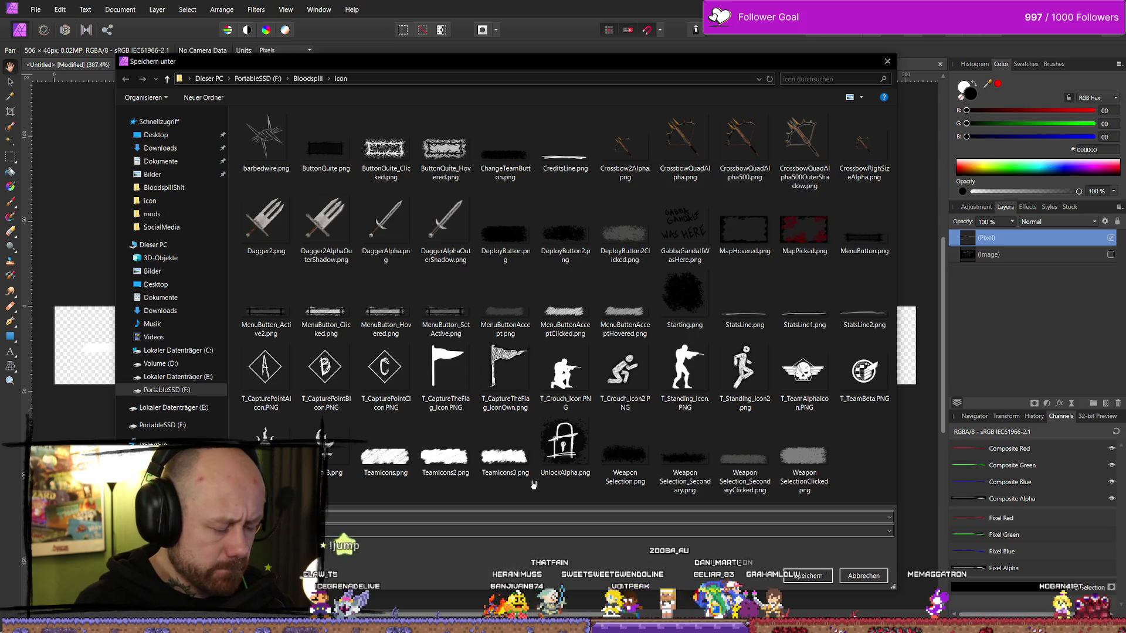
key("Escape")
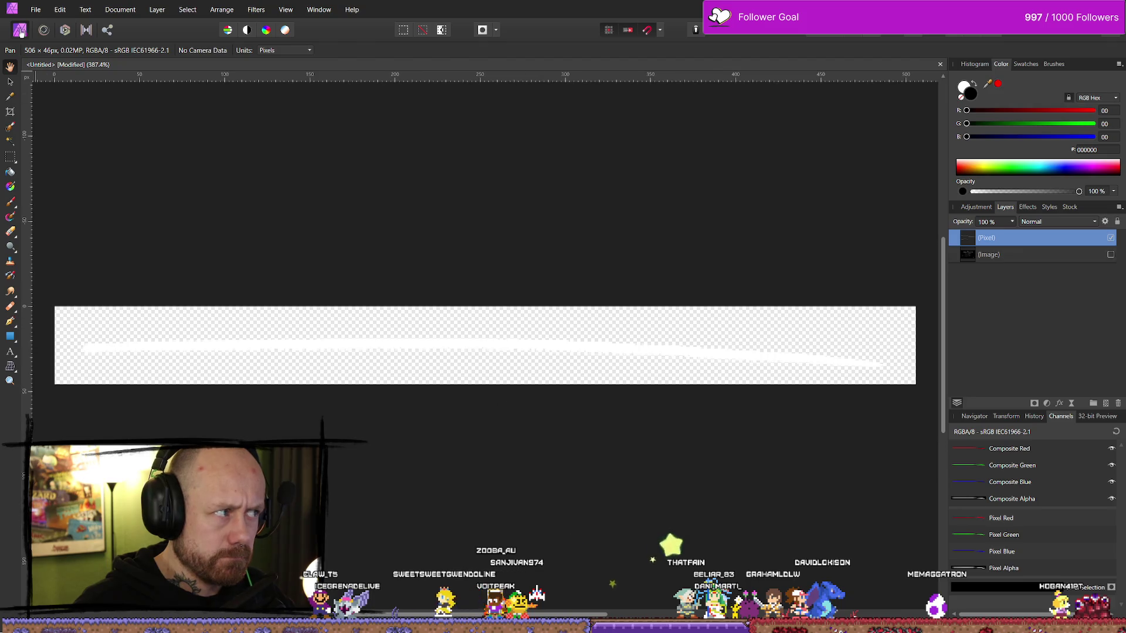
- Export the stroke as StatsListLine1.png into the icon folder, then undo hiding the layer
left_click(36, 9)
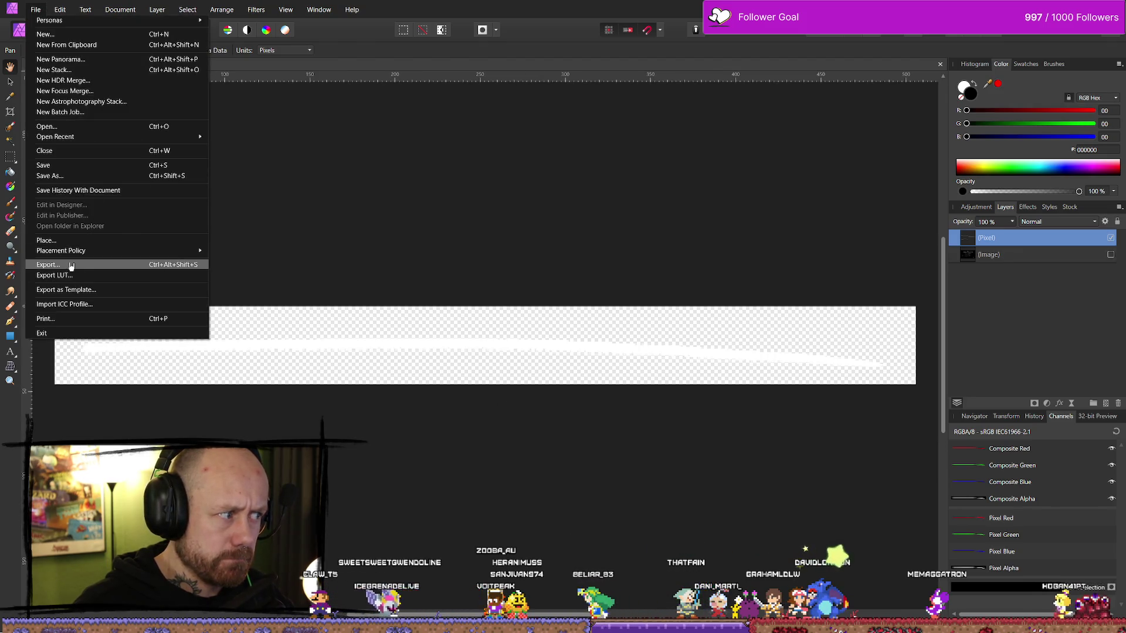
left_click(71, 265)
left_click(649, 392)
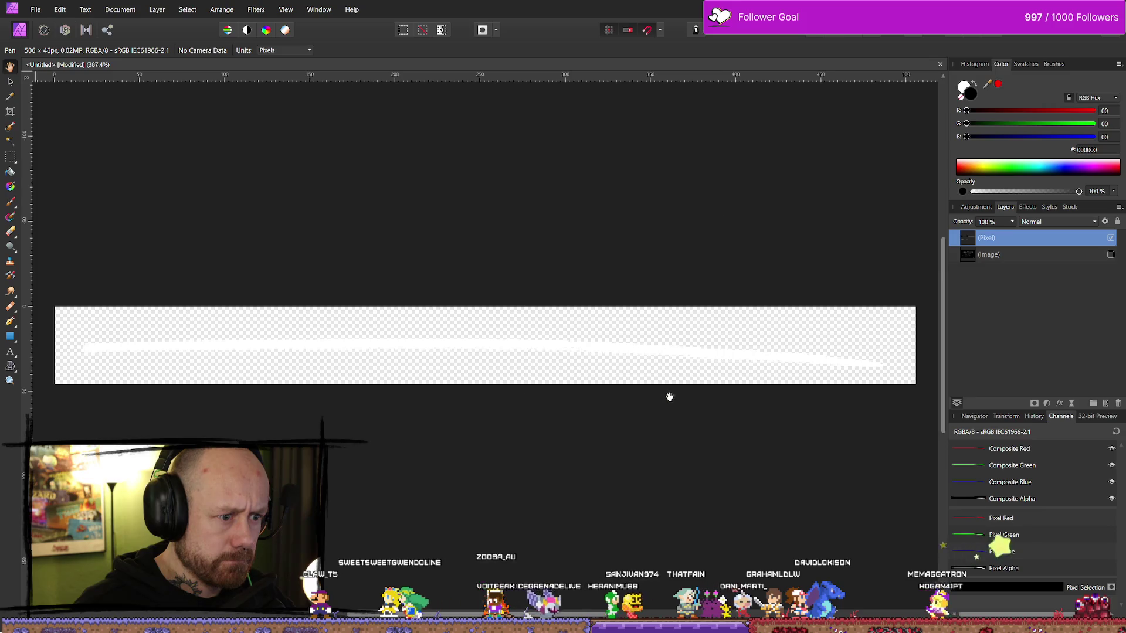
type("T_Cr")
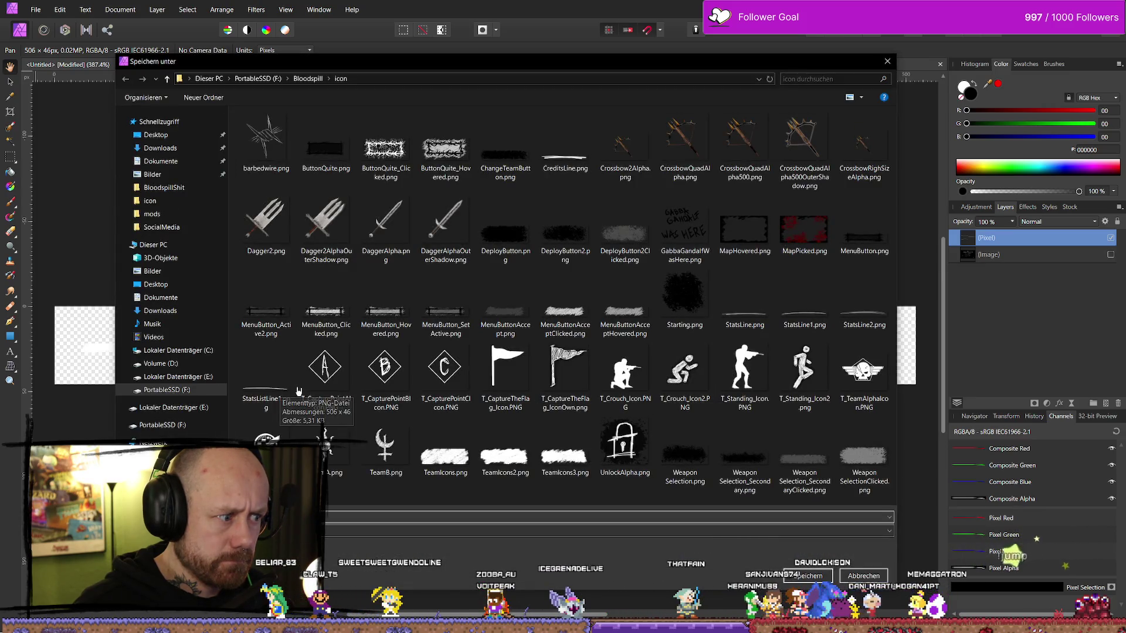
left_click(805, 305)
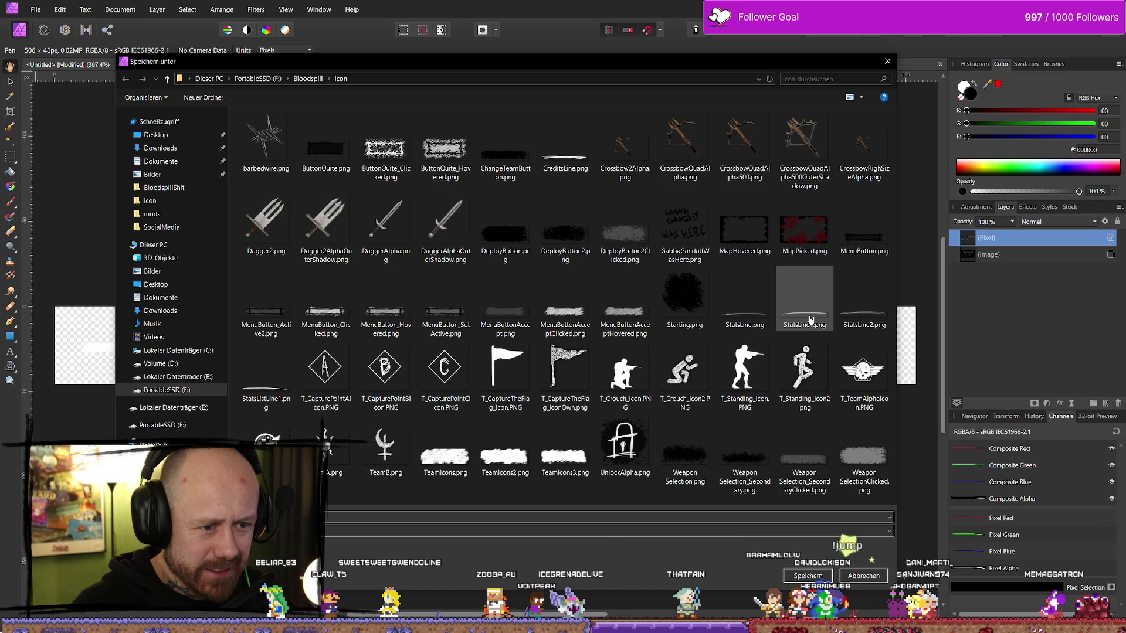
left_click(270, 401)
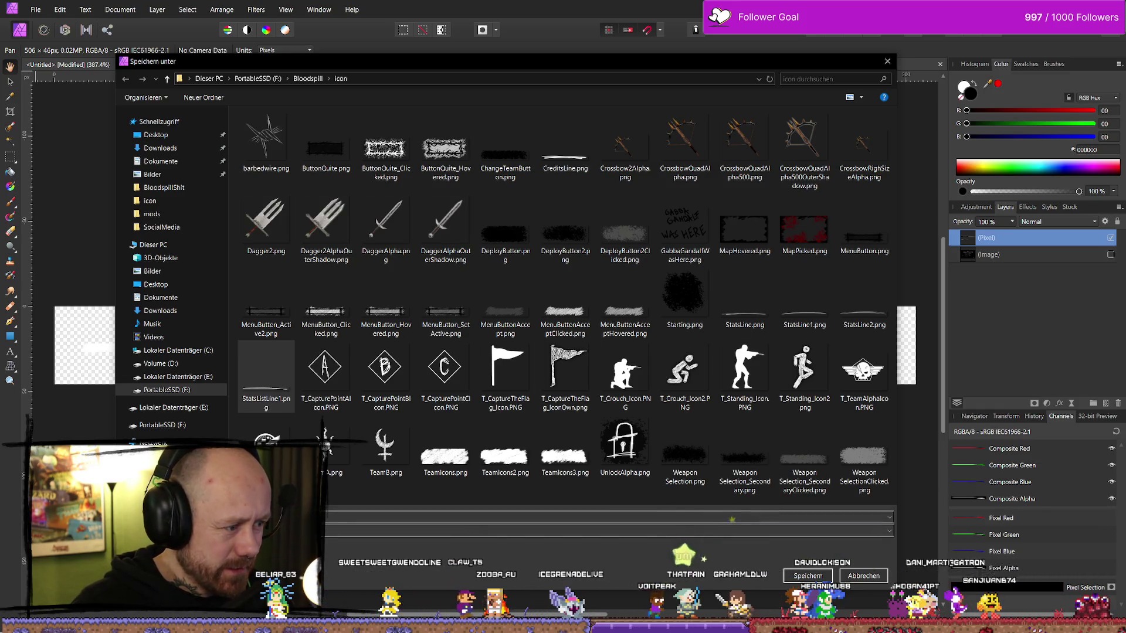
left_click(531, 514)
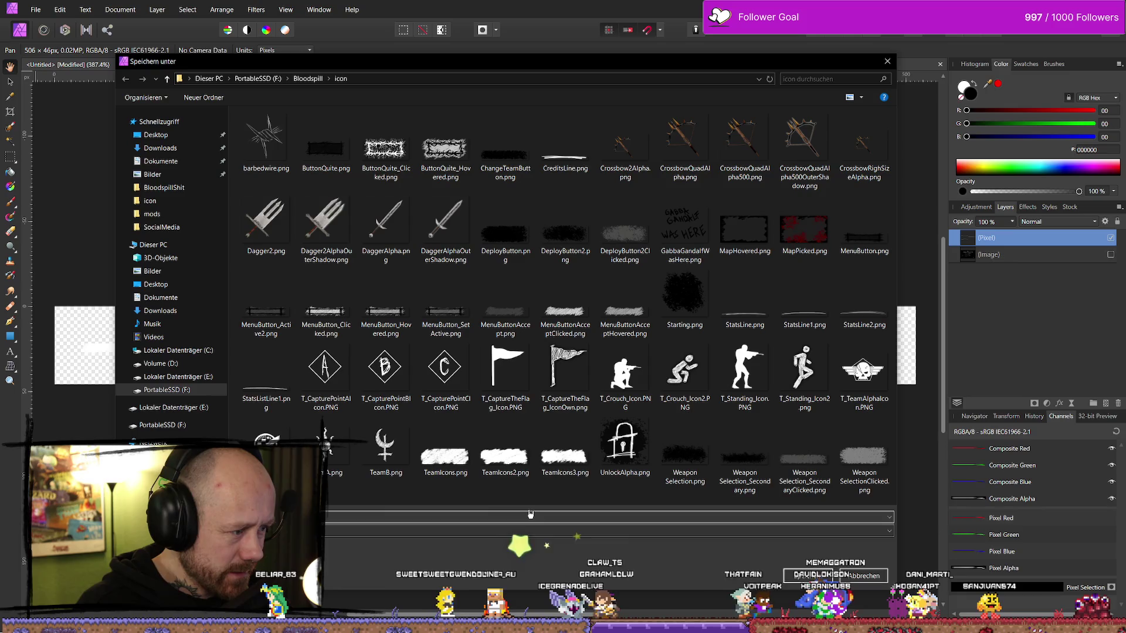
key("Return")
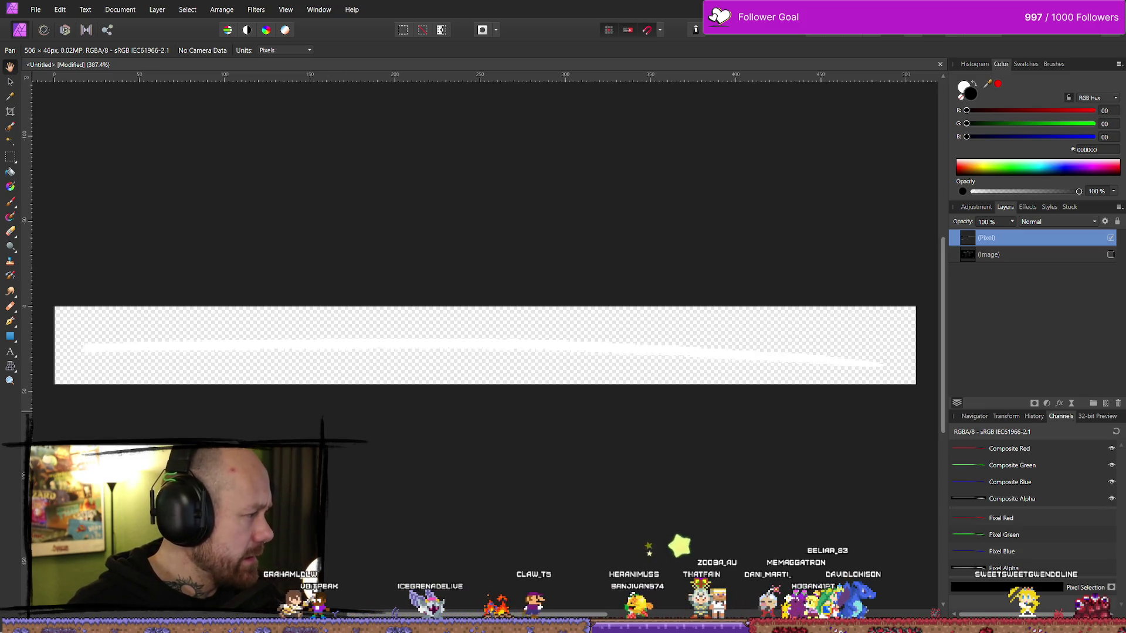
key("ctrl+z")
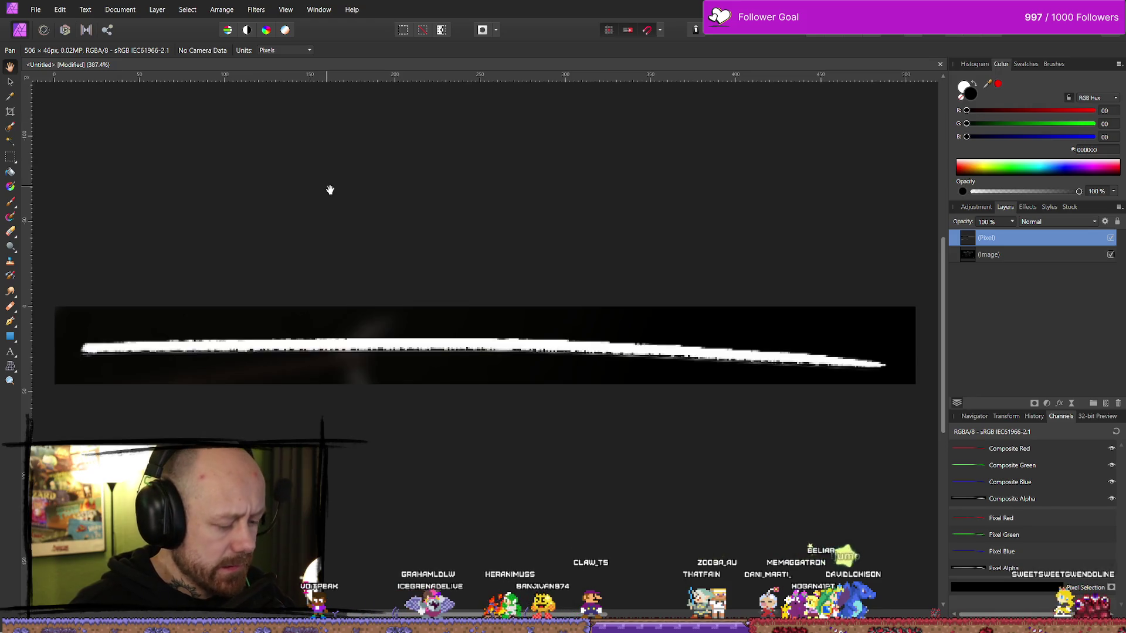
- Restore the full image and crop it around the separator under KD Ratio
key("ctrl+z")
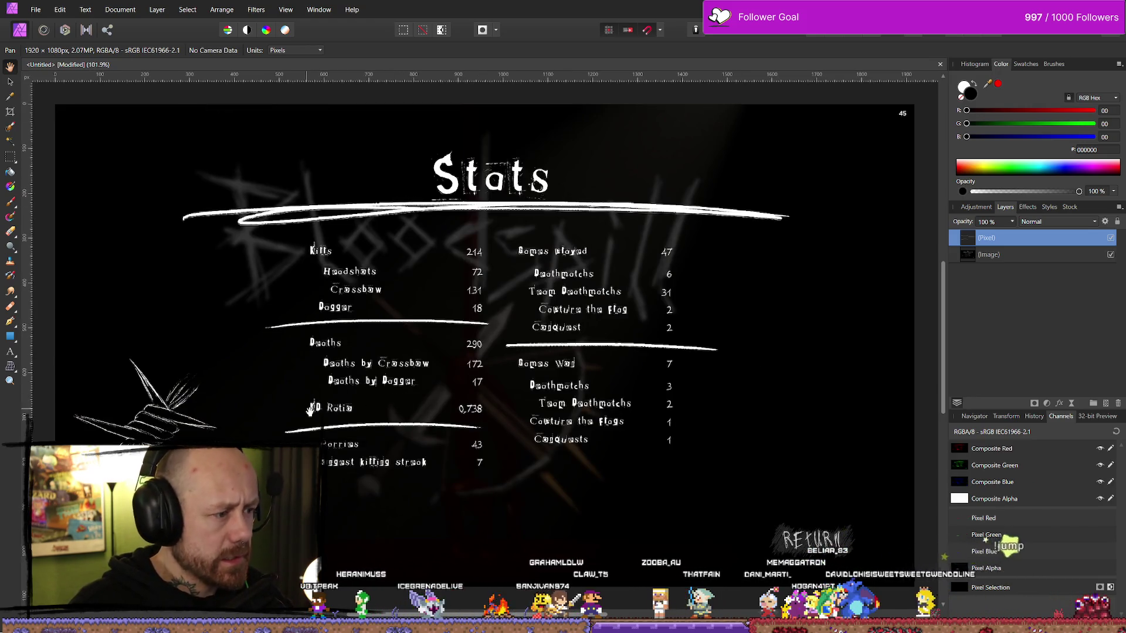
key("c")
mouse_move(54, 101)
left_mouse_down()
mouse_move(211, 392)
mouse_move(282, 432)
mouse_move(280, 417)
left_mouse_up()
mouse_move(915, 588)
left_mouse_down()
mouse_move(515, 464)
mouse_move(485, 439)
left_mouse_up()
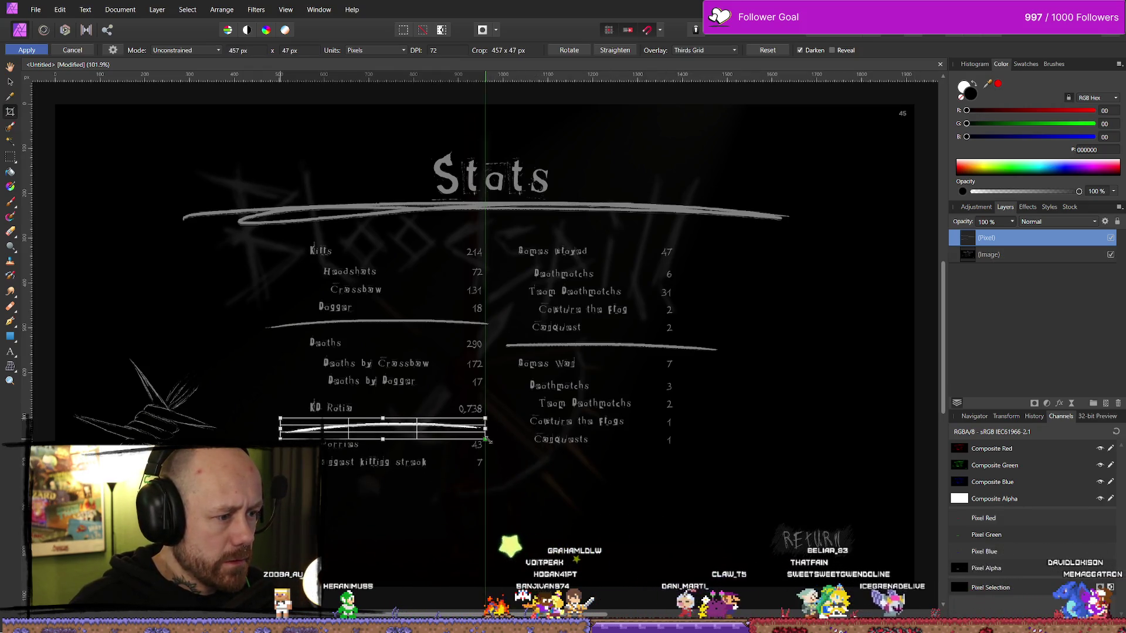
key("Return")
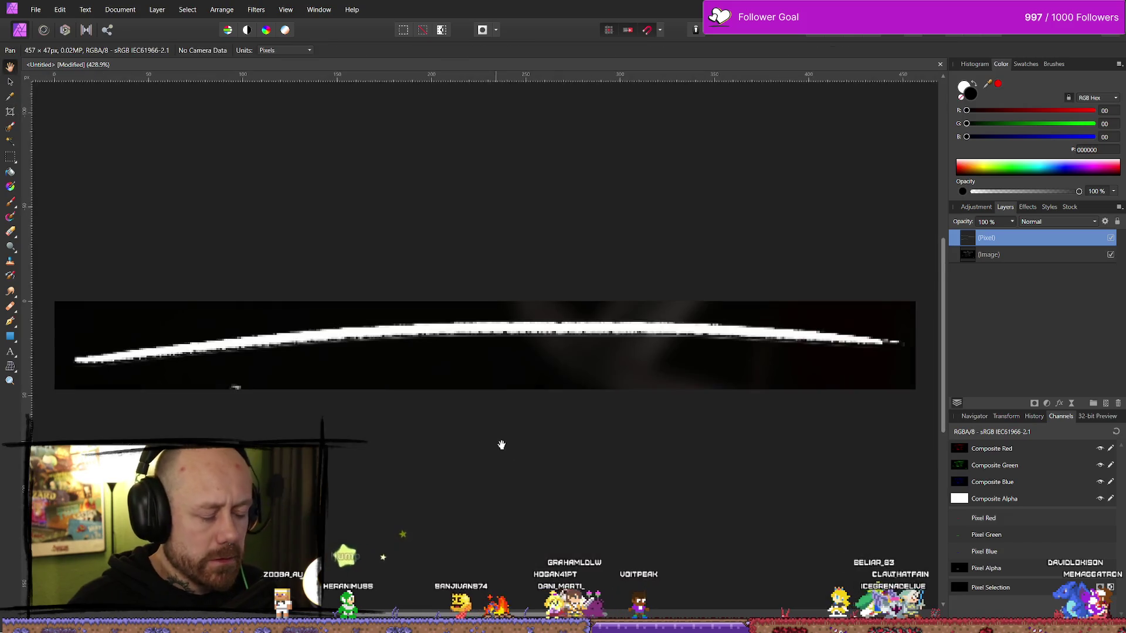
- Hide the background image layer and export the stroke as StatsListLine2.png
left_click(1111, 255)
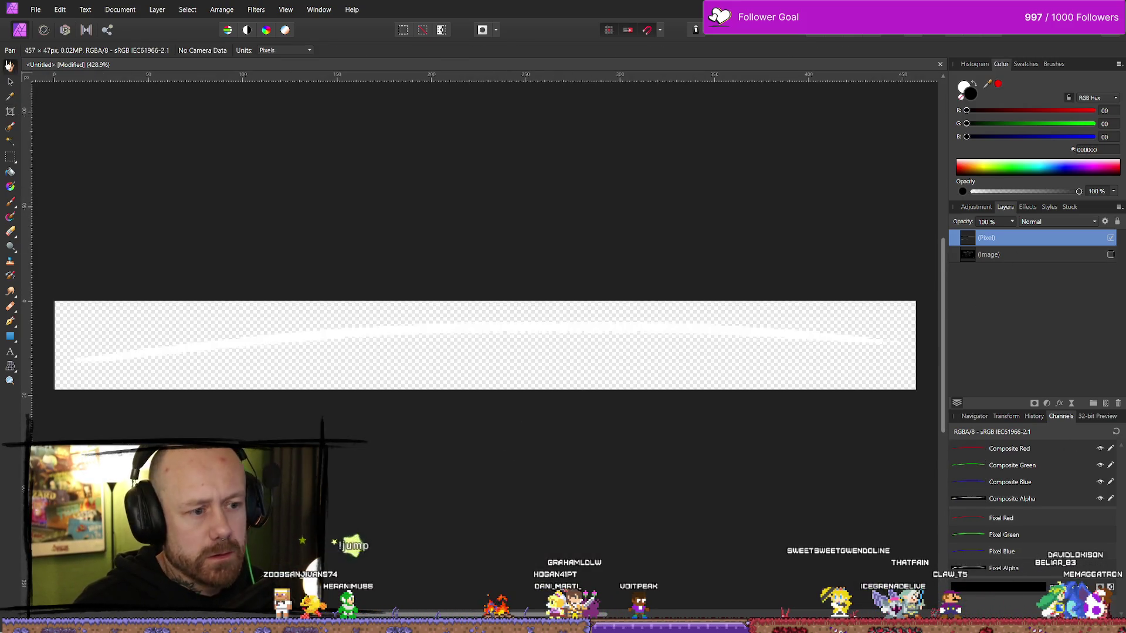
left_click(46, 10)
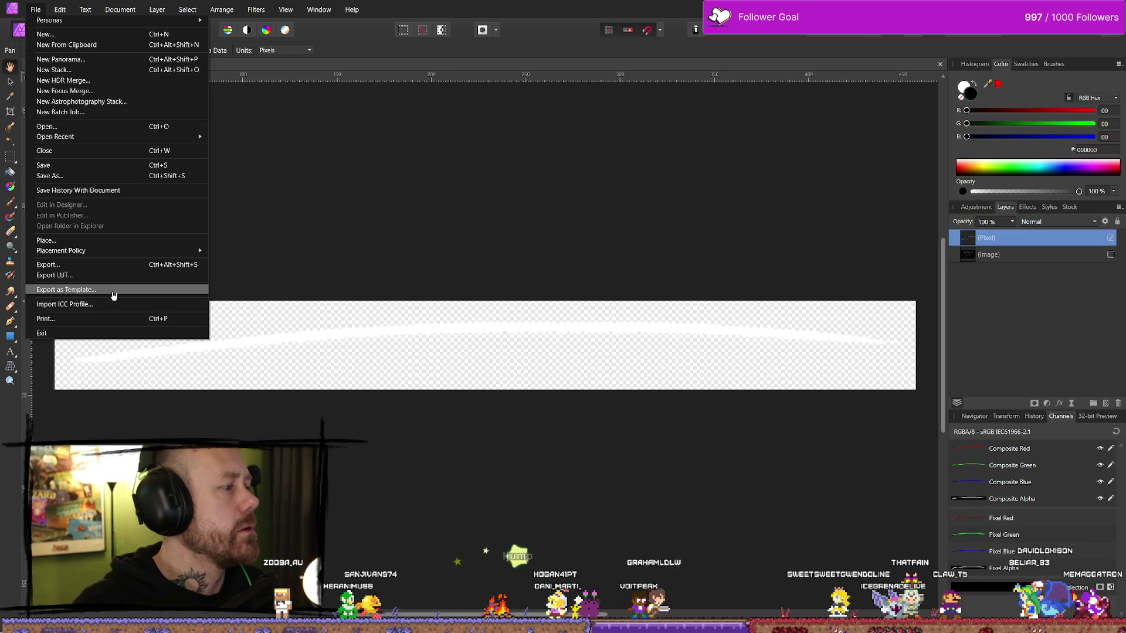
left_click(97, 262)
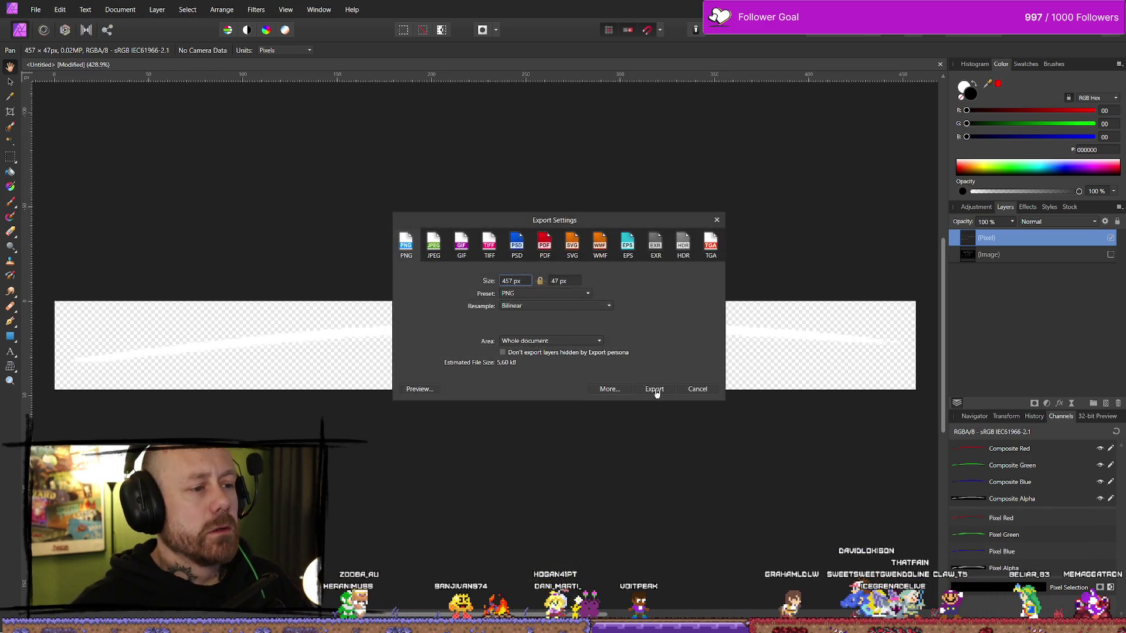
left_click(654, 390)
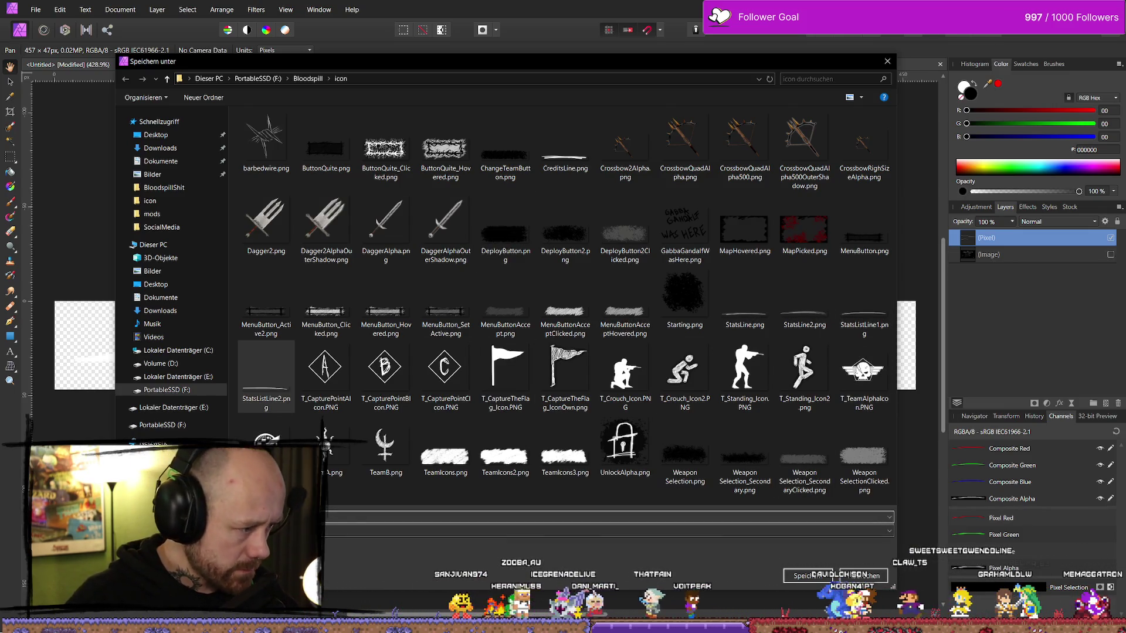
key("Return")
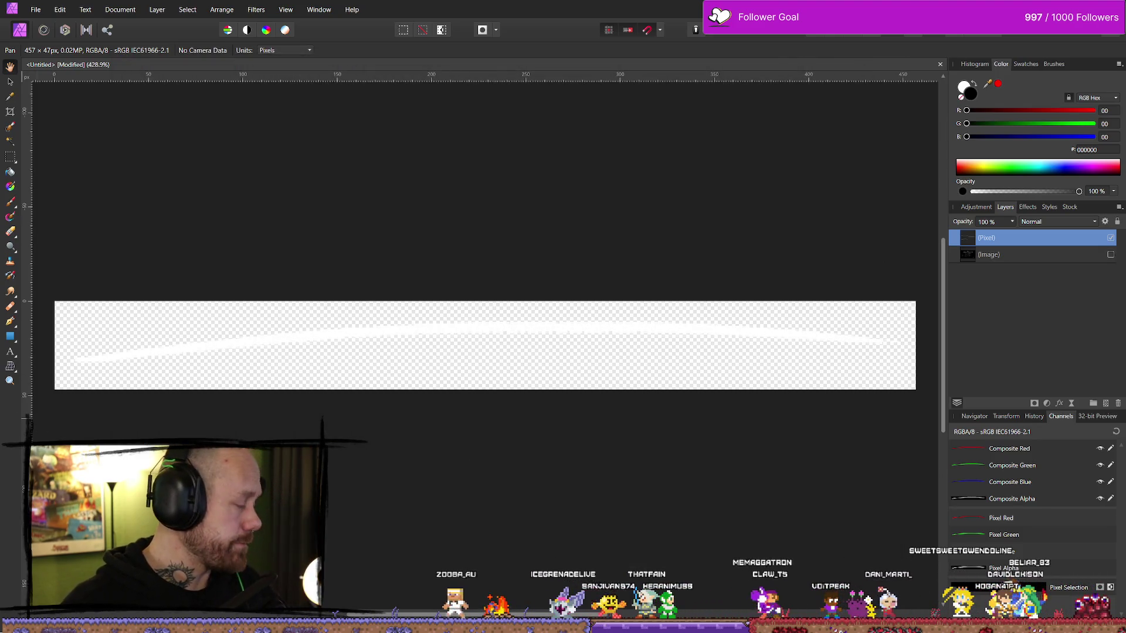
key("alt+Tab")
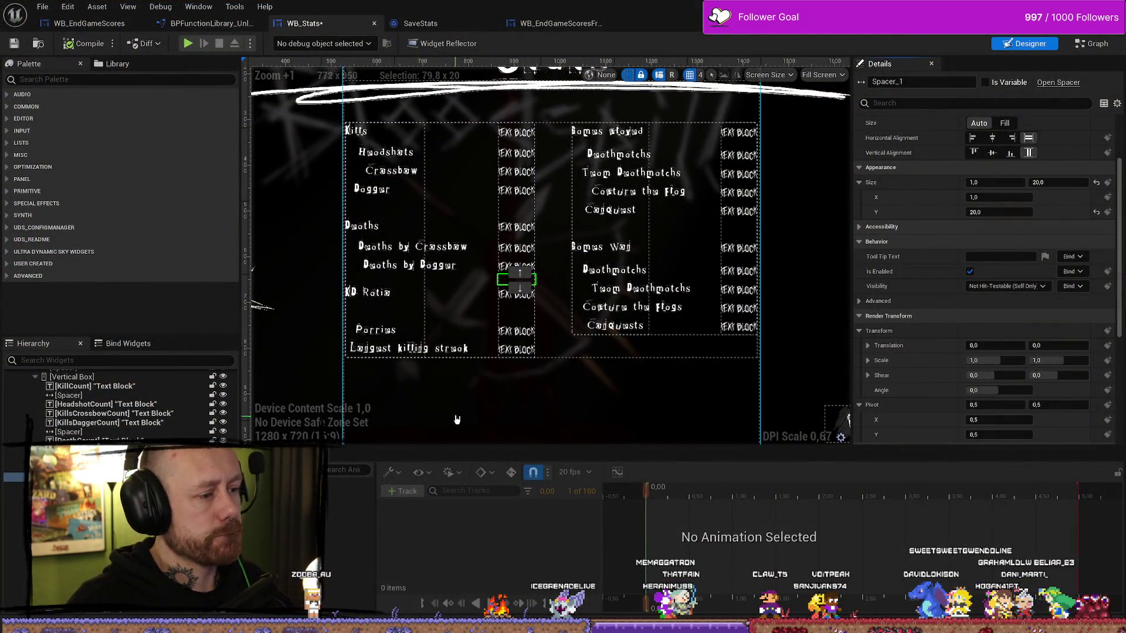
- Browse the Content Drawer to the MyStuff UI textures folder
key("ctrl+space")
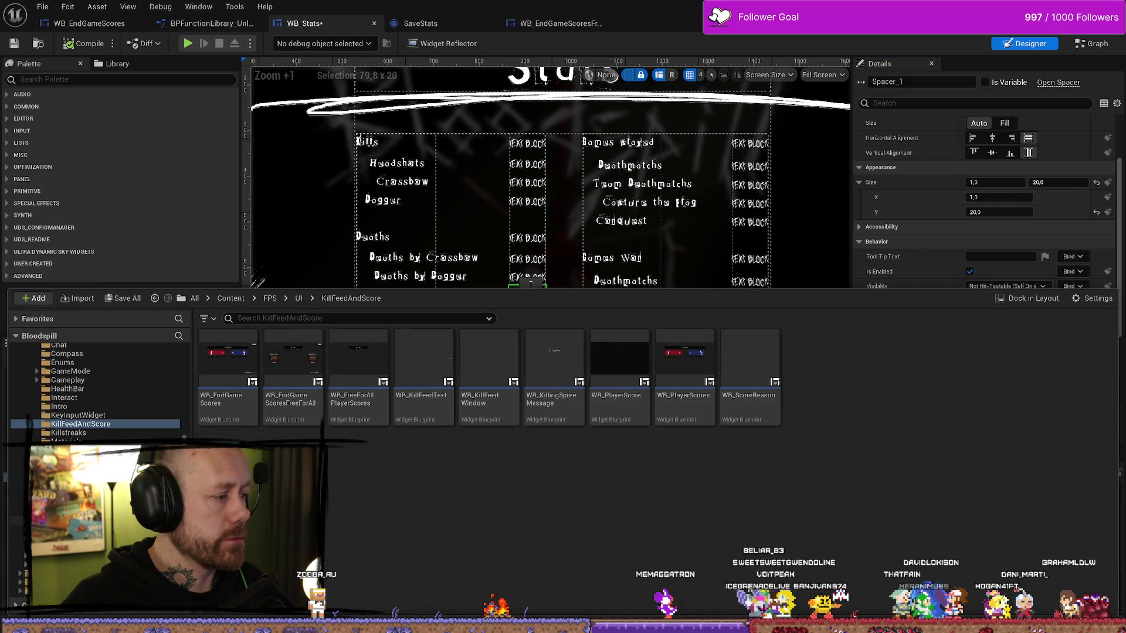
key("alt+Left")
double_click(358, 463)
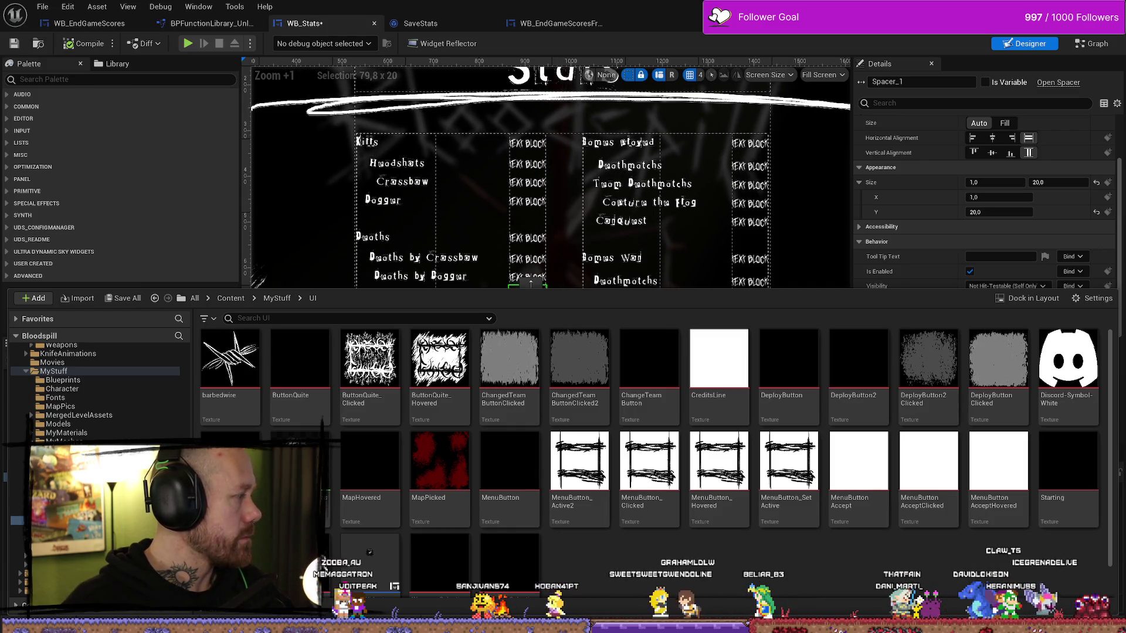
key("ctrl+space")
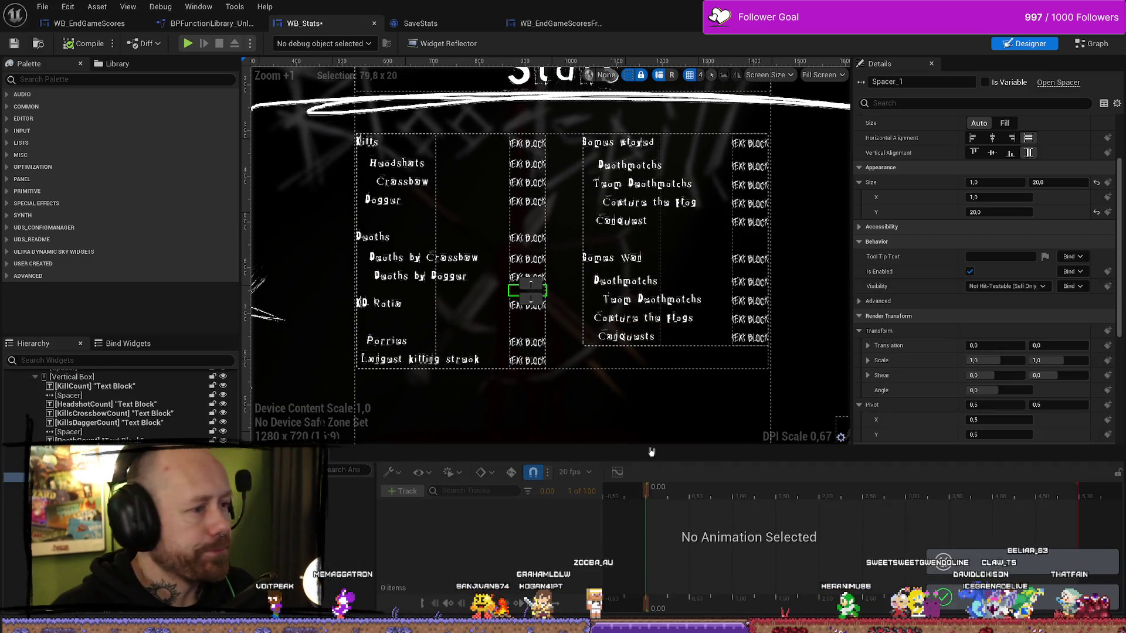
- Select the StatsListLine textures, test-drag one onto the canvas, then delete the oversized image
key("ctrl+space")
scroll(469, 524, "down", 1)
left_click(369, 540)
left_click(509, 540, "shift")
mouse_move(509, 540)
left_mouse_down()
mouse_move(454, 261)
mouse_move(462, 233)
mouse_move(332, 152)
mouse_move(68, 171)
mouse_move(218, 208)
mouse_move(409, 210)
left_mouse_up()
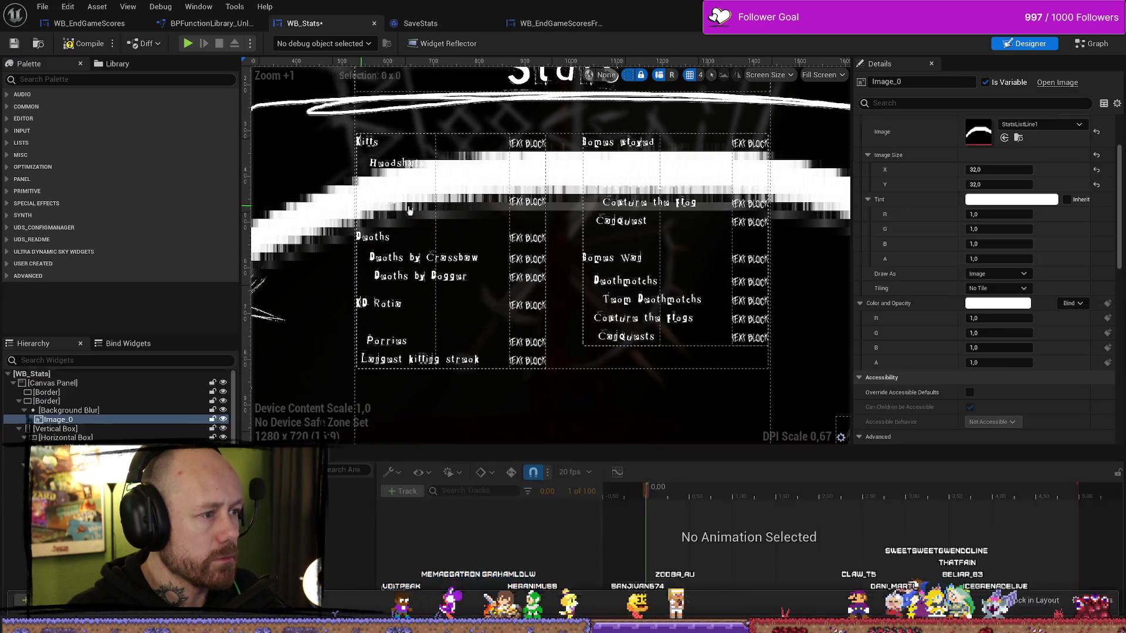
scroll(451, 240, "down", 7)
key("Delete")
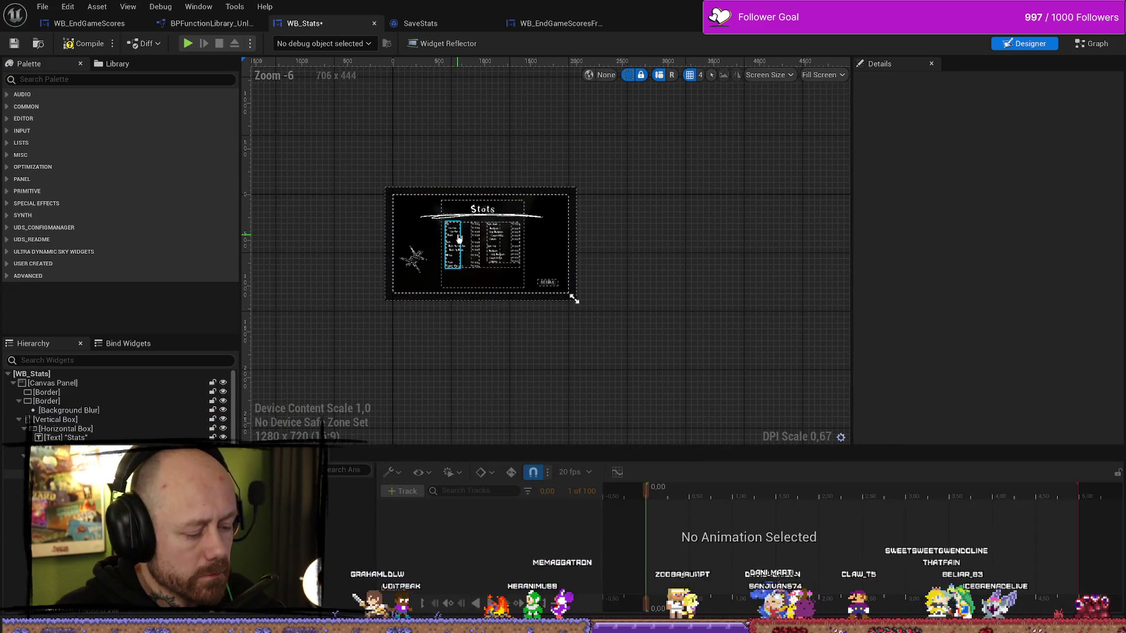
- Drag the StatsListLine1 texture into WB_Stats, placing it between the Dagger and Deaths rows
key("ctrl+space")
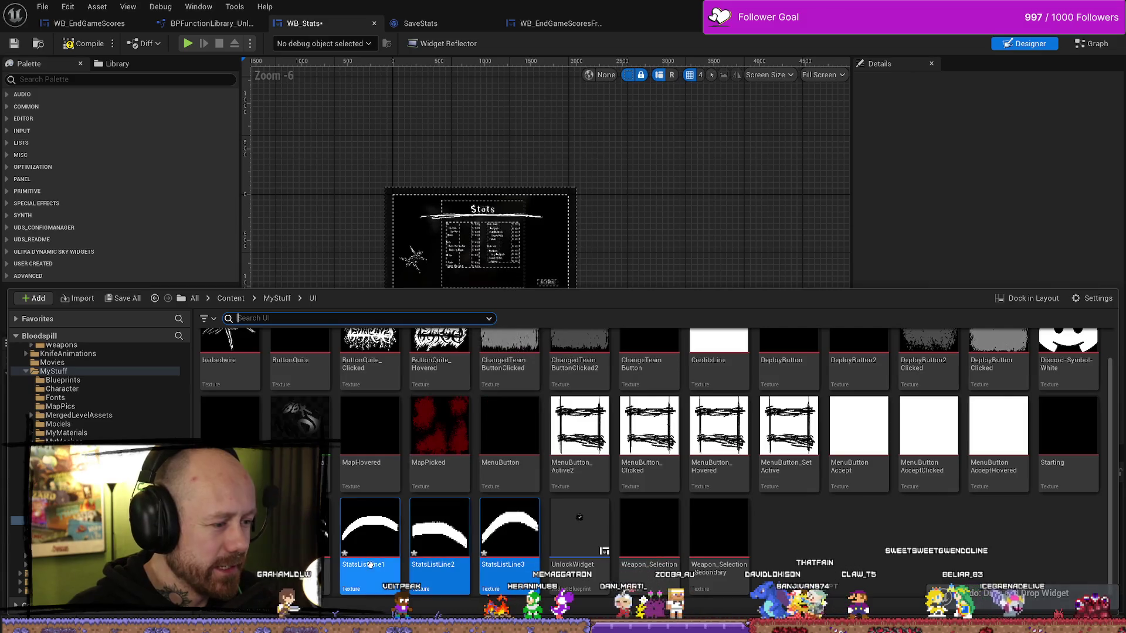
left_click_drag(68, 389, 381, 516)
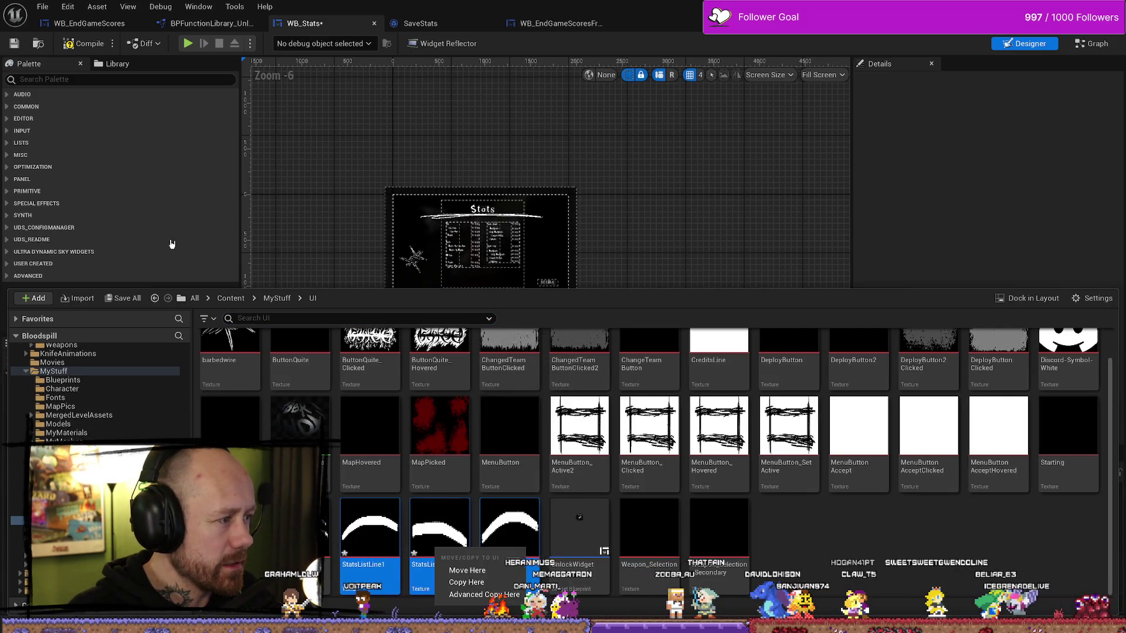
left_click(390, 287)
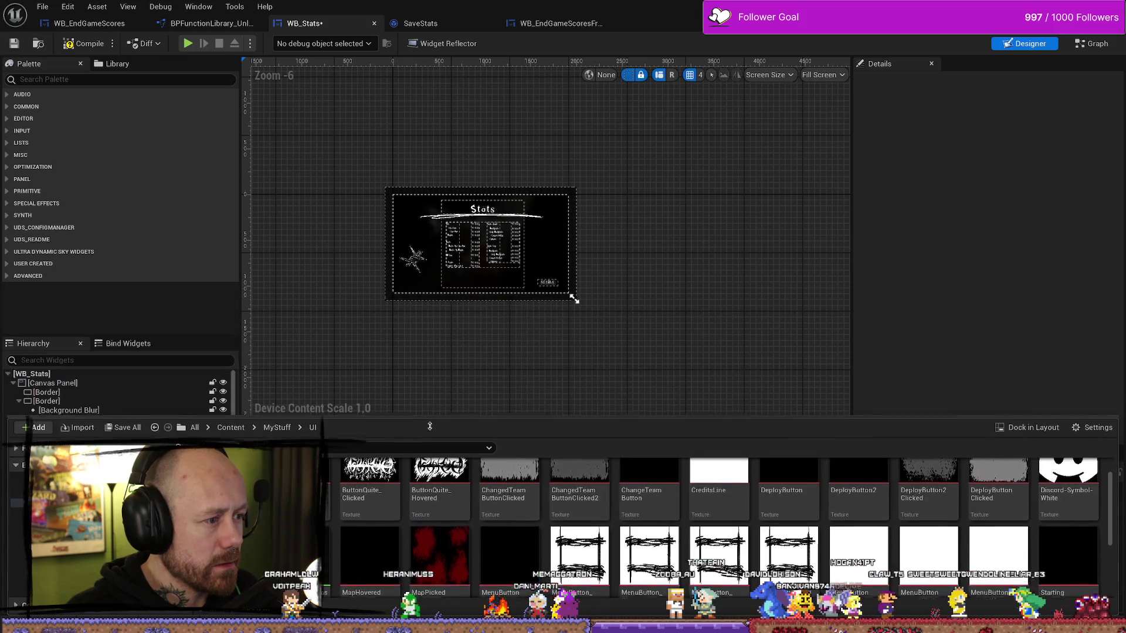
scroll(210, 409, "up", 3)
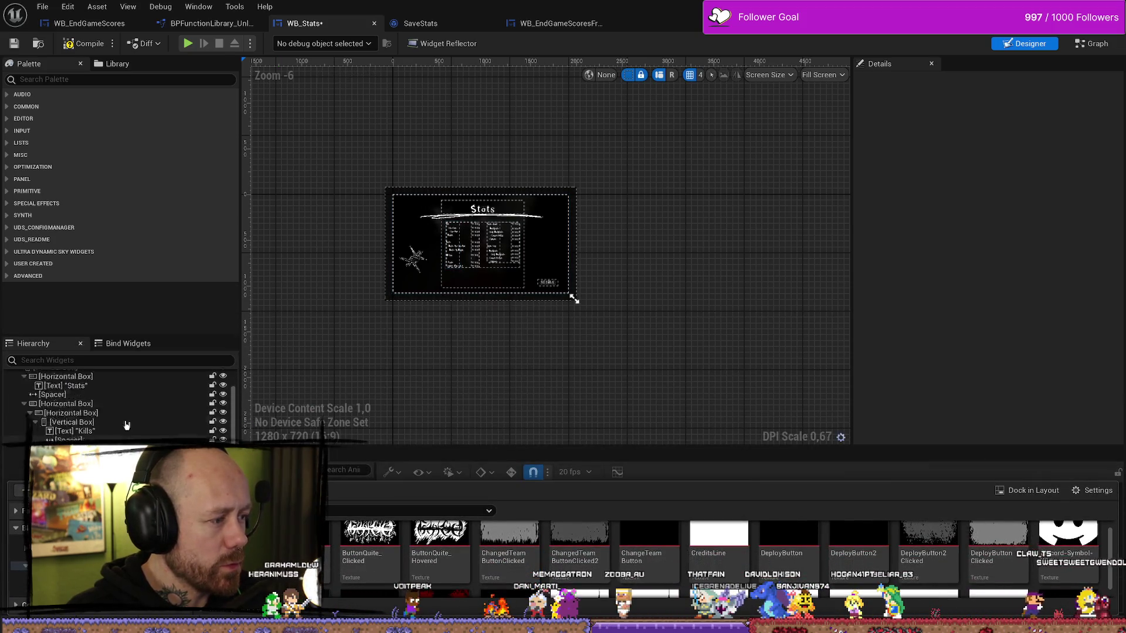
scroll(571, 567, "down", 2)
scroll(353, 552, "up", 2)
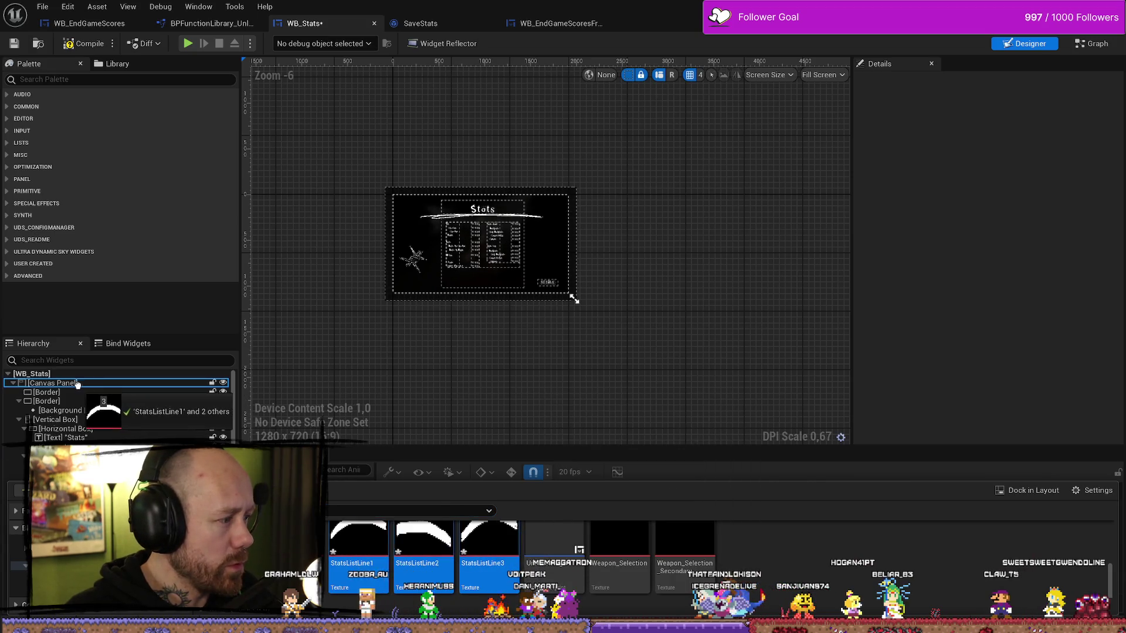
scroll(393, 232, "up", 6)
mouse_move(393, 231)
left_mouse_down()
mouse_move(427, 213)
mouse_move(352, 117)
mouse_move(294, 115)
mouse_move(395, 147)
mouse_move(474, 146)
mouse_move(472, 136)
mouse_move(559, 295)
mouse_move(620, 293)
mouse_move(577, 275)
left_mouse_up()
scroll(645, 304, "up", 4)
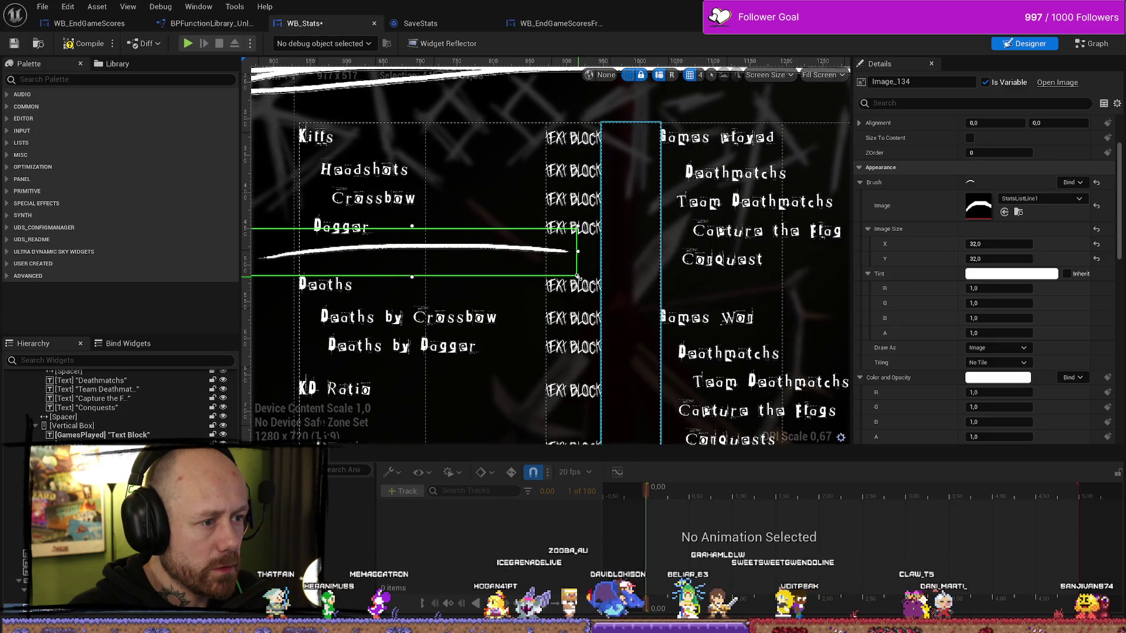
- Move the line image beneath the Dagger row and check its neighbours down to KD Ratio
left_click_drag(495, 261, 488, 256)
left_click(634, 261)
scroll(593, 269, "down", 2)
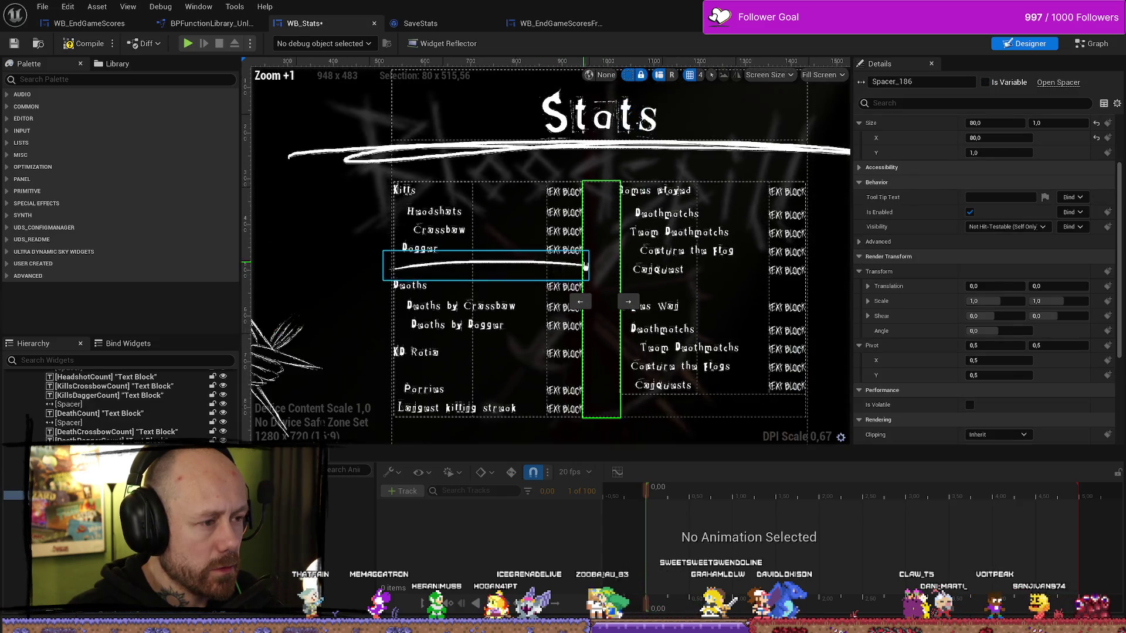
scroll(592, 269, "up", 5)
scroll(416, 194, "down", 3)
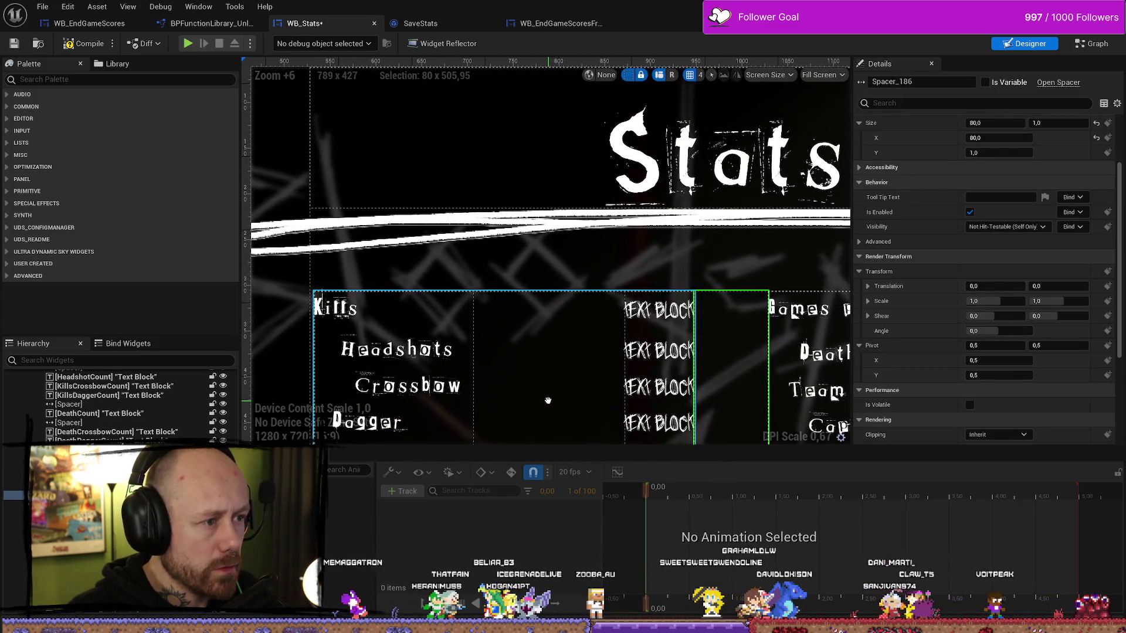
scroll(630, 218, "up", 3)
left_click_drag(630, 218, 529, 170)
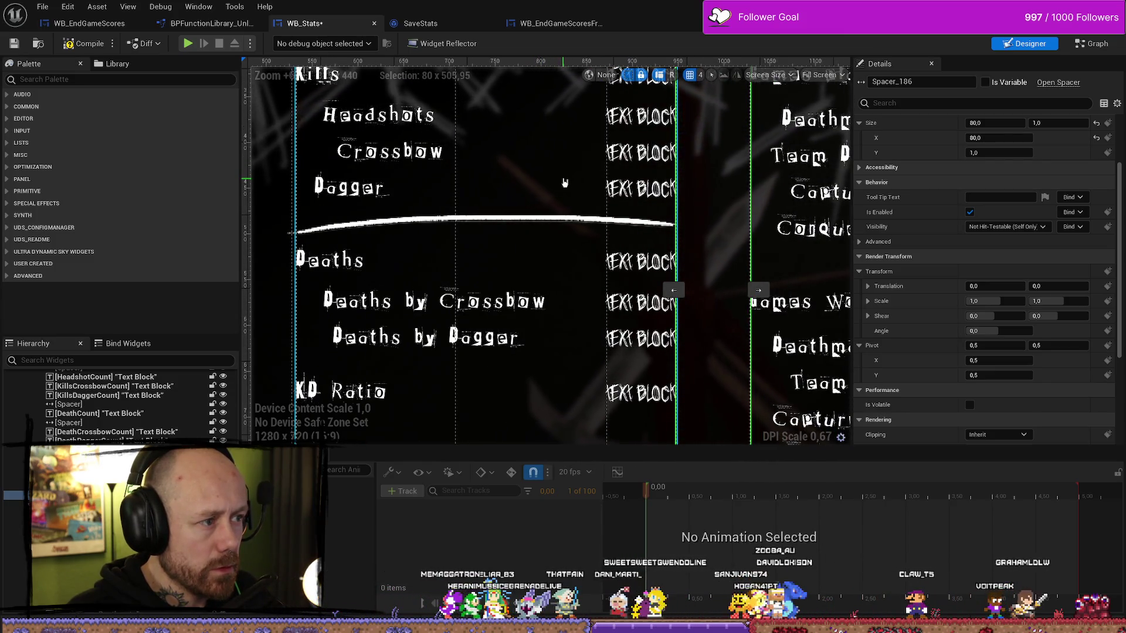
scroll(567, 183, "down", 7)
scroll(722, 210, "up", 3)
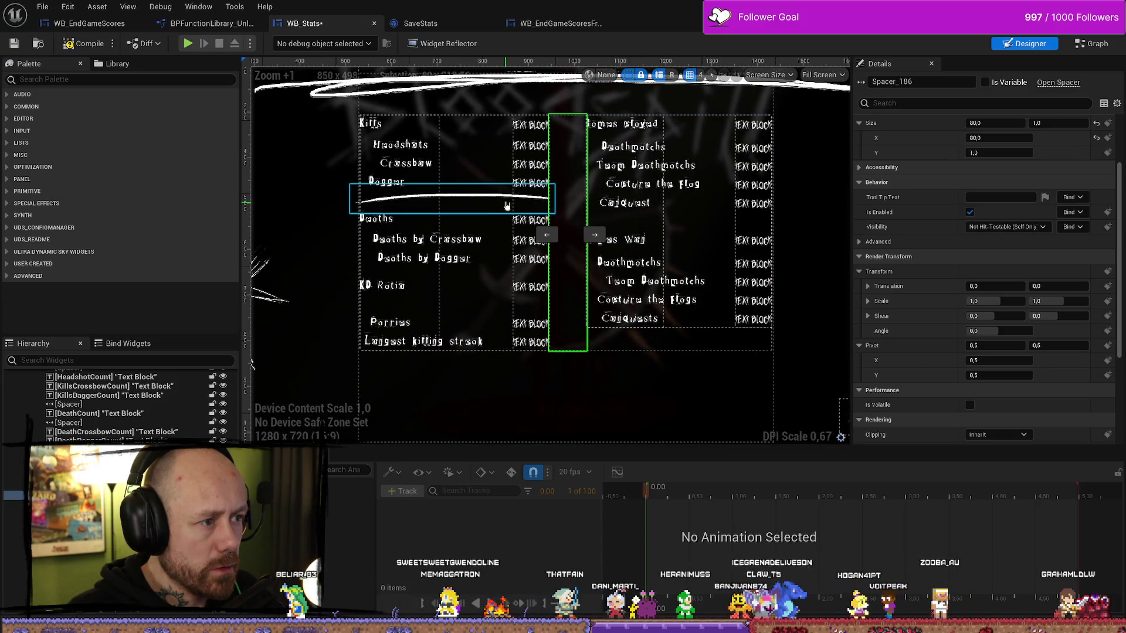
scroll(507, 206, "up", 3)
scroll(503, 239, "down", 1)
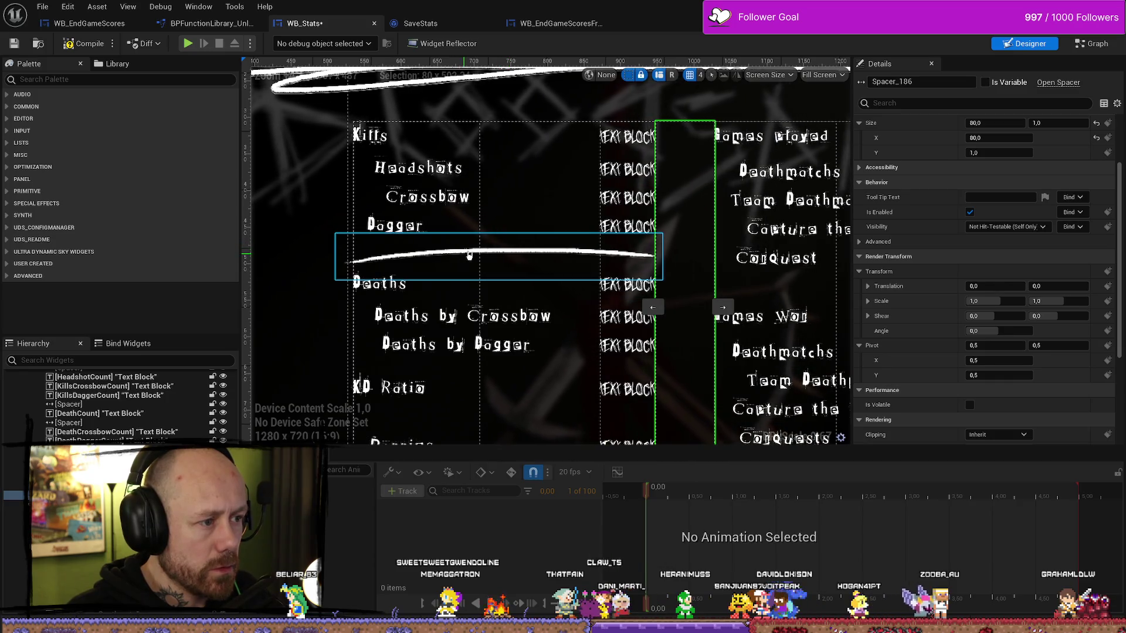
- Resize the separator to about 496 × 49 to span the left label column
left_click(469, 254)
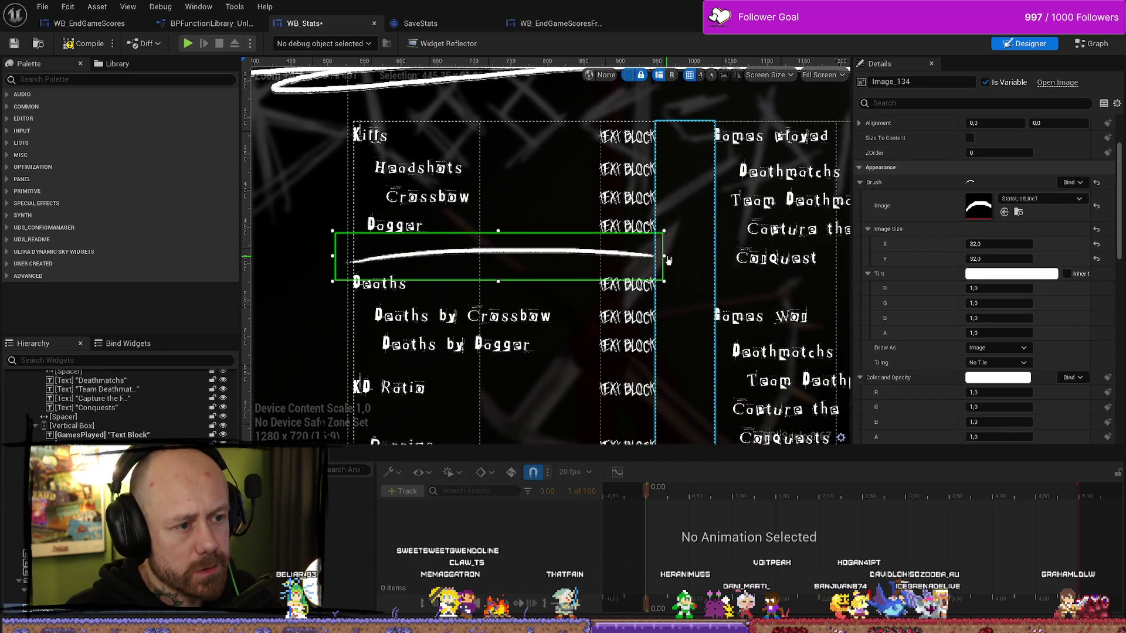
mouse_move(665, 255)
left_mouse_down()
mouse_move(845, 256)
mouse_move(648, 252)
mouse_move(676, 251)
left_mouse_up()
mouse_move(355, 260)
left_mouse_down()
mouse_move(343, 268)
mouse_move(480, 262)
left_mouse_up()
scroll(667, 267, "down", 5)
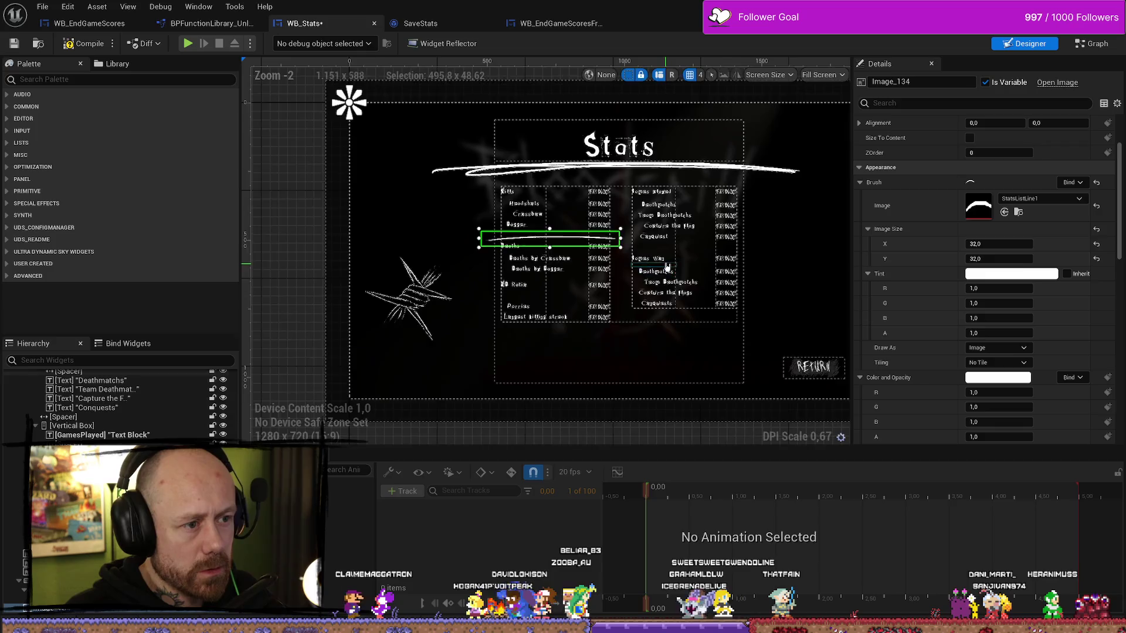
- Set the separator line's tint alpha to 0.4 so it shows faintly
scroll(666, 267, "up", 2)
left_click(814, 284)
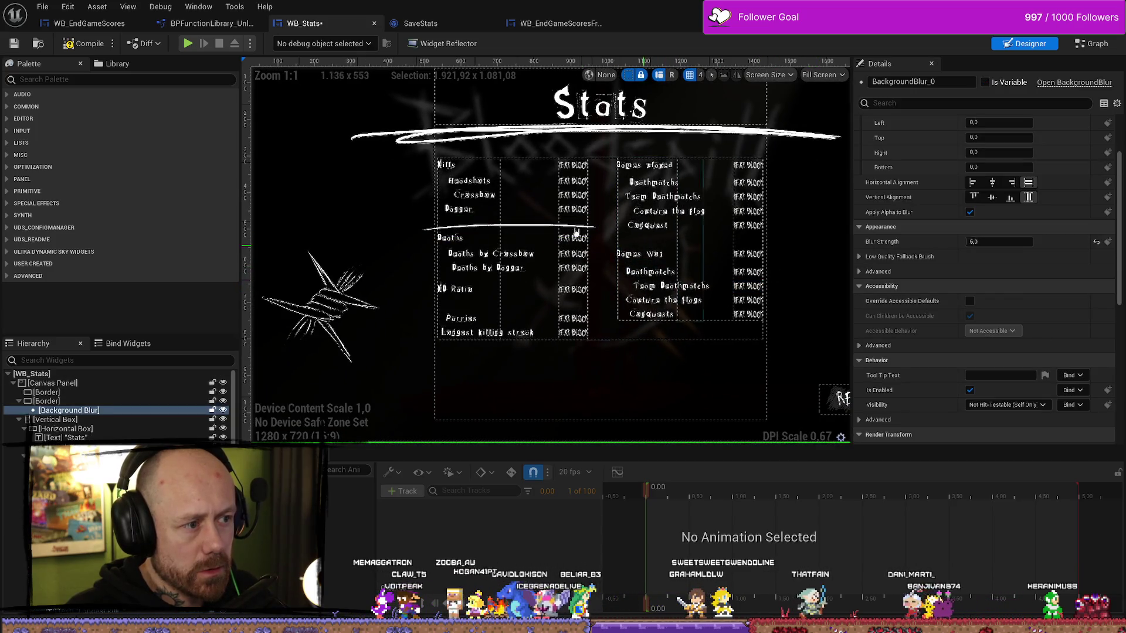
left_click(538, 228)
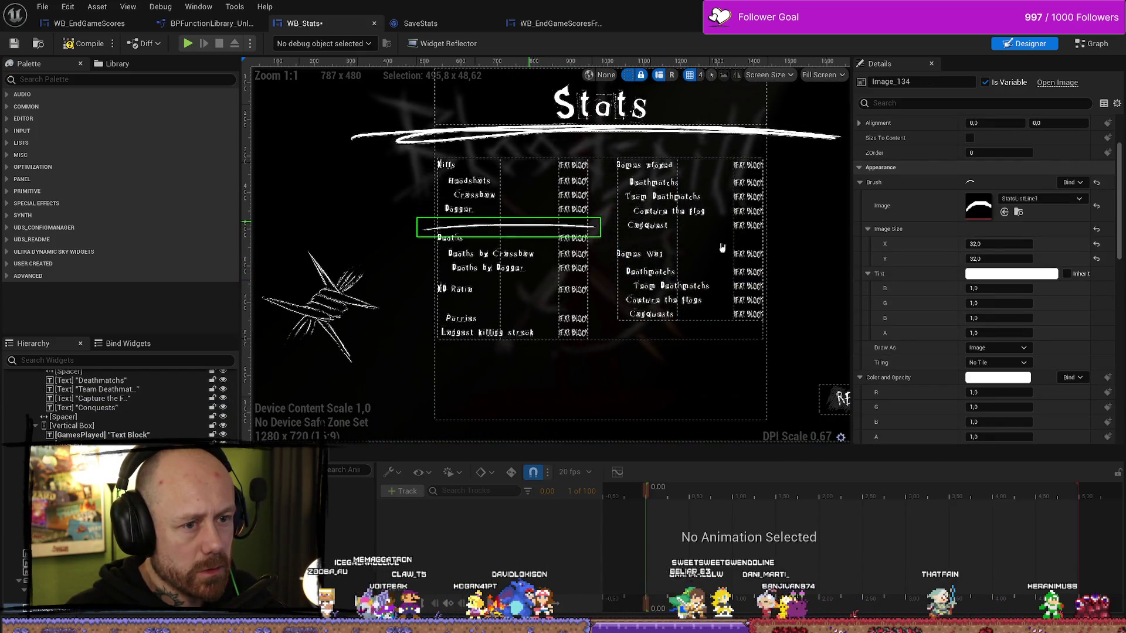
left_click(1011, 273)
left_click_drag(841, 520, 811, 520)
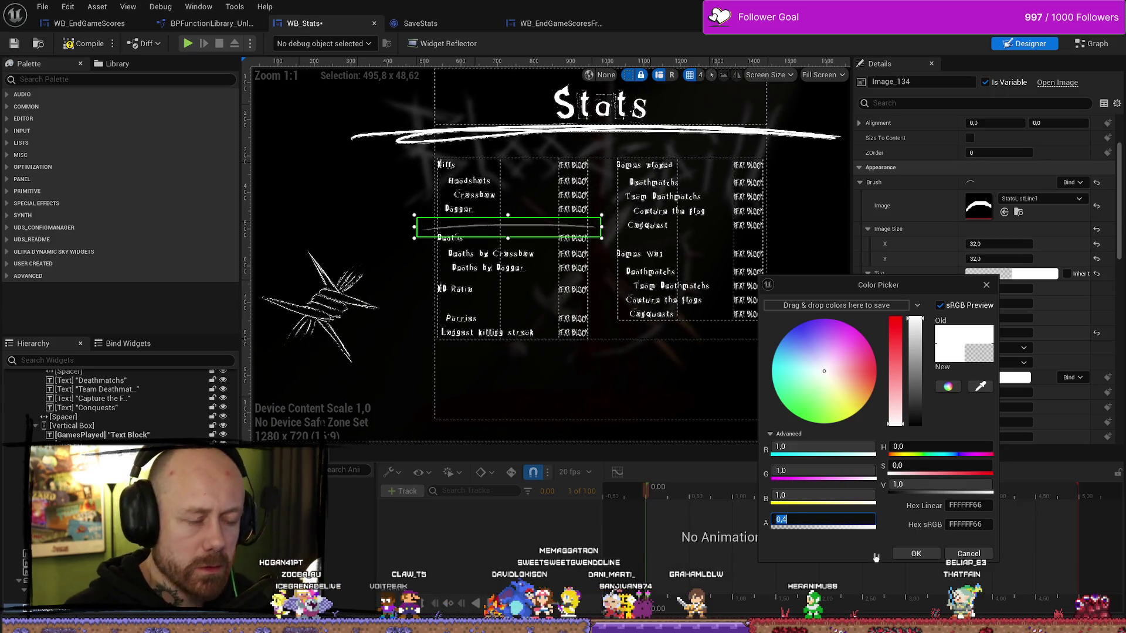
left_click(599, 372)
left_click(592, 363)
- Nudge the faint separator with the arrow keys to sit just below Dagger
scroll(591, 329, "down", 4)
scroll(539, 310, "up", 4)
scroll(539, 310, "up", 3)
left_click(448, 149)
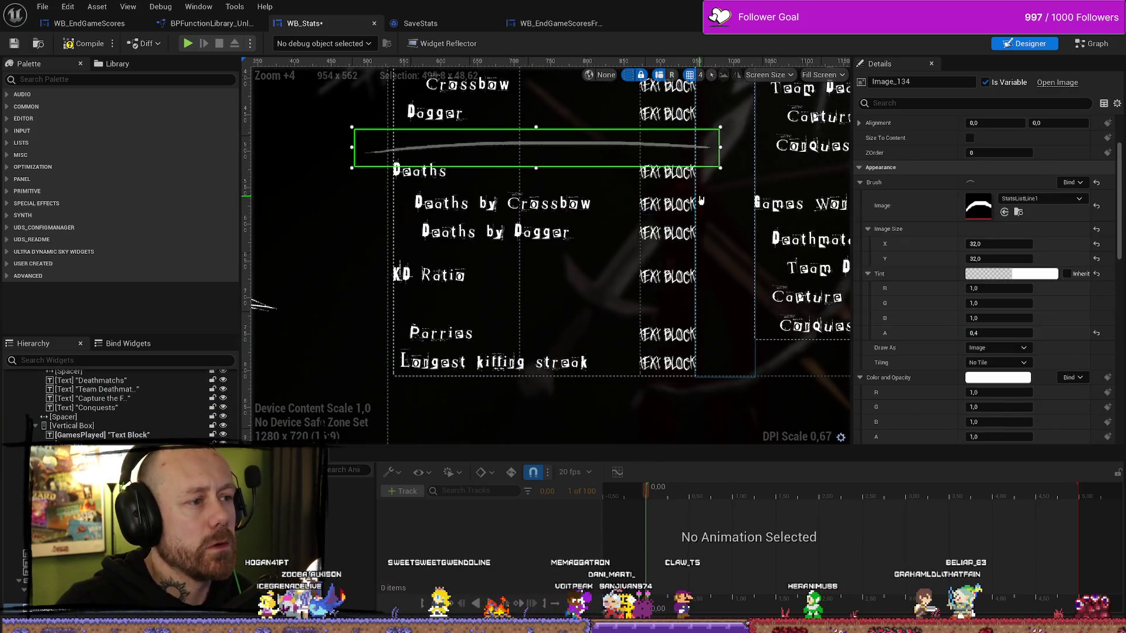
key("Up")
key("Up")
key("Up")
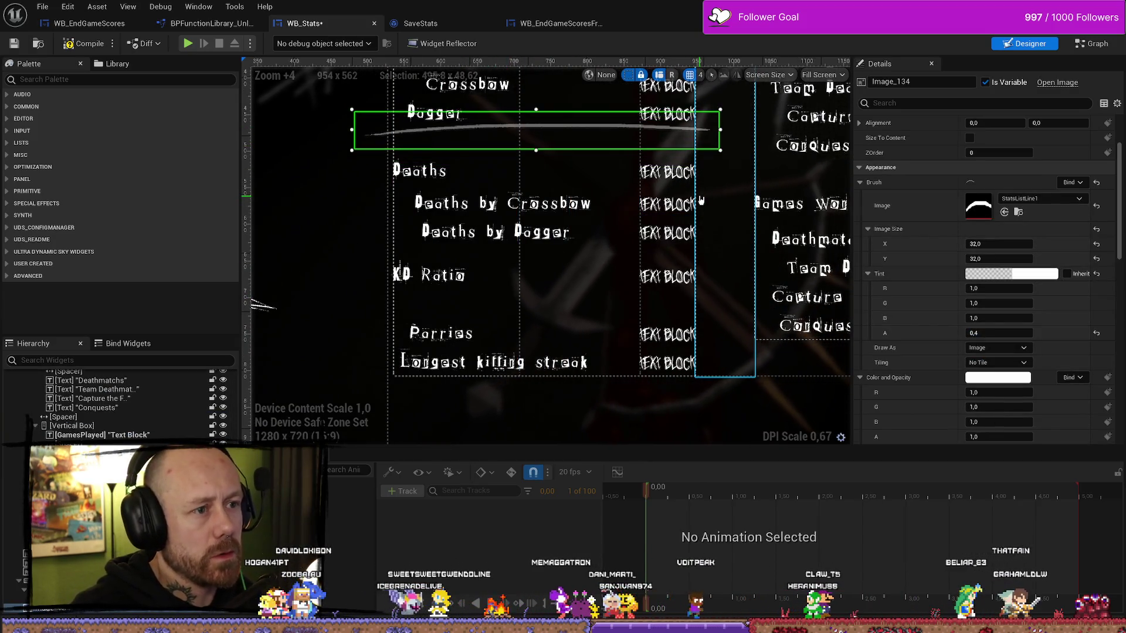
key("Down")
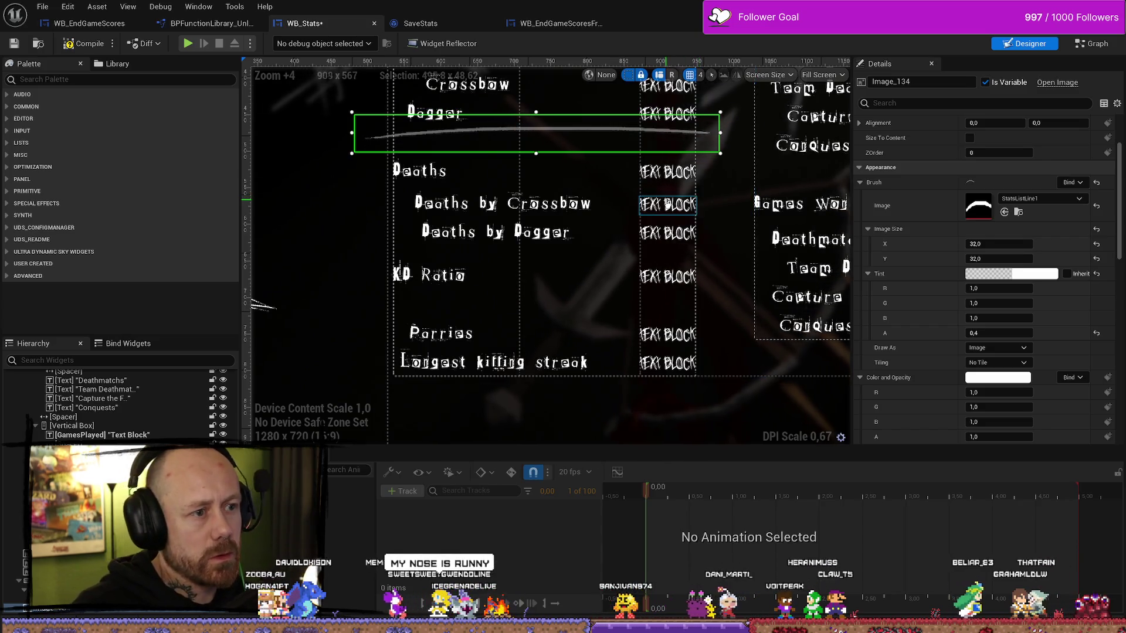
left_click(619, 344)
scroll(619, 343, "down", 3)
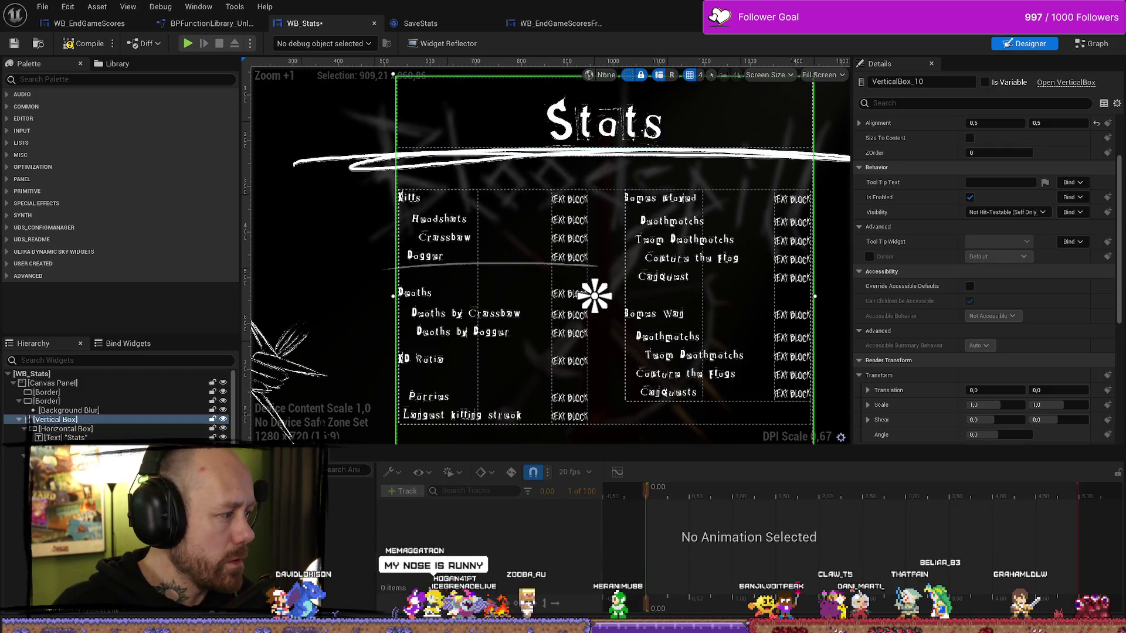
key("alt+Tab")
key("ctrl+z")
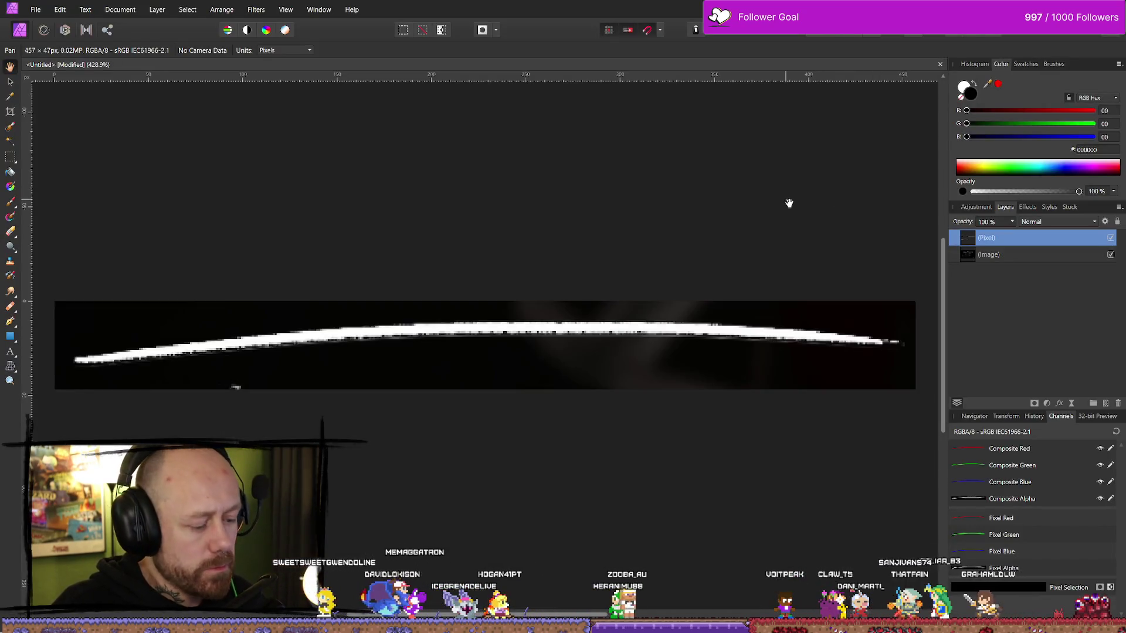
key("ctrl+z")
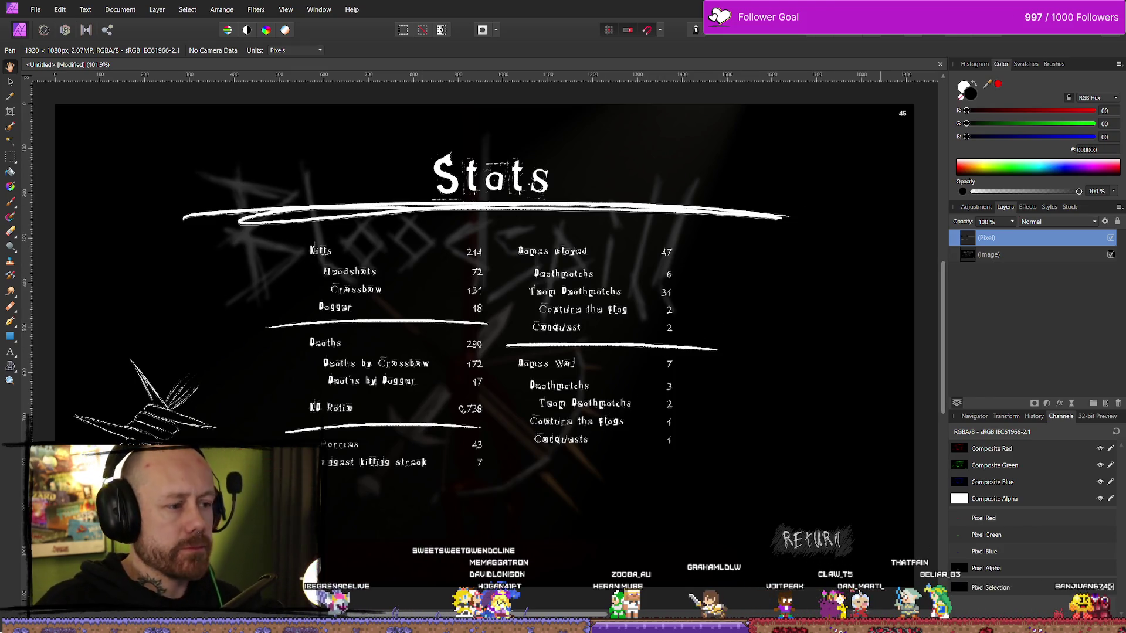
key("alt+Tab")
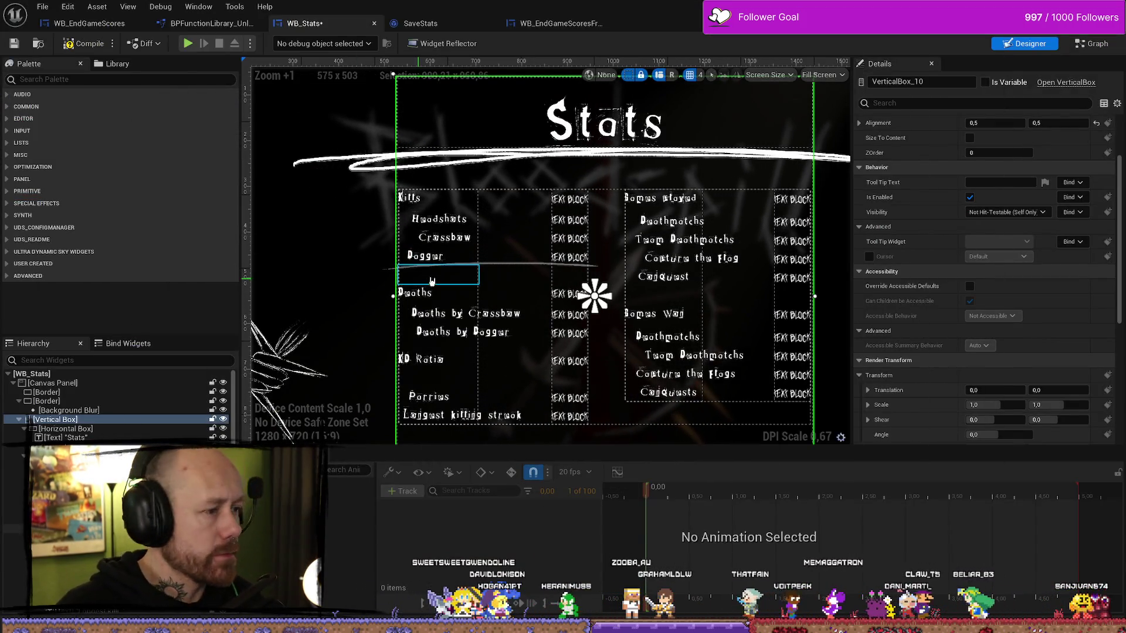
left_click(492, 264)
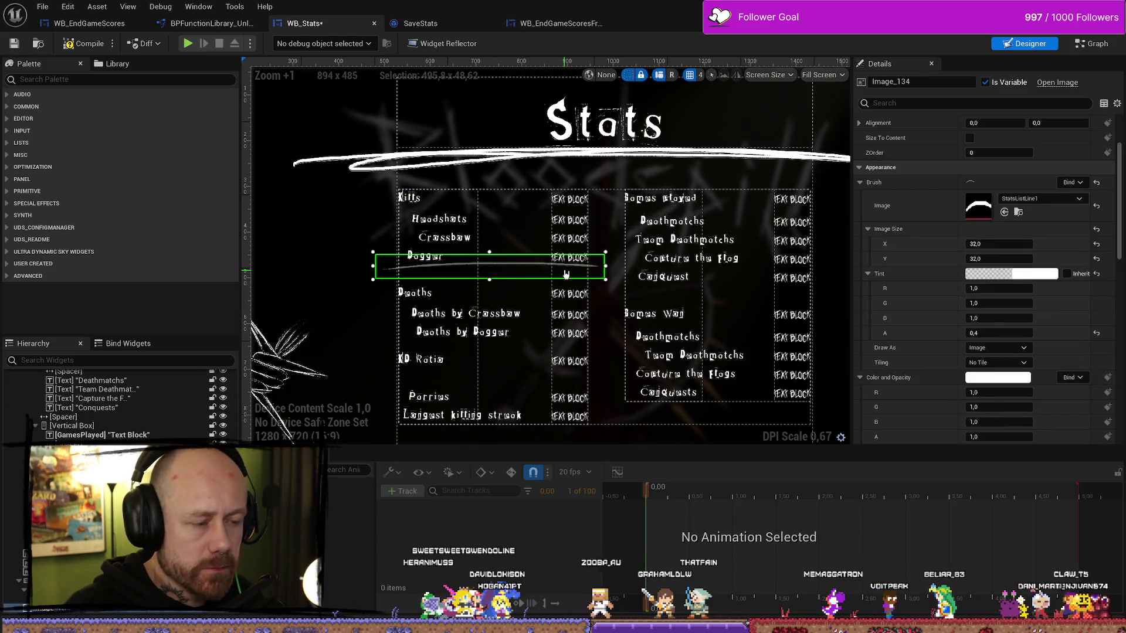
- Nudge the Dagger separator down and drag the StatsListLine2 texture in as a second separator
key("Down")
key("Down")
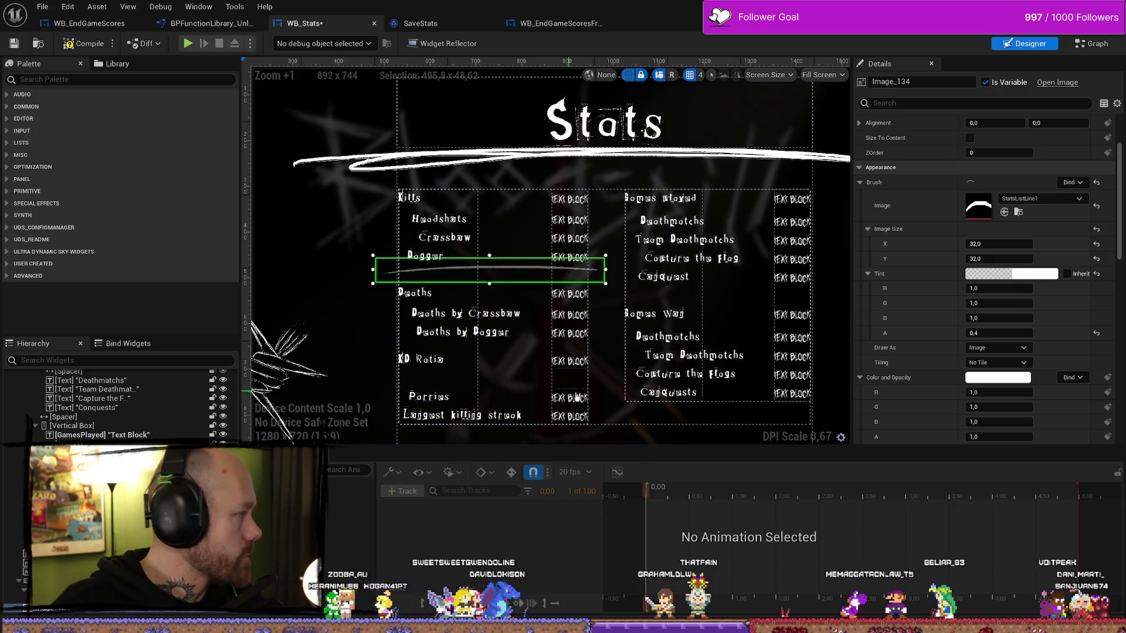
key("ctrl+space")
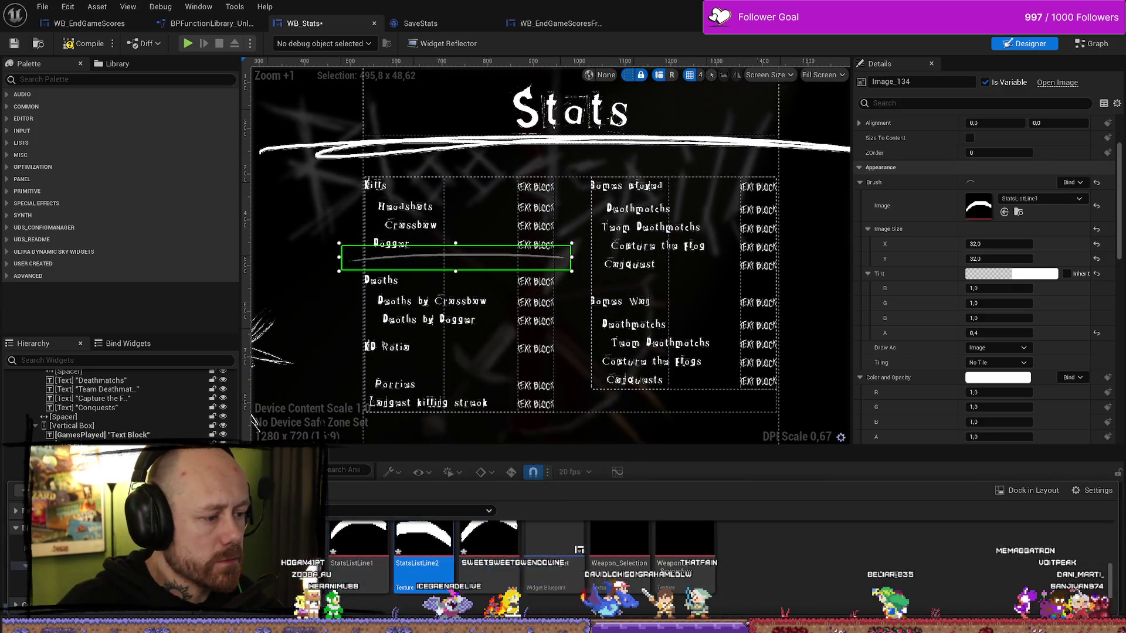
mouse_move(422, 551)
left_mouse_down()
mouse_move(264, 469)
mouse_move(139, 421)
mouse_move(115, 432)
mouse_move(94, 401)
mouse_move(105, 428)
mouse_move(79, 396)
left_mouse_up()
scroll(132, 423, "up", 5)
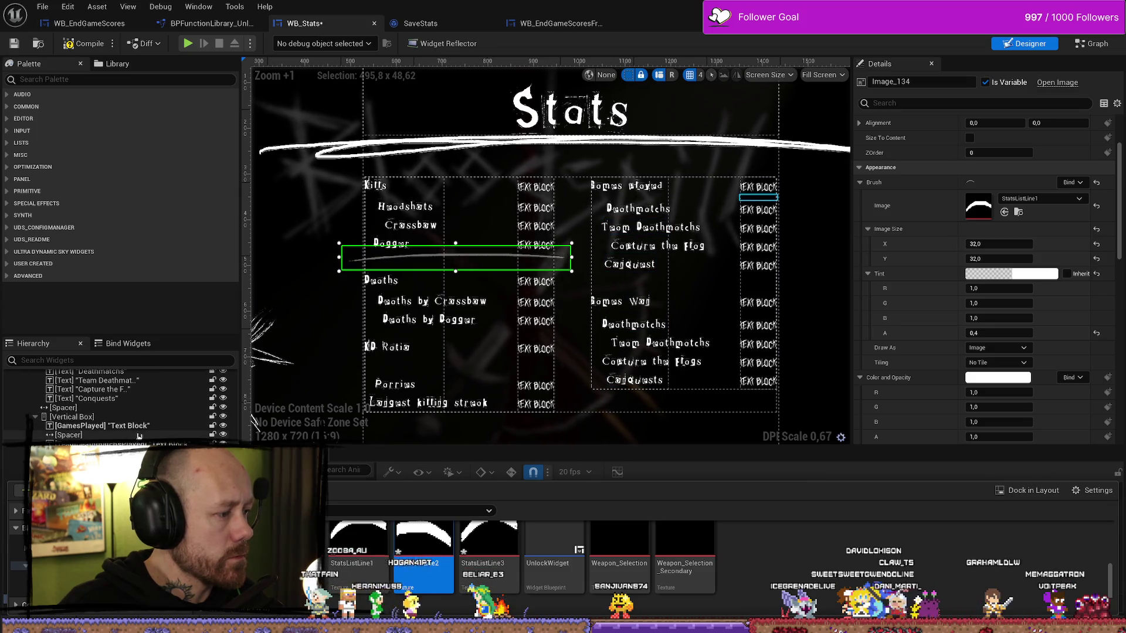
scroll(289, 125, "down", 3)
- Add StatsListLine2 as a thin line between the Conquest row and Games Won, and check its tint
left_click_drag(294, 119, 297, 121)
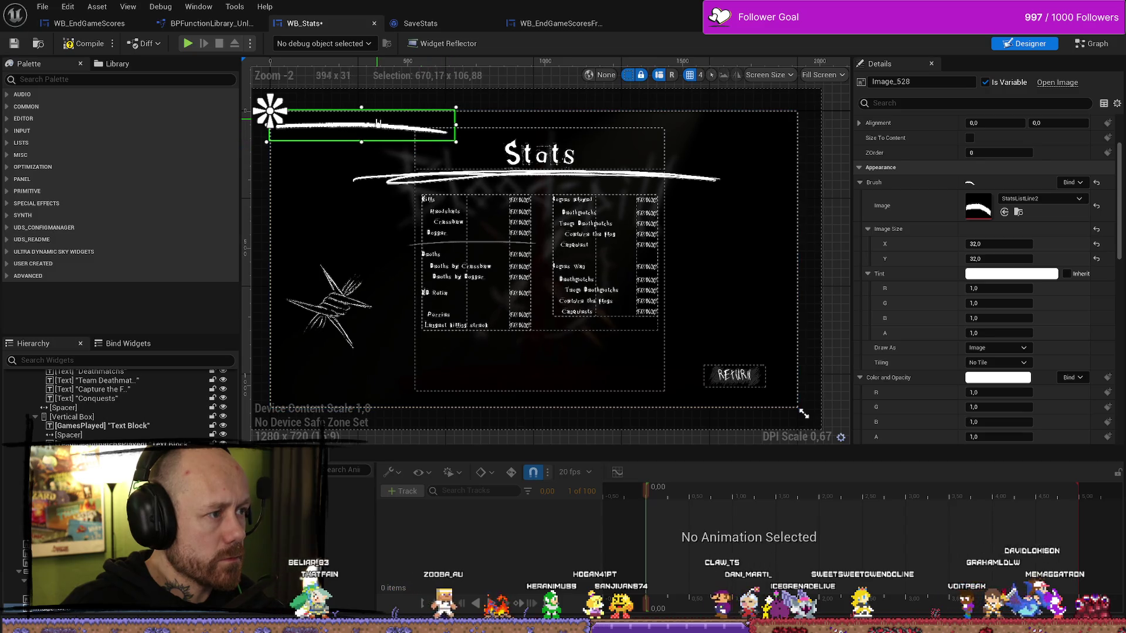
mouse_move(378, 123)
left_mouse_down()
mouse_move(531, 222)
mouse_move(622, 242)
mouse_move(633, 278)
left_mouse_up()
scroll(632, 278, "up", 3)
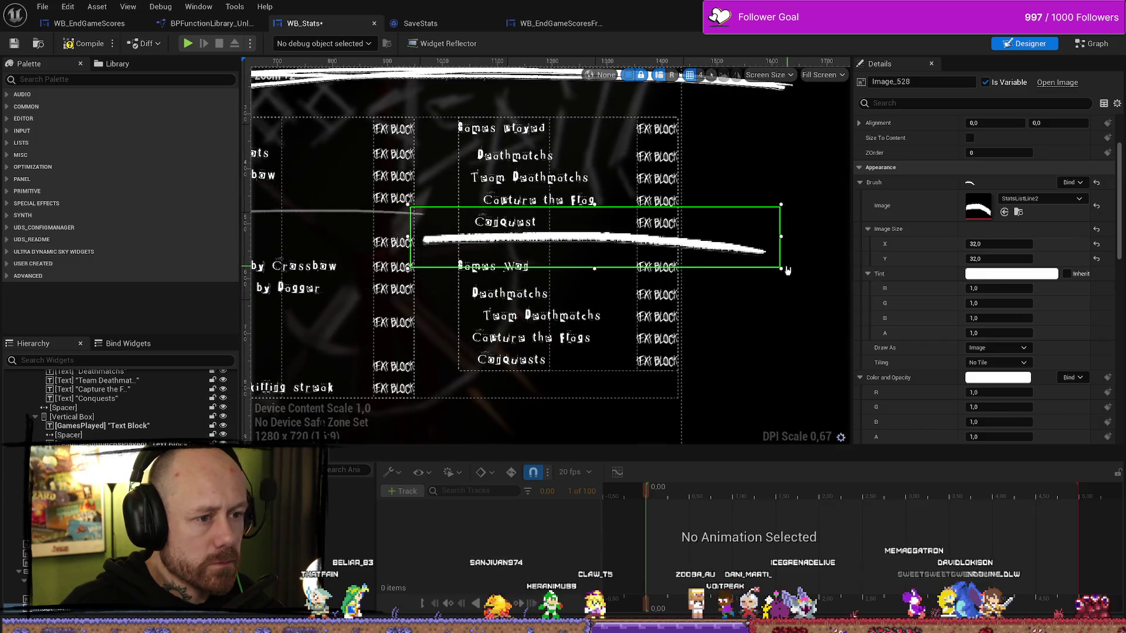
mouse_move(782, 269)
left_mouse_down()
mouse_move(753, 237)
mouse_move(671, 234)
left_mouse_up()
mouse_move(599, 226)
left_mouse_down()
mouse_move(655, 258)
mouse_move(635, 242)
left_mouse_up()
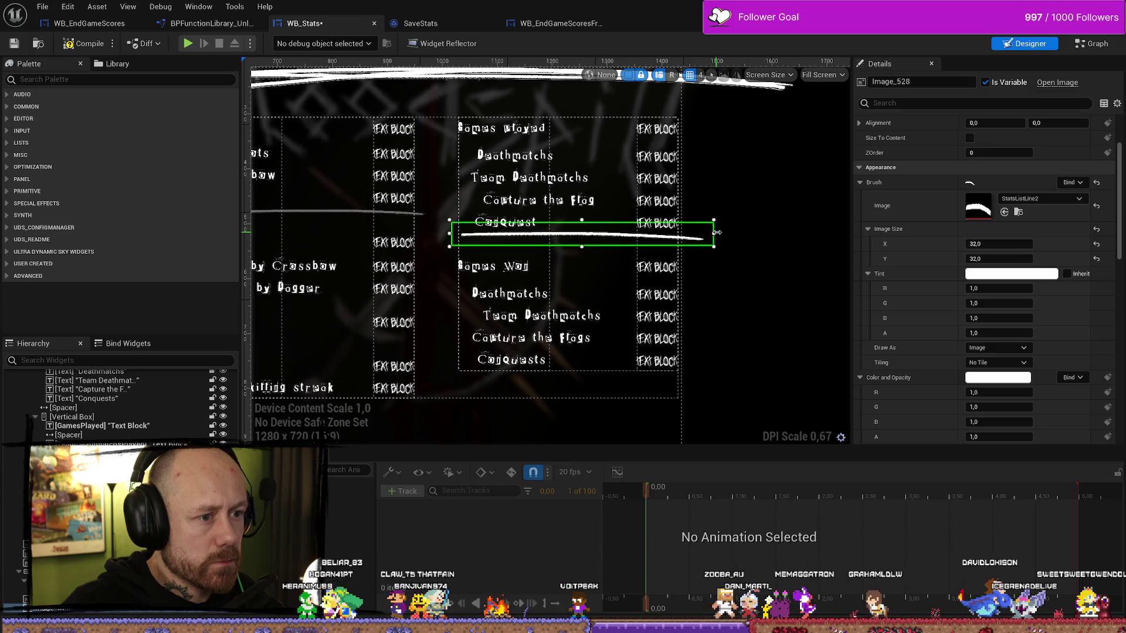
left_click_drag(631, 237, 620, 238)
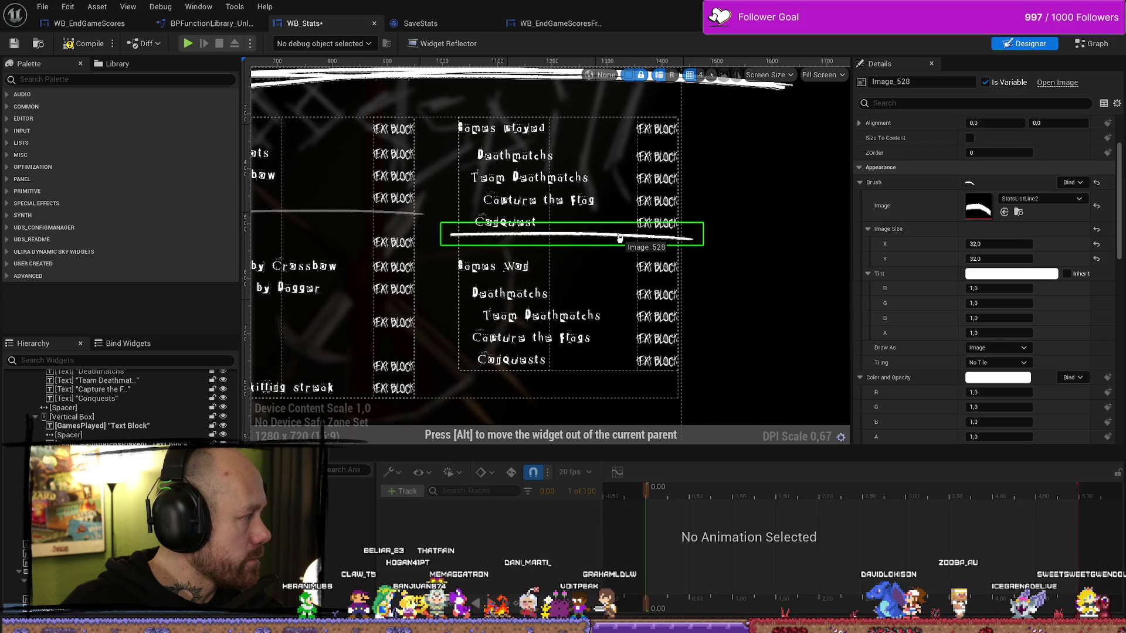
left_click_drag(620, 241, 620, 244)
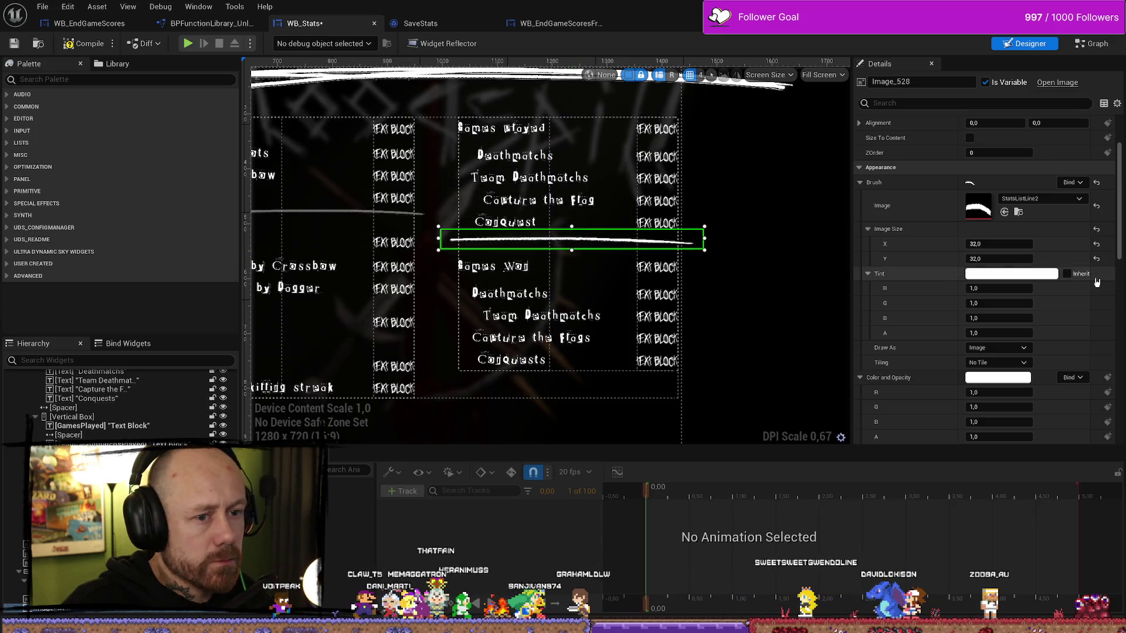
left_click(1021, 276)
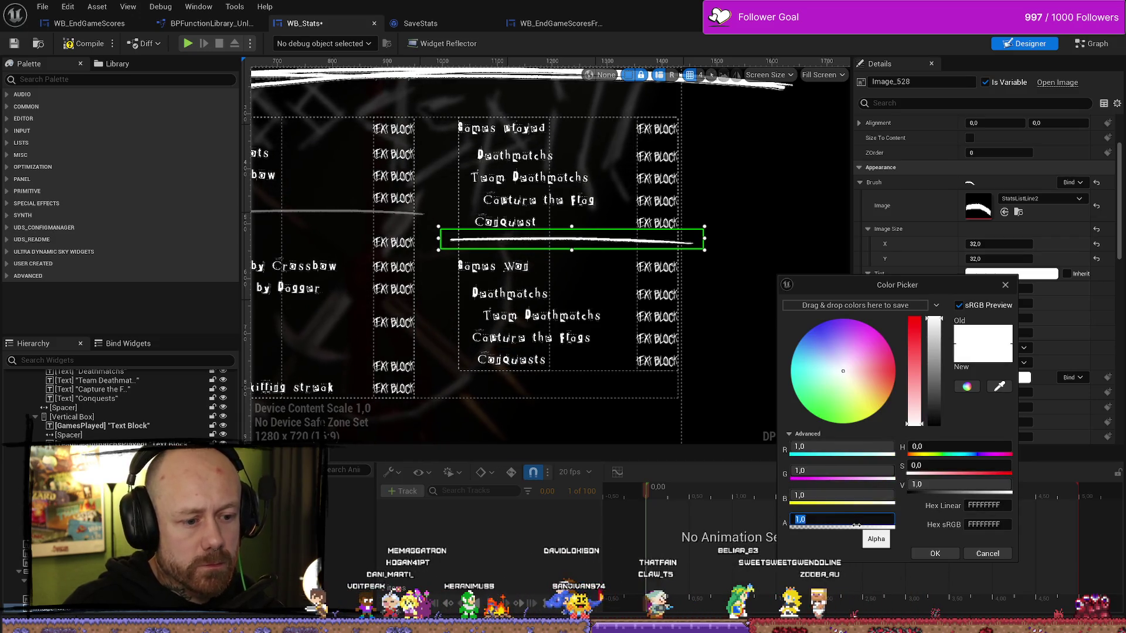
left_click(796, 172)
scroll(795, 172, "down", 3)
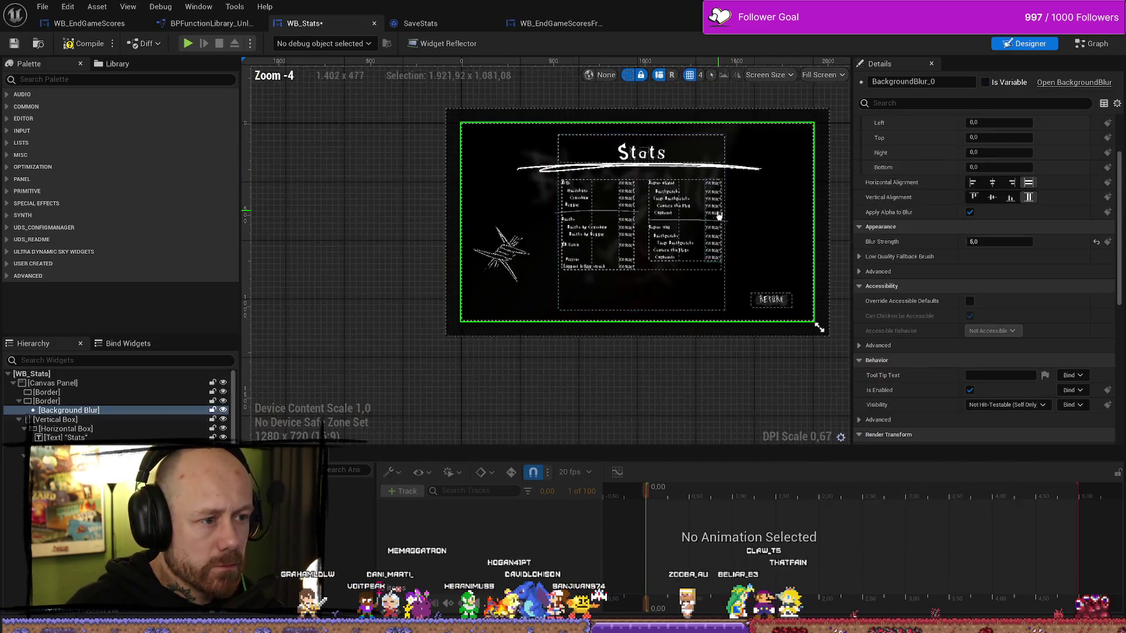
- Add StatsListLine3 from the assets and stretch it across the stats column under KD Ratio
scroll(684, 282, "up", 3)
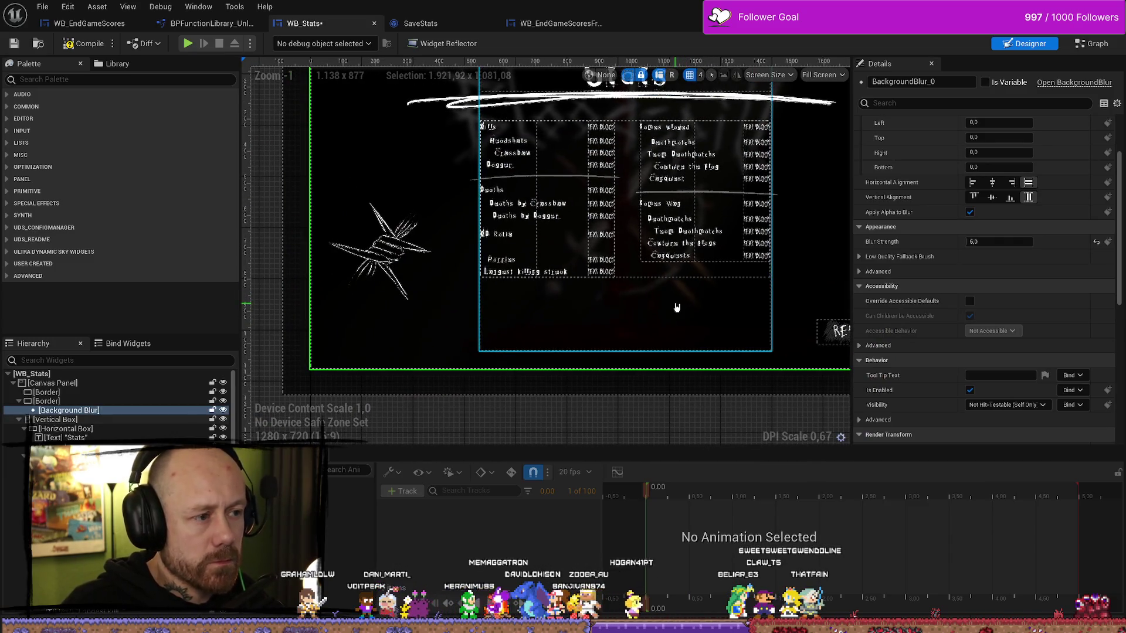
key("ctrl+space")
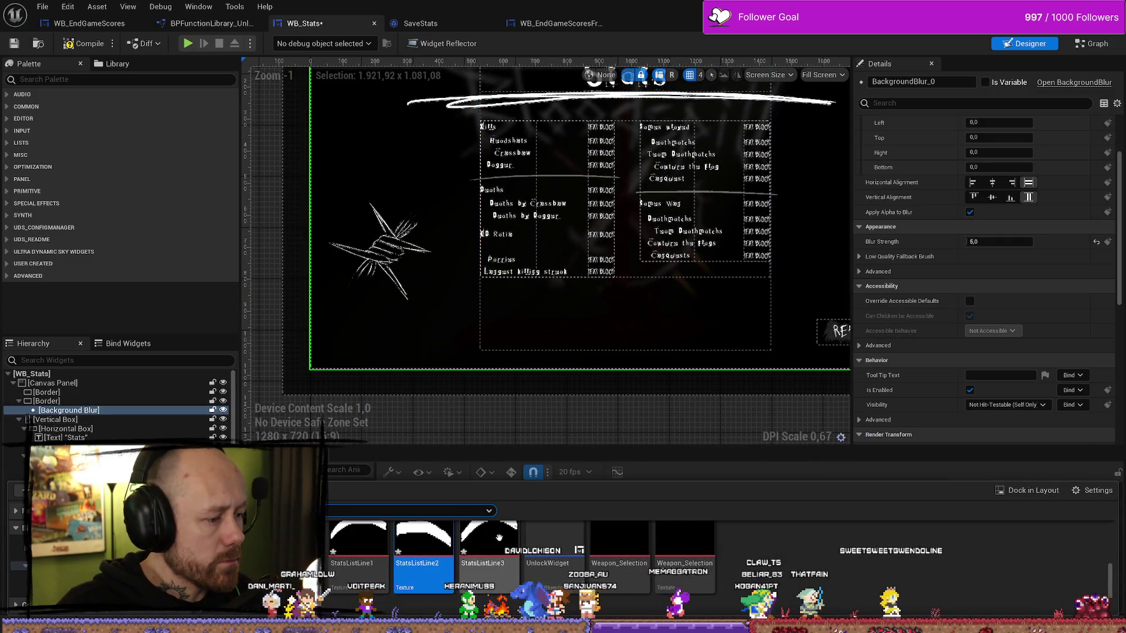
mouse_move(489, 537)
left_mouse_down()
mouse_move(485, 282)
mouse_move(437, 280)
mouse_move(64, 405)
mouse_move(50, 385)
left_mouse_up()
scroll(496, 284, "up", 4)
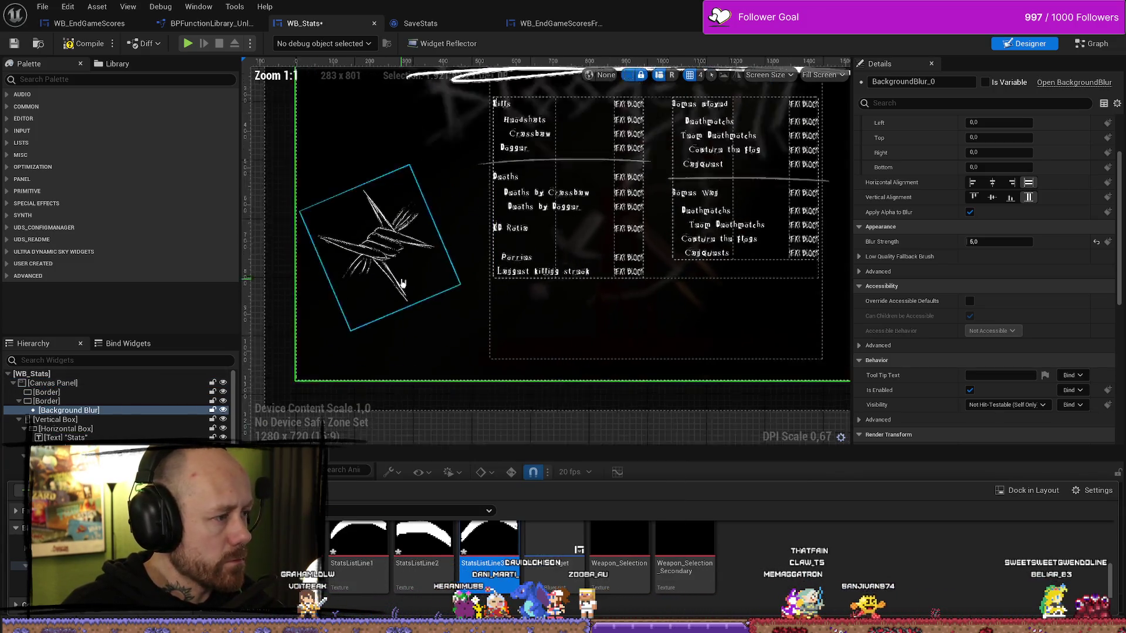
scroll(495, 285, "down", 10)
scroll(395, 227, "up", 4)
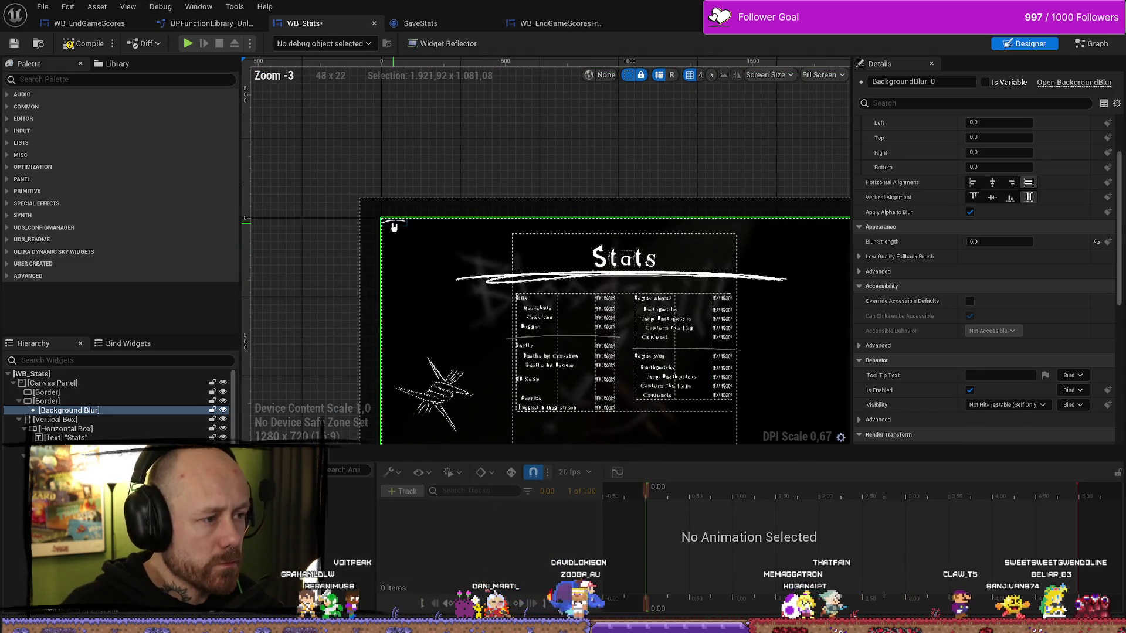
left_click(395, 227)
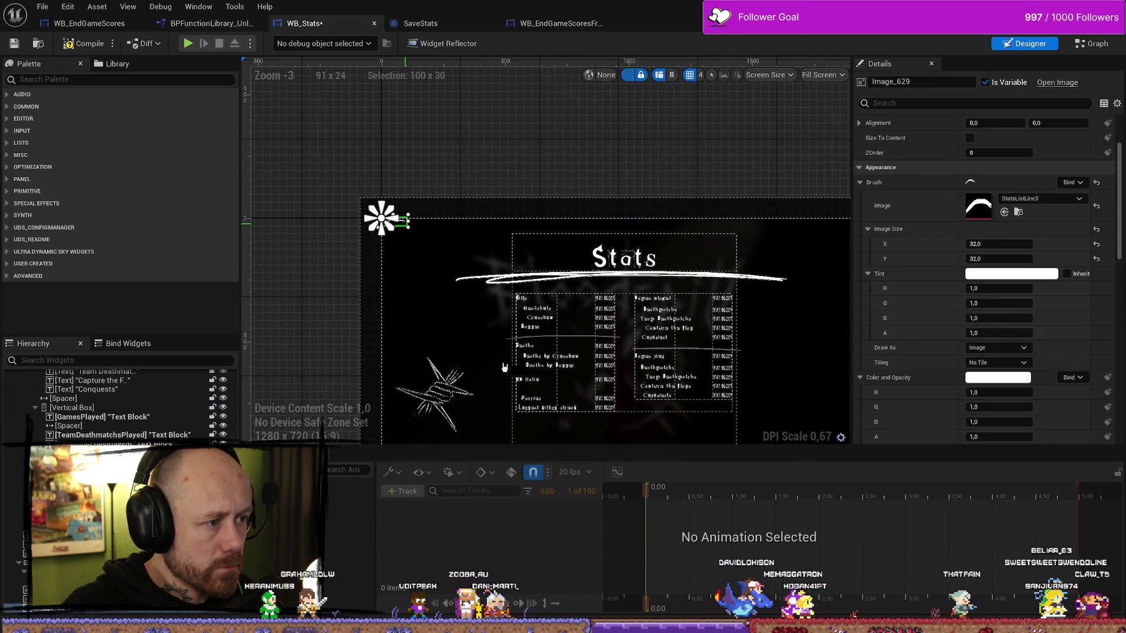
left_click_drag(503, 367, 549, 393)
scroll(531, 372, "up", 9)
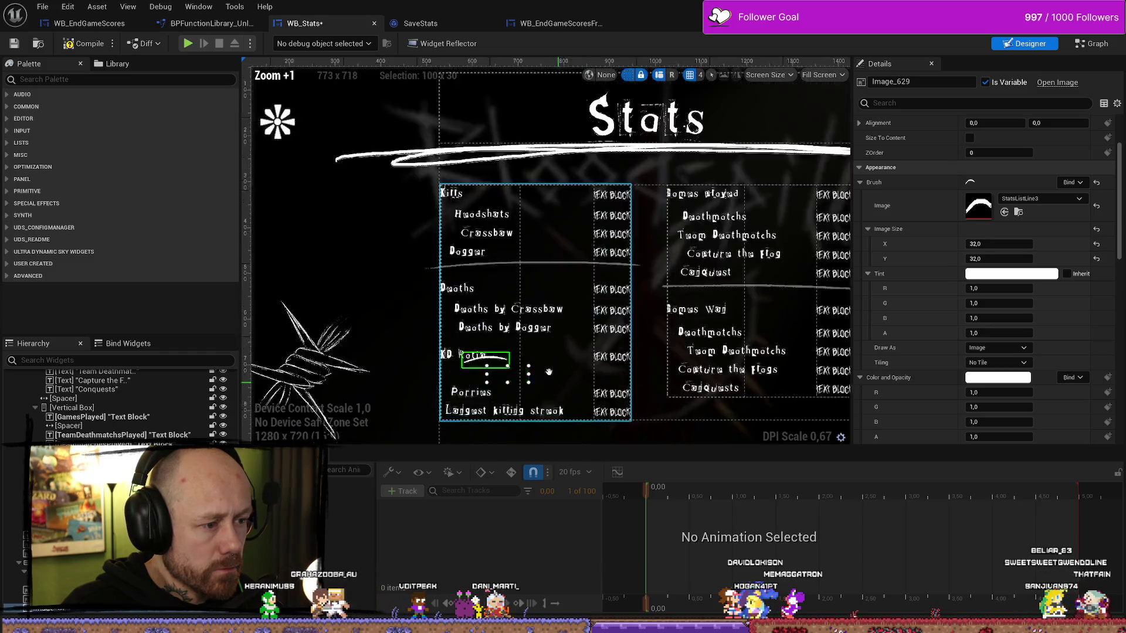
left_click_drag(405, 249, 798, 249)
mouse_move(690, 248)
left_mouse_down()
mouse_move(615, 280)
mouse_move(604, 266)
left_mouse_up()
scroll(566, 292, "down", 5)
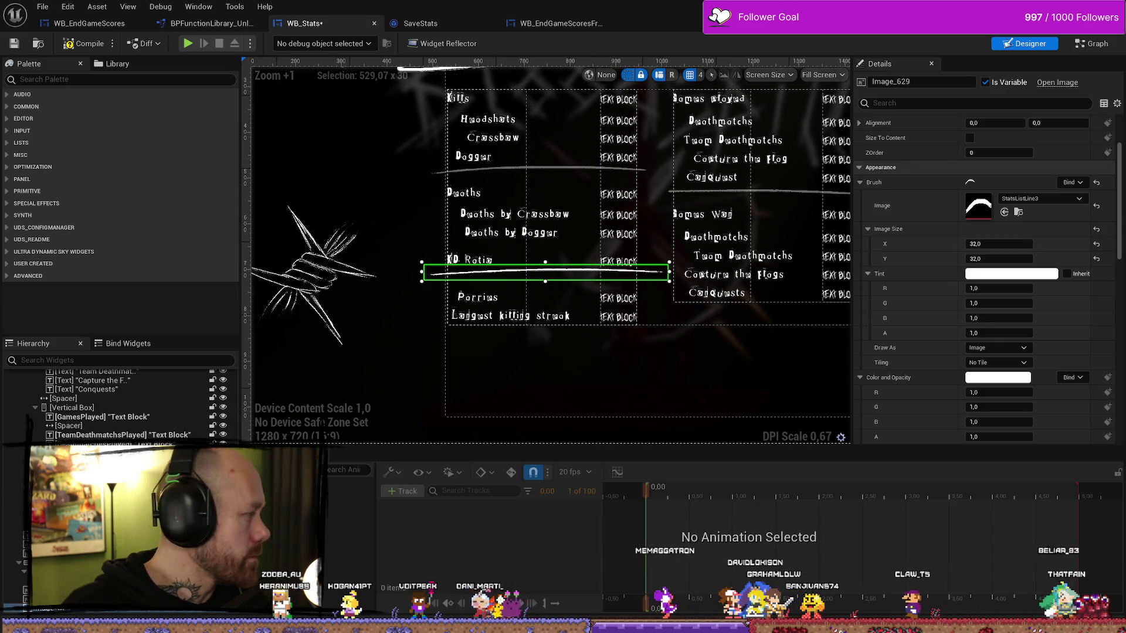
left_click_drag(667, 273, 645, 273)
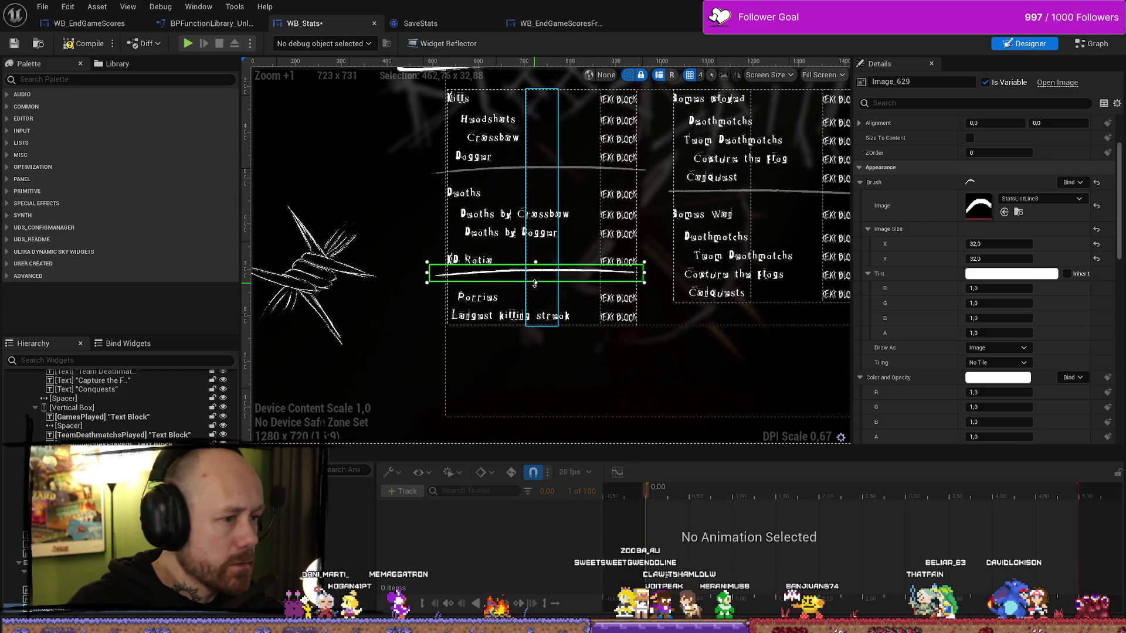
left_click_drag(513, 277, 515, 280)
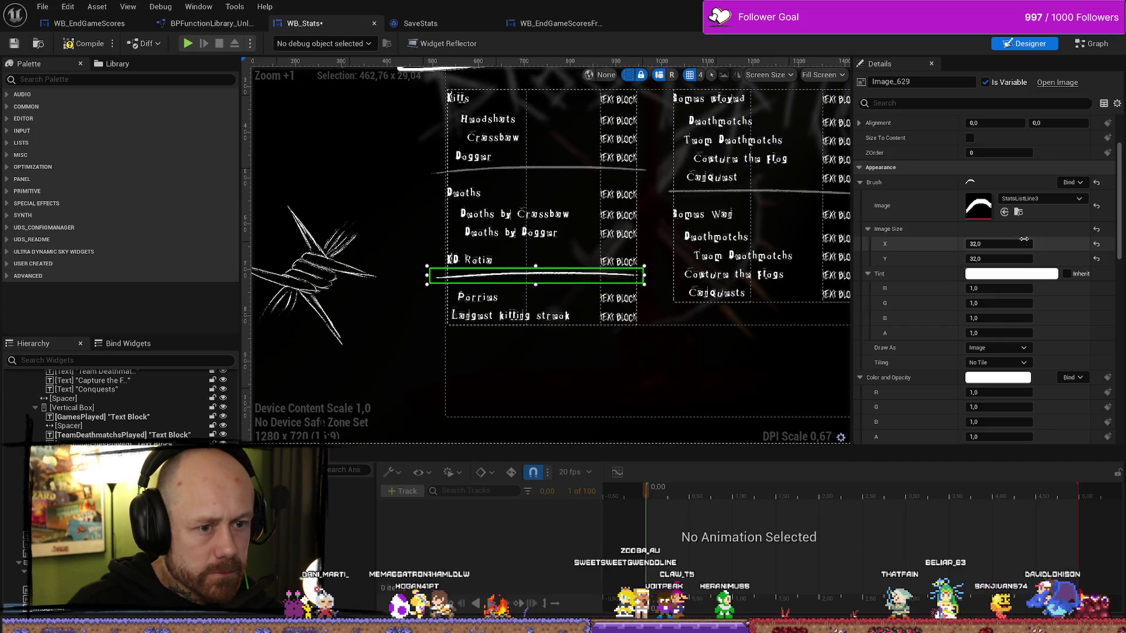
- Set the KD Ratio line's tint alpha to 0.4
left_click(1011, 273)
left_click(852, 521)
type("0,4")
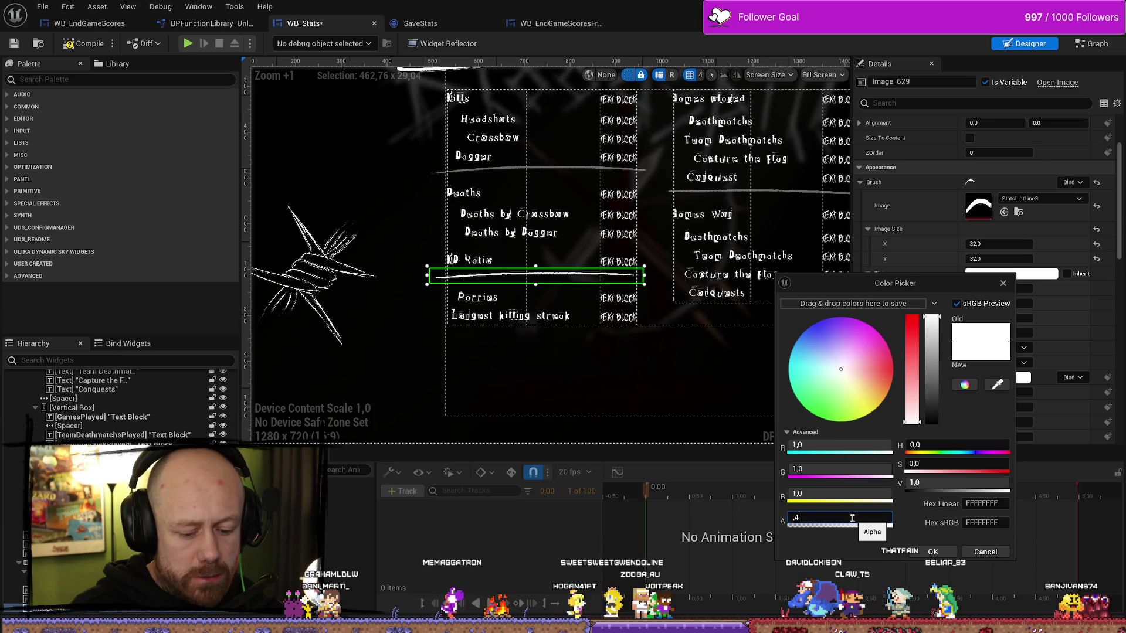
left_click(645, 347)
left_click(669, 360)
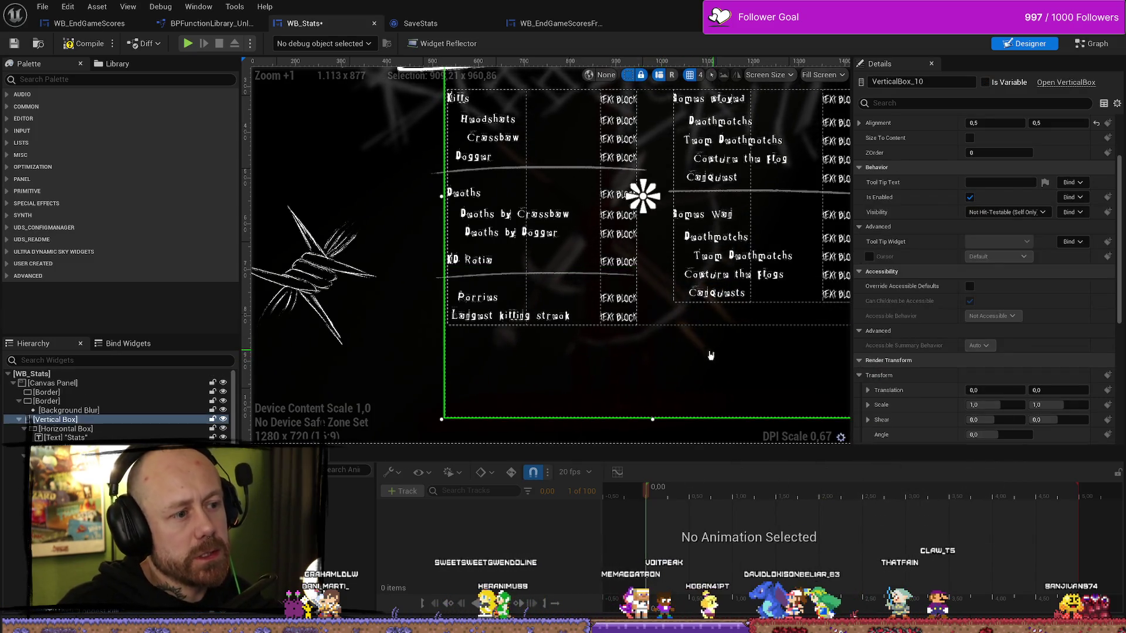
- Inspect the separator line under Dagger and the spacer between the stat columns
scroll(711, 356, "down", 6)
scroll(538, 322, "up", 4)
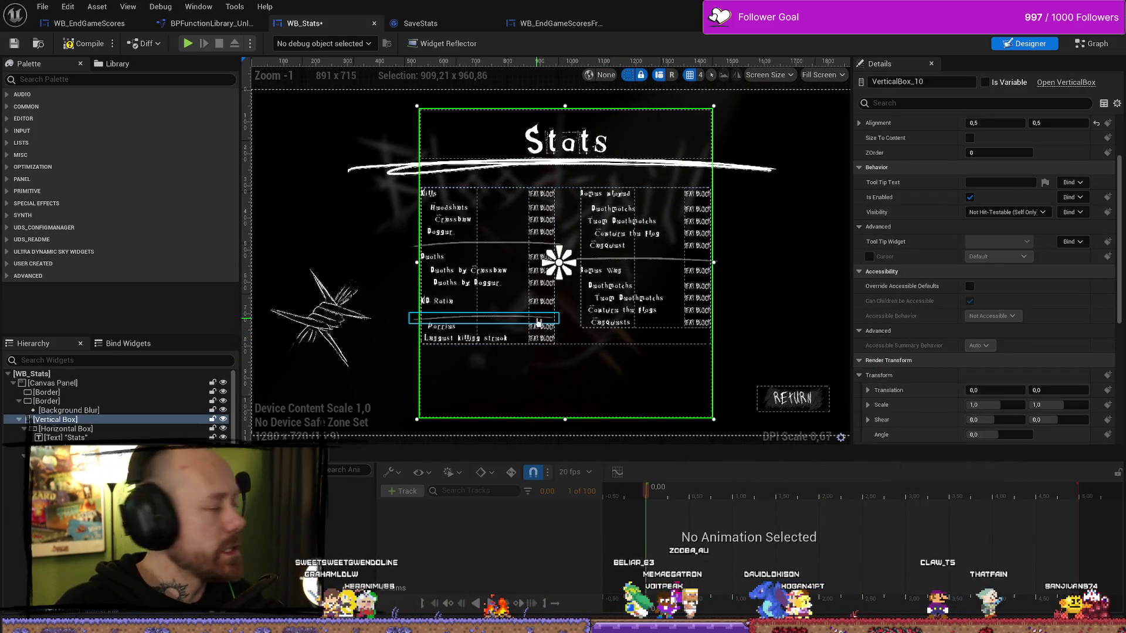
scroll(537, 322, "up", 4)
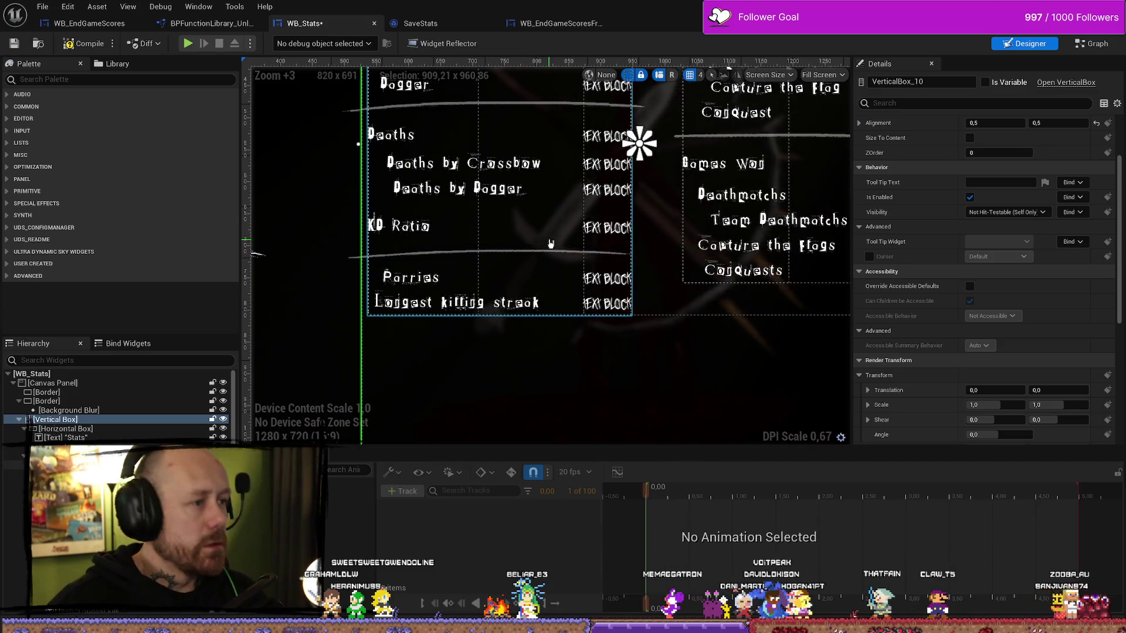
scroll(548, 252, "up", 3)
left_click(482, 195)
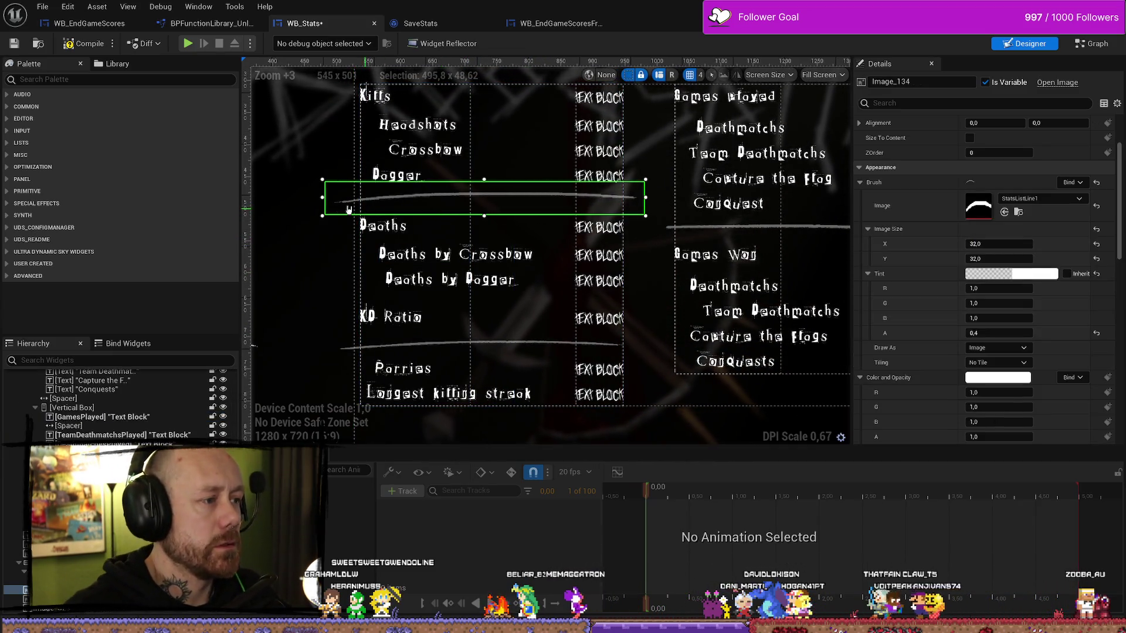
left_click(641, 258)
scroll(648, 251, "down", 3)
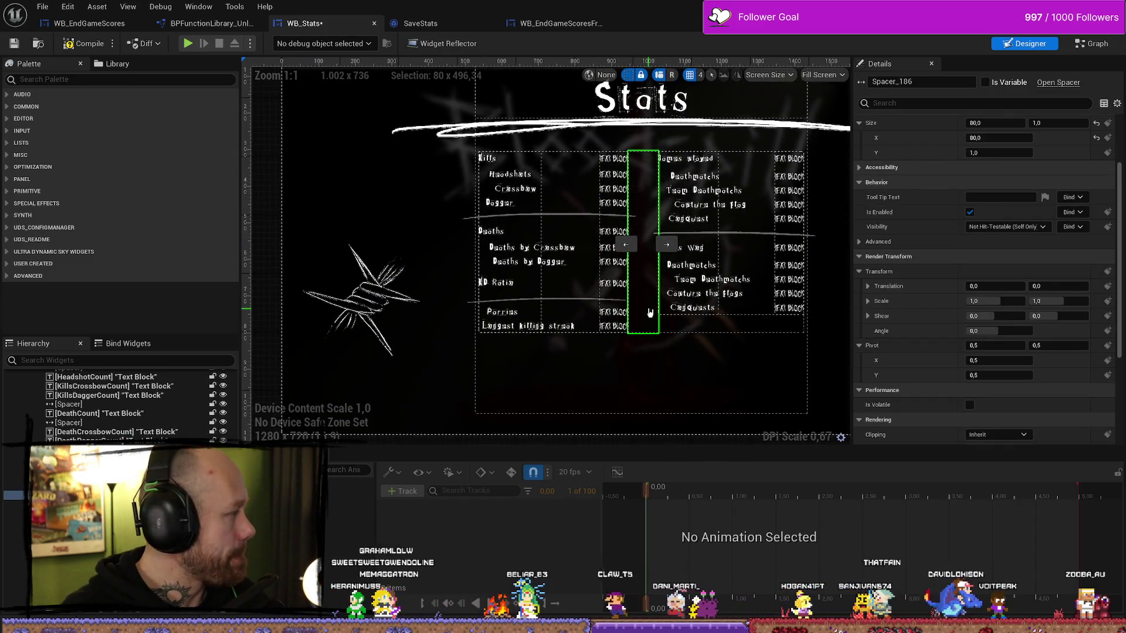
left_click(578, 217)
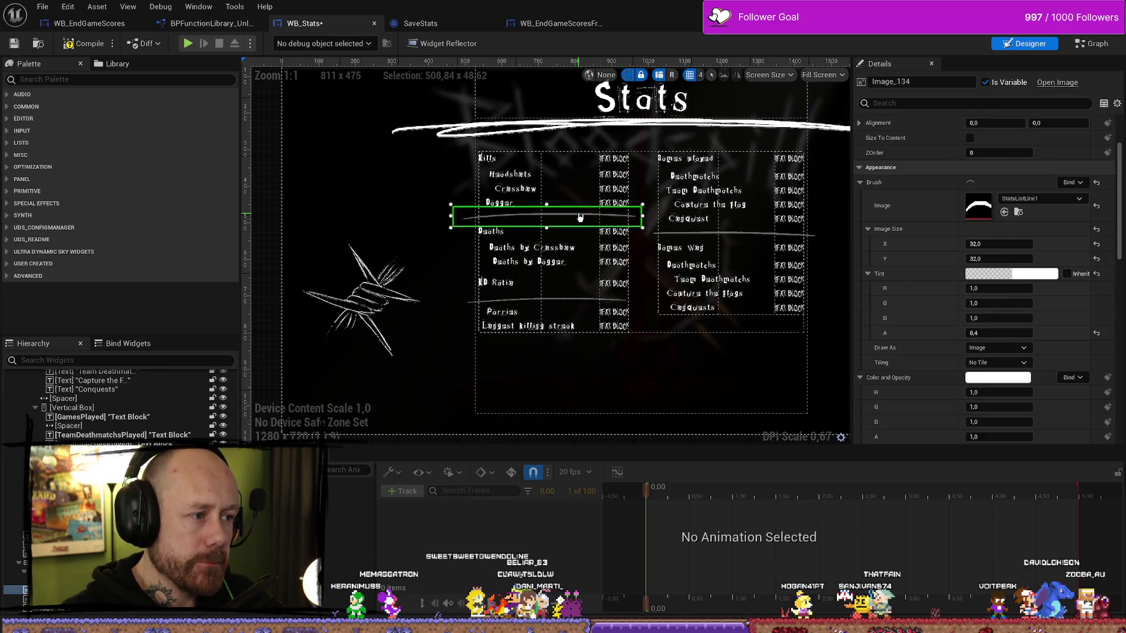
- Move the Dagger separator's anchor to the layout centre
scroll(606, 221, "down", 2)
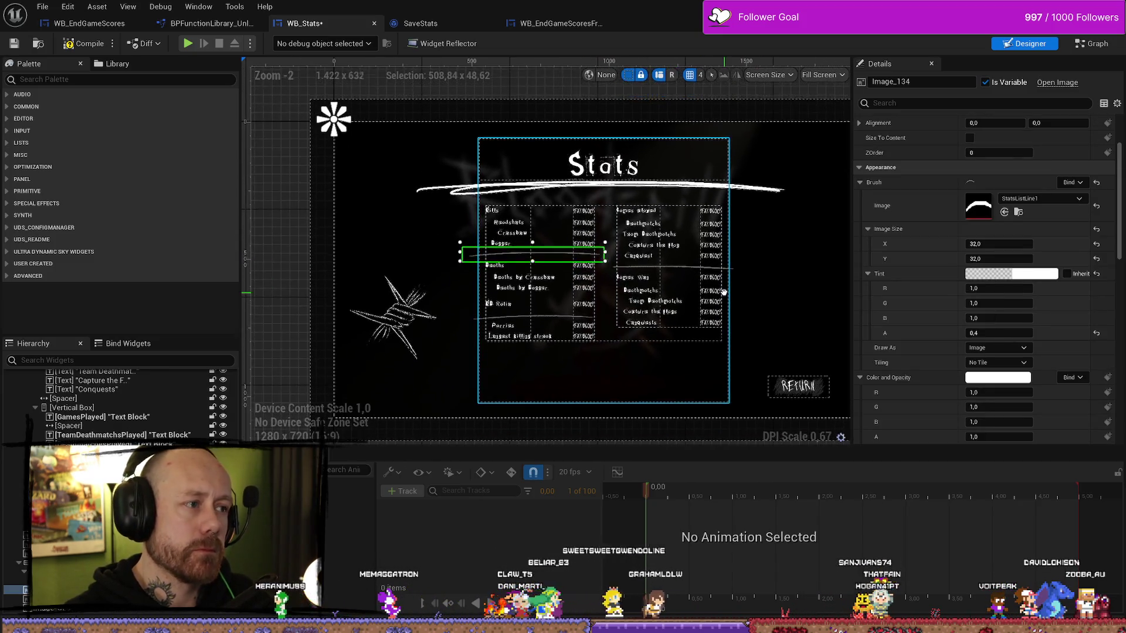
scroll(494, 220, "up", 2)
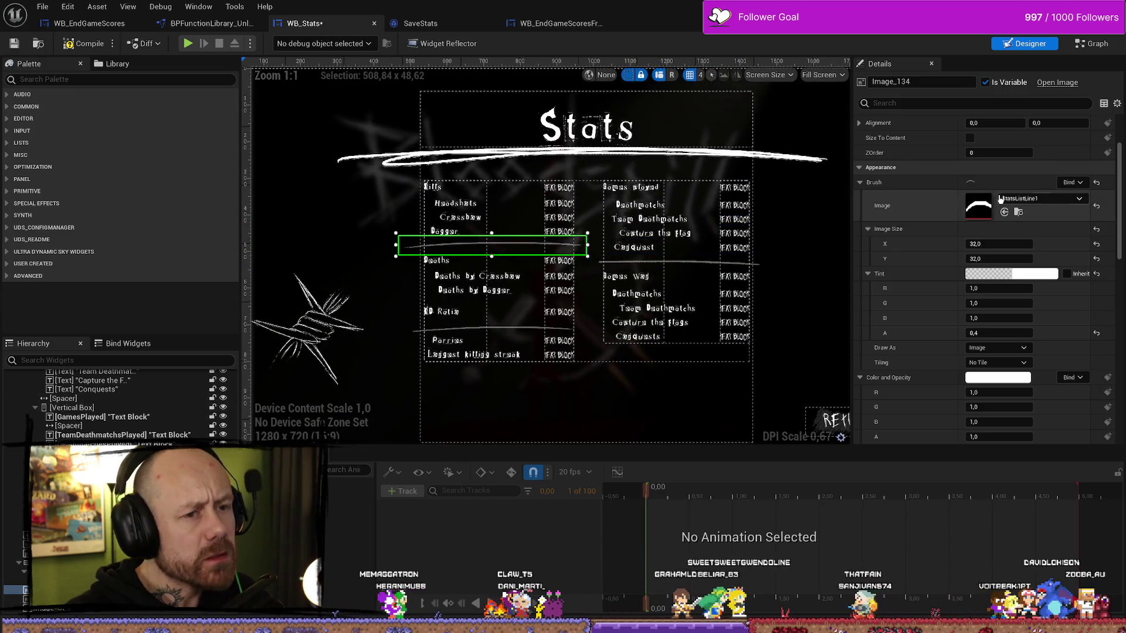
scroll(351, 168, "down", 1)
scroll(320, 143, "down", 1)
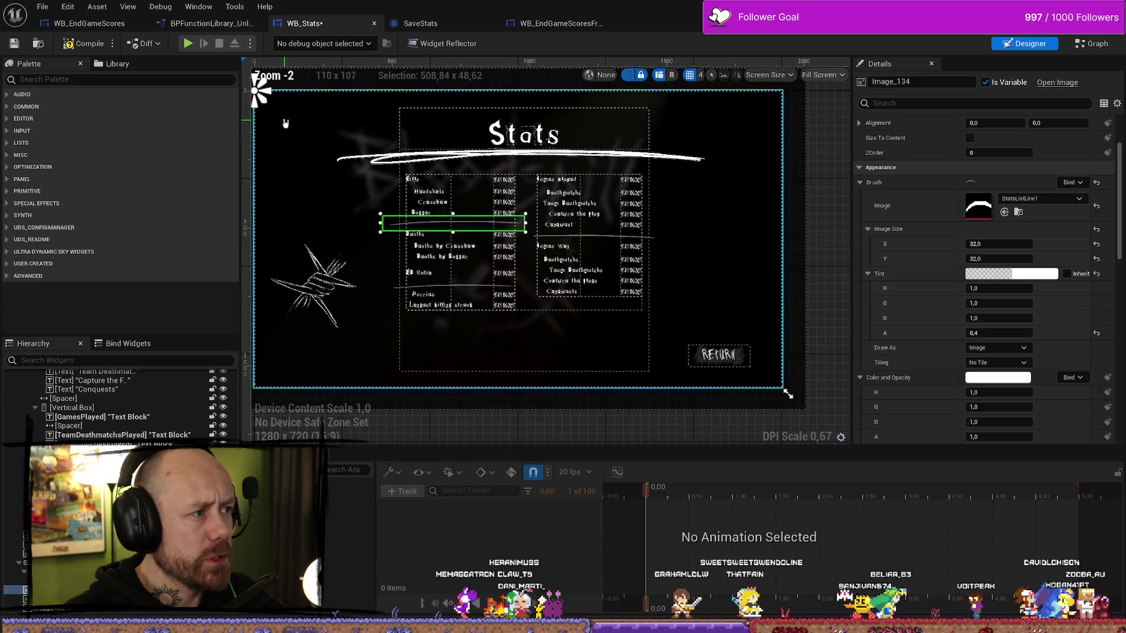
mouse_move(259, 93)
left_mouse_down()
mouse_move(399, 221)
mouse_move(540, 240)
mouse_move(376, 179)
mouse_move(395, 207)
left_mouse_up()
scroll(305, 126, "down", 1)
scroll(394, 208, "up", 4)
left_click(439, 315)
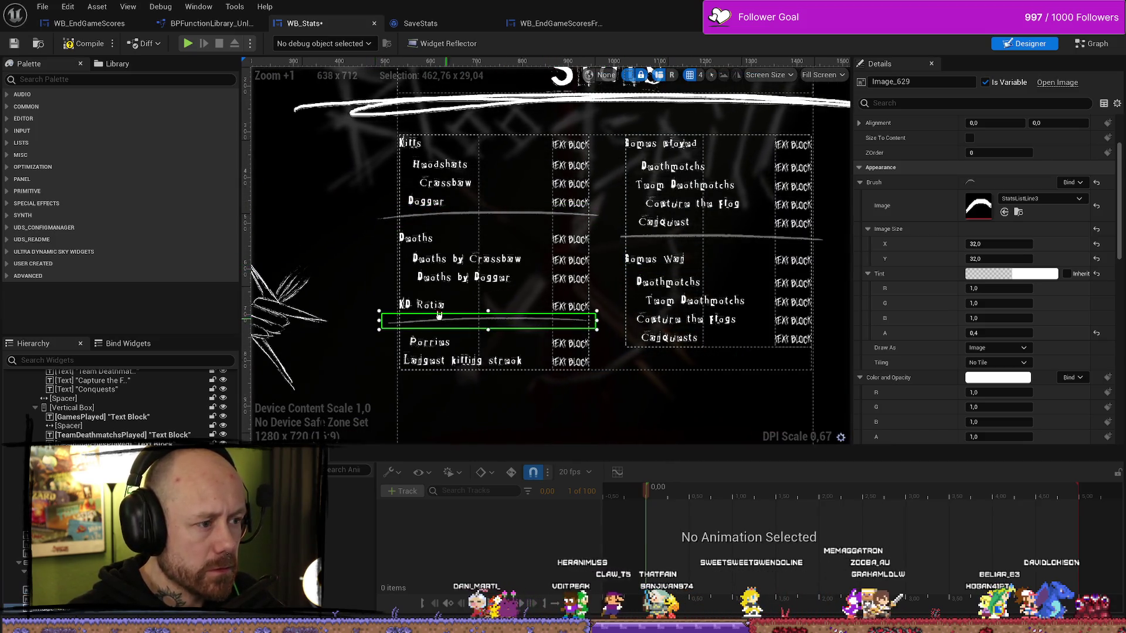
- Fit the KD Ratio line's anchor around the line, aligned with its start
scroll(439, 315, "down", 6)
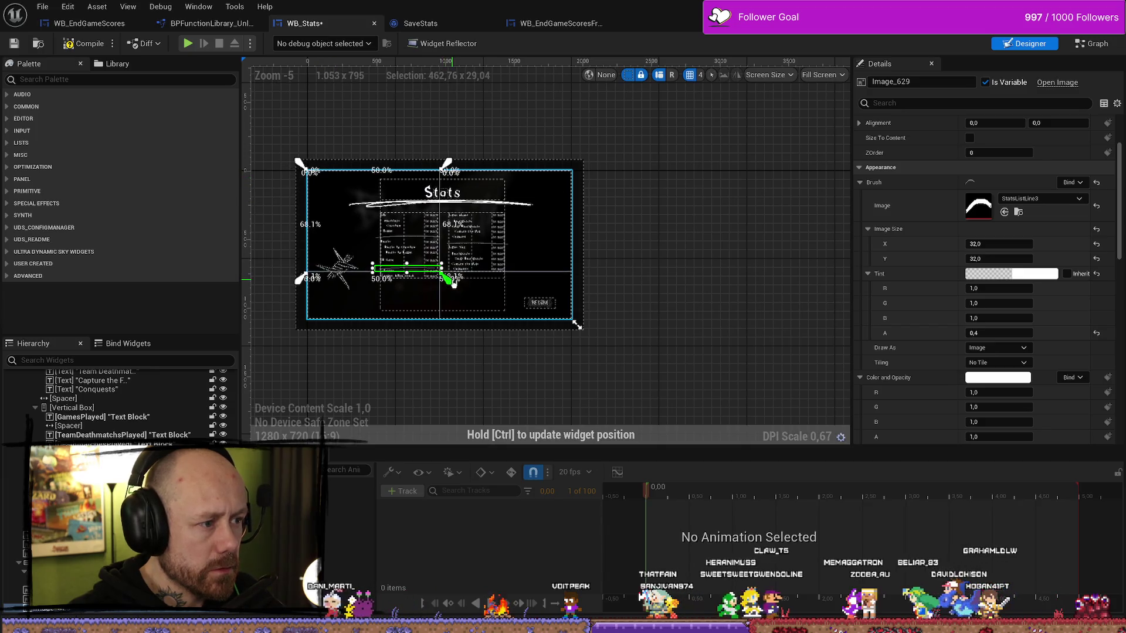
left_click_drag(455, 285, 443, 183)
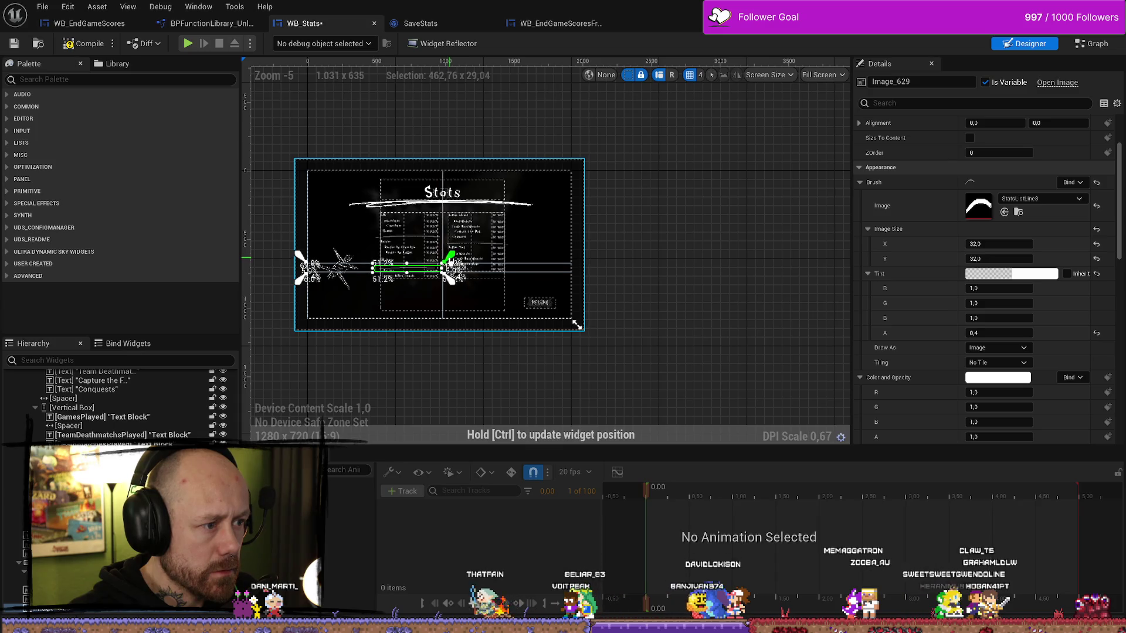
left_click_drag(451, 263, 449, 260)
mouse_move(302, 277)
left_mouse_down()
mouse_move(483, 261)
mouse_move(486, 226)
left_mouse_up()
scroll(442, 267, "up", 9)
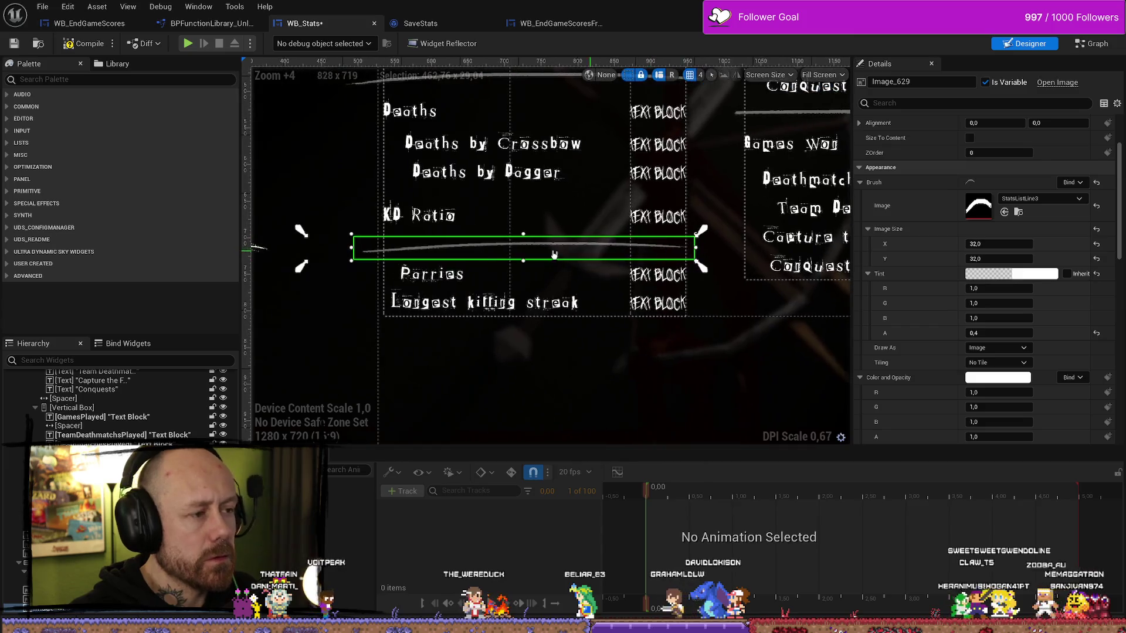
left_click_drag(301, 266, 354, 263)
scroll(552, 164, "down", 2)
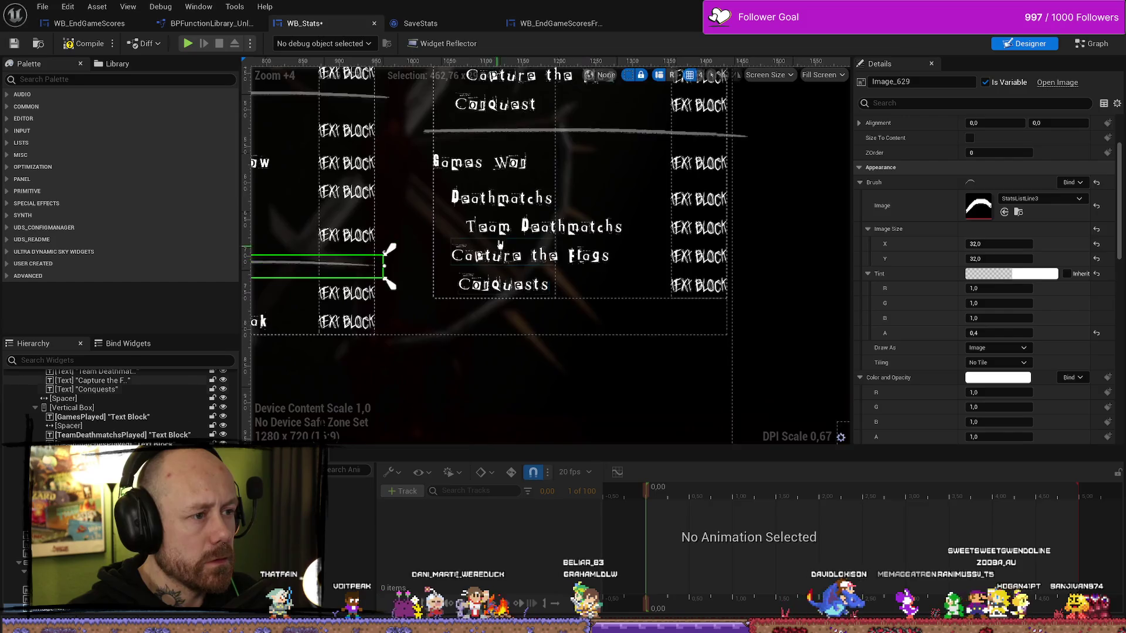
- Fit the Conquest line's anchor to the line's width and height
left_click(552, 165)
scroll(552, 164, "down", 6)
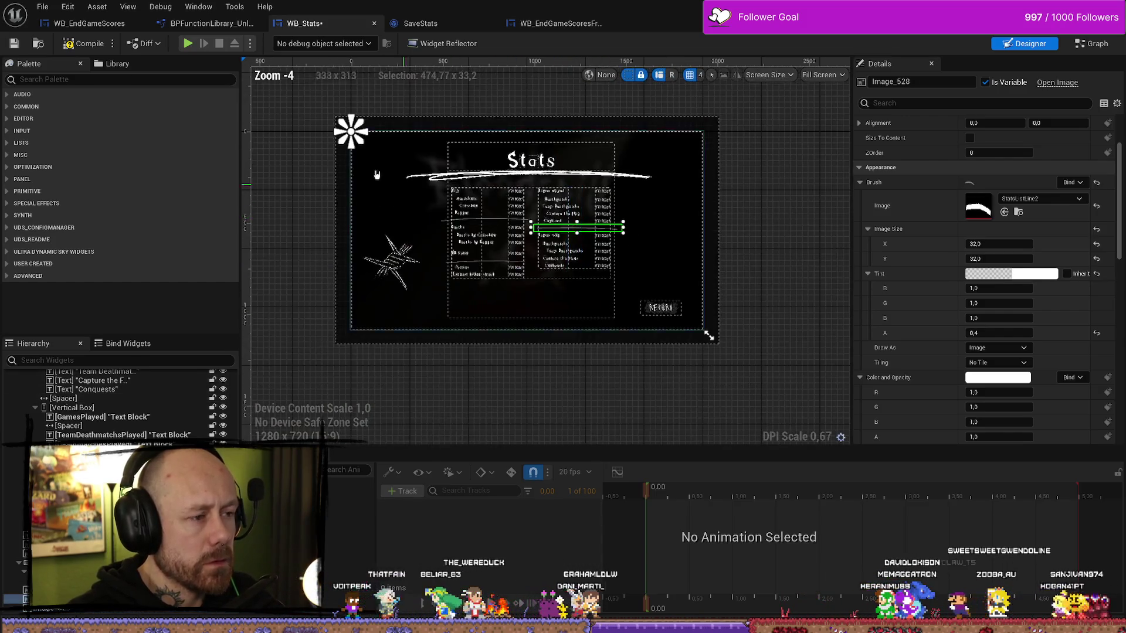
mouse_move(365, 145)
left_mouse_down()
mouse_move(610, 259)
mouse_move(635, 245)
left_mouse_up()
left_click_drag(630, 125, 630, 214)
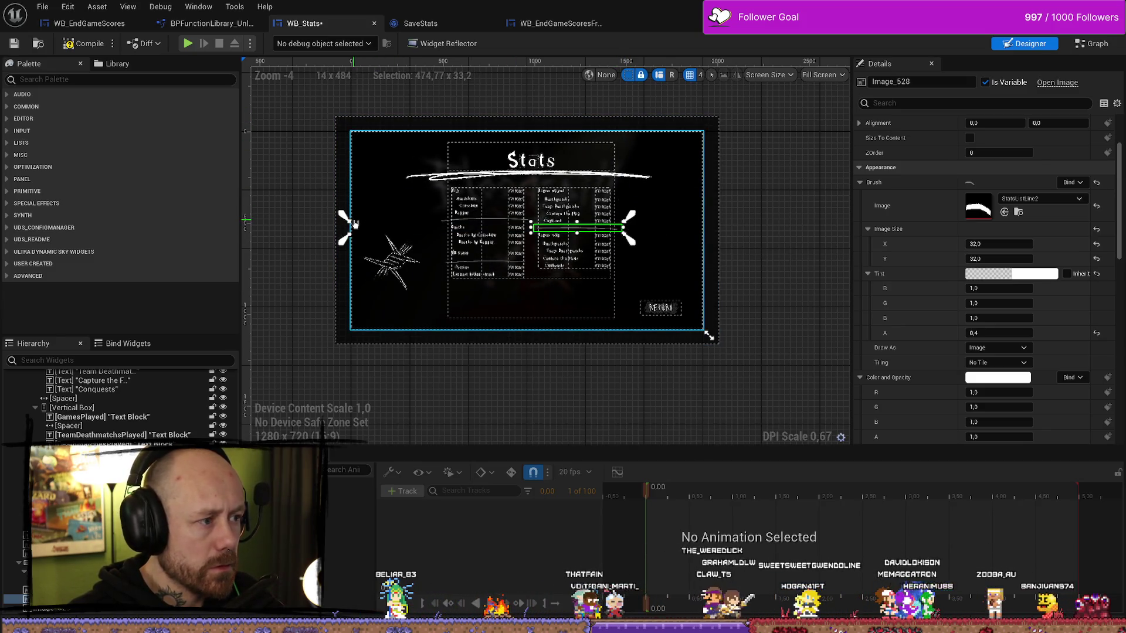
left_click_drag(346, 227, 403, 221)
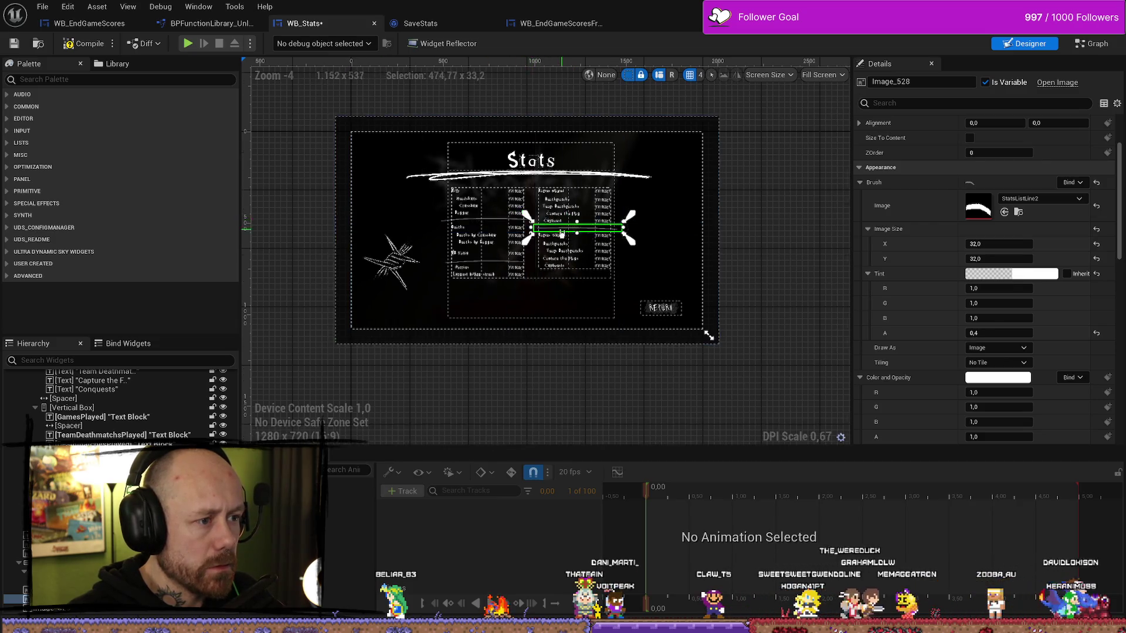
scroll(531, 231, "up", 17)
mouse_move(469, 220)
left_mouse_down()
mouse_move(466, 197)
mouse_move(457, 223)
left_mouse_up()
scroll(610, 275, "down", 2)
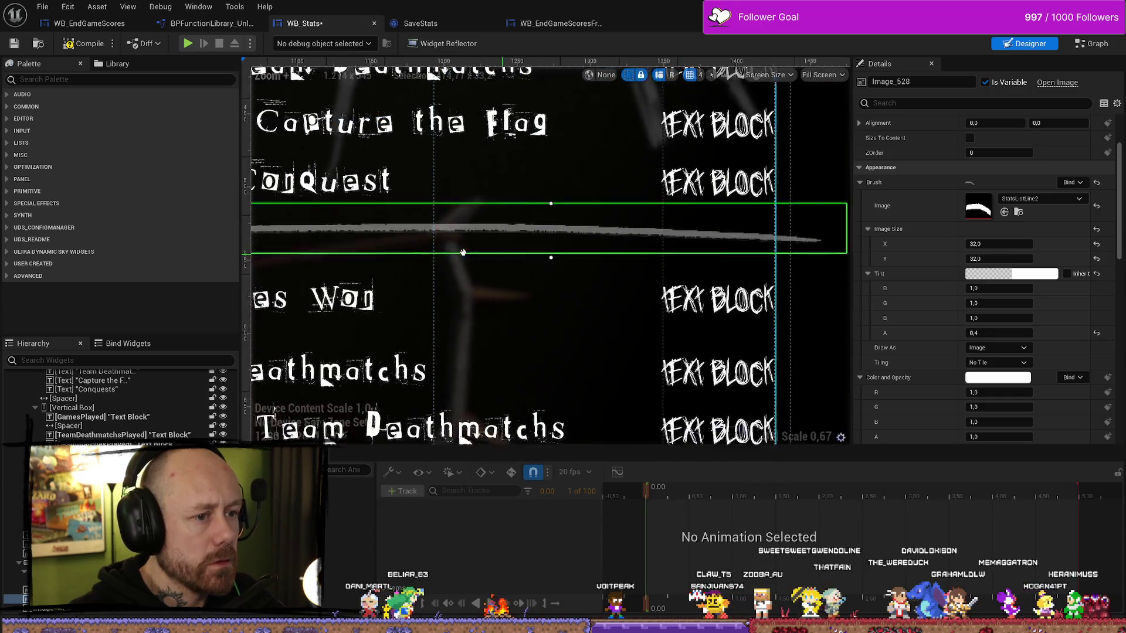
left_click_drag(635, 259, 616, 253)
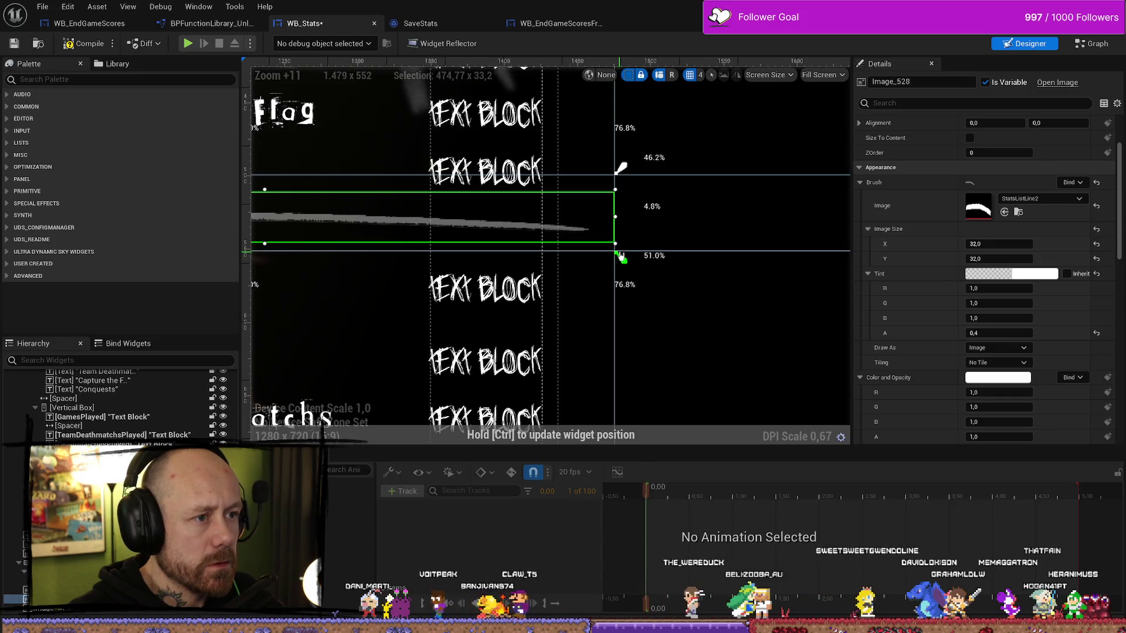
left_click_drag(620, 255, 620, 255)
left_click_drag(620, 174, 623, 187)
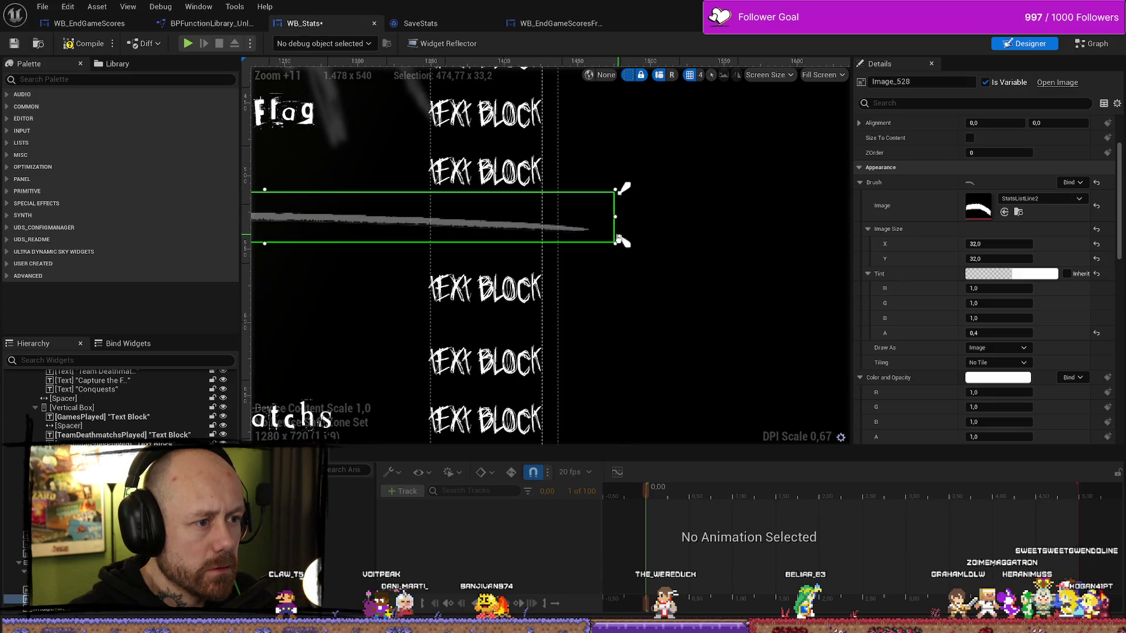
- Undo the accidental background blur change and extend the Conquest line's right end slightly
left_click(614, 243)
left_click(736, 223)
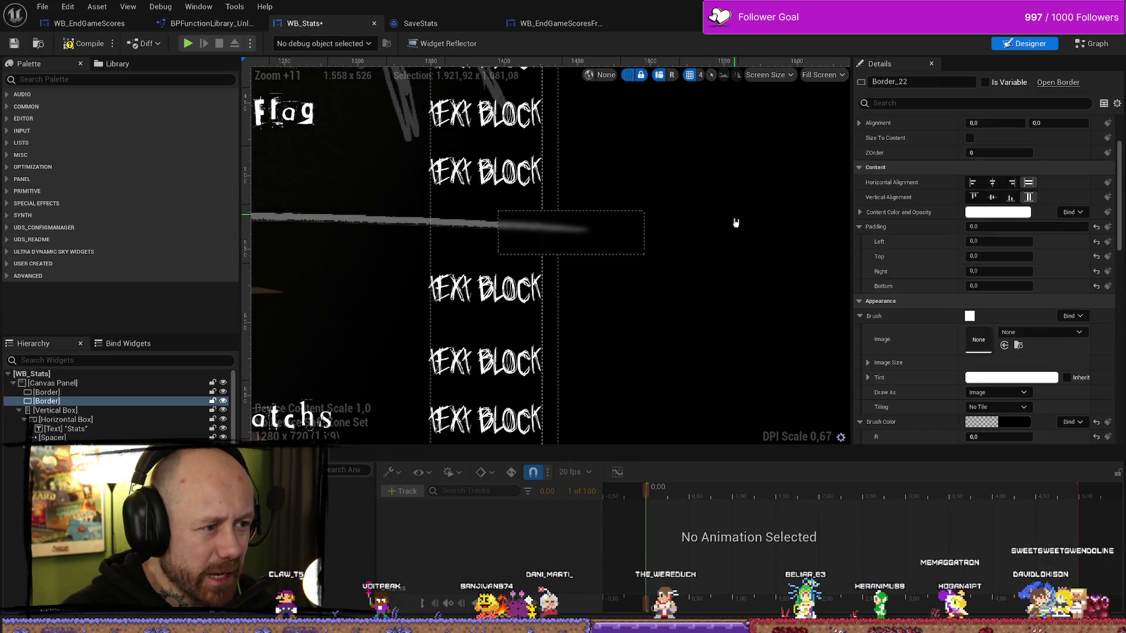
key("ctrl+z")
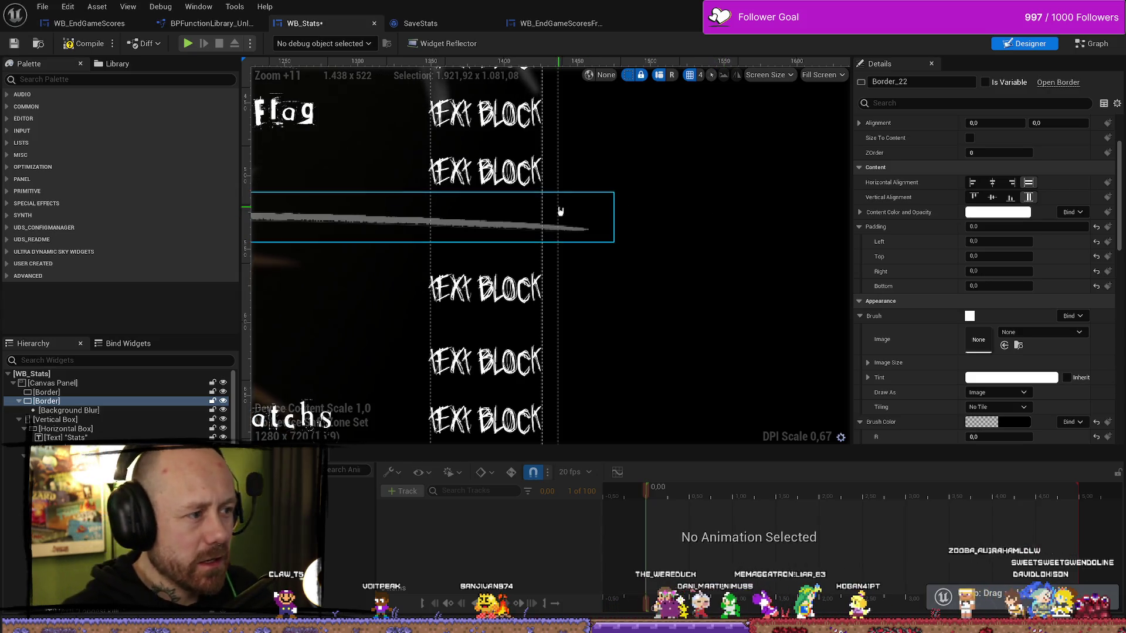
left_click(580, 219)
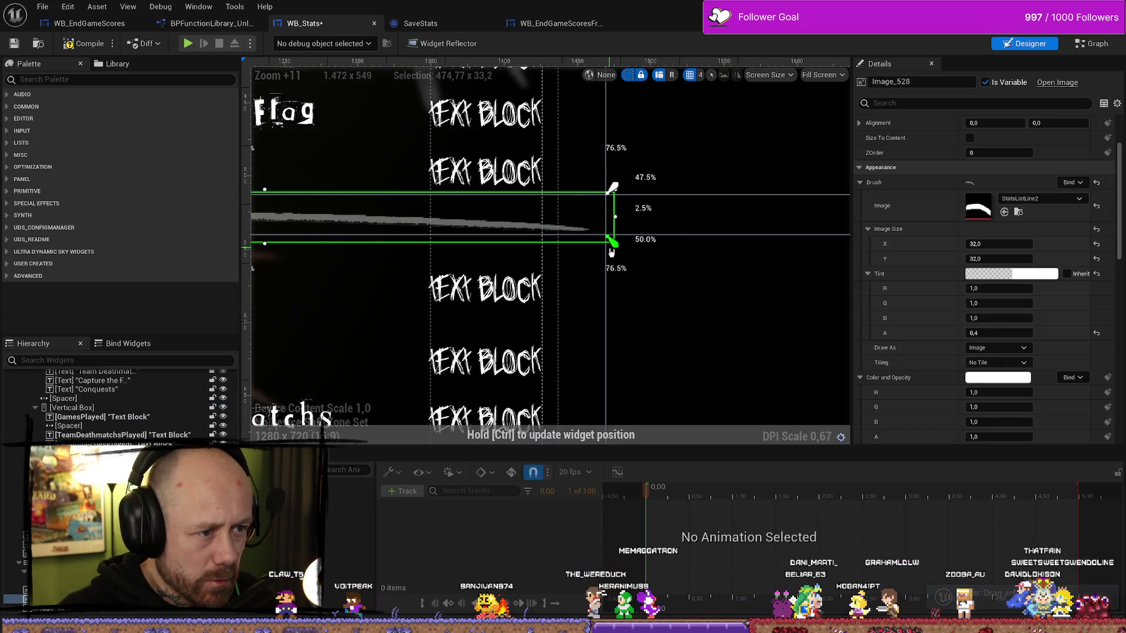
left_click_drag(611, 252, 620, 254)
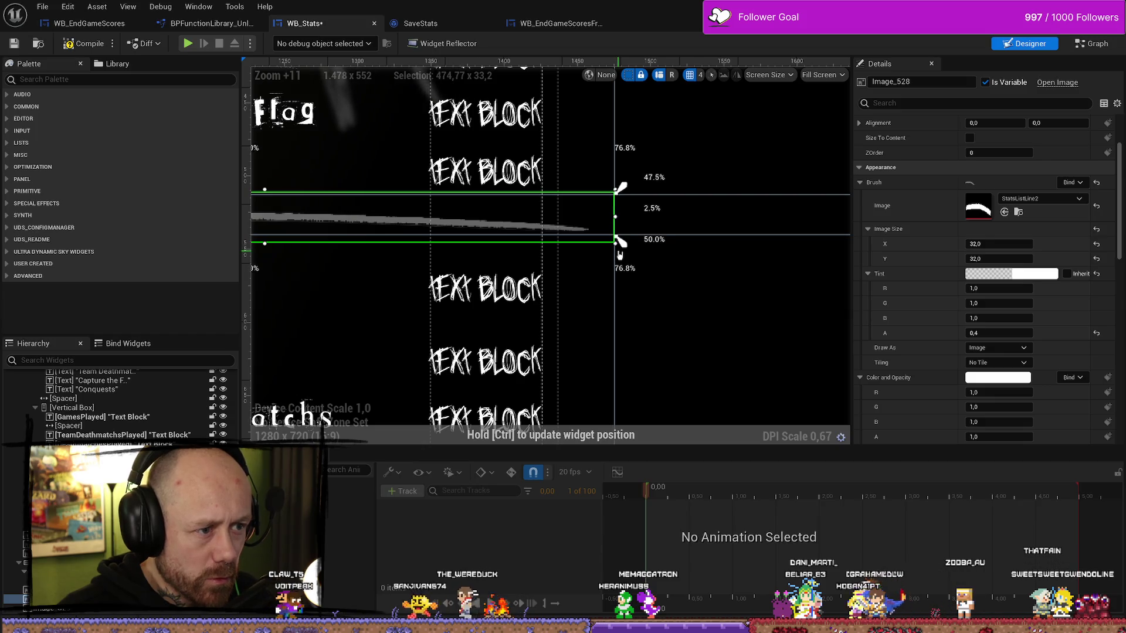
scroll(620, 254, "down", 7)
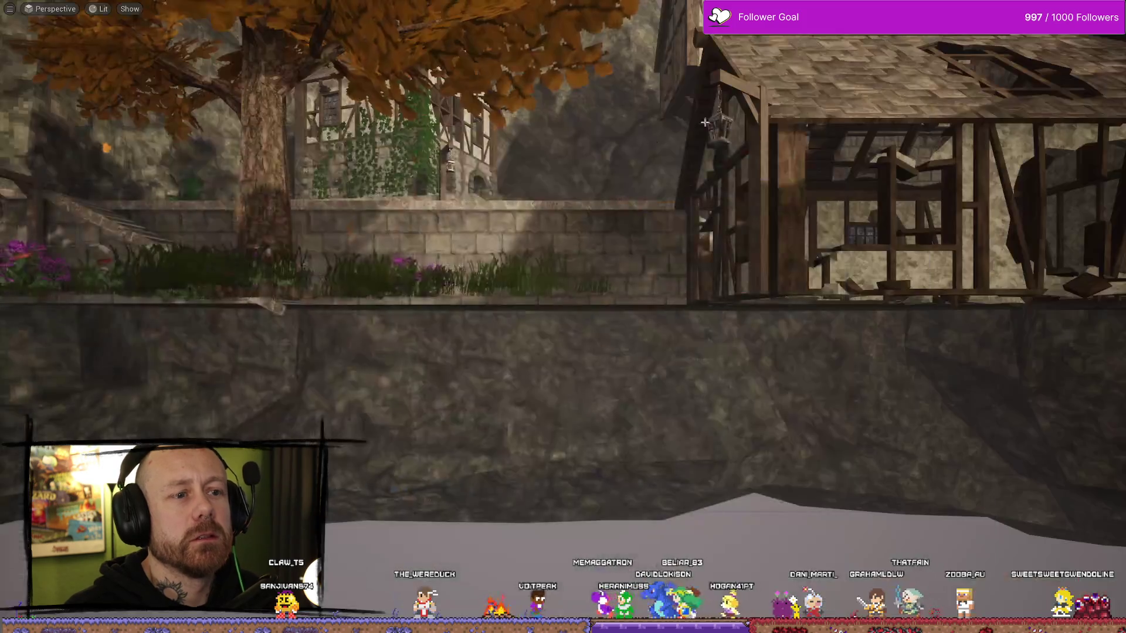
- Play the game, quit the match and open the Stats screen to view the separators
key("Escape")
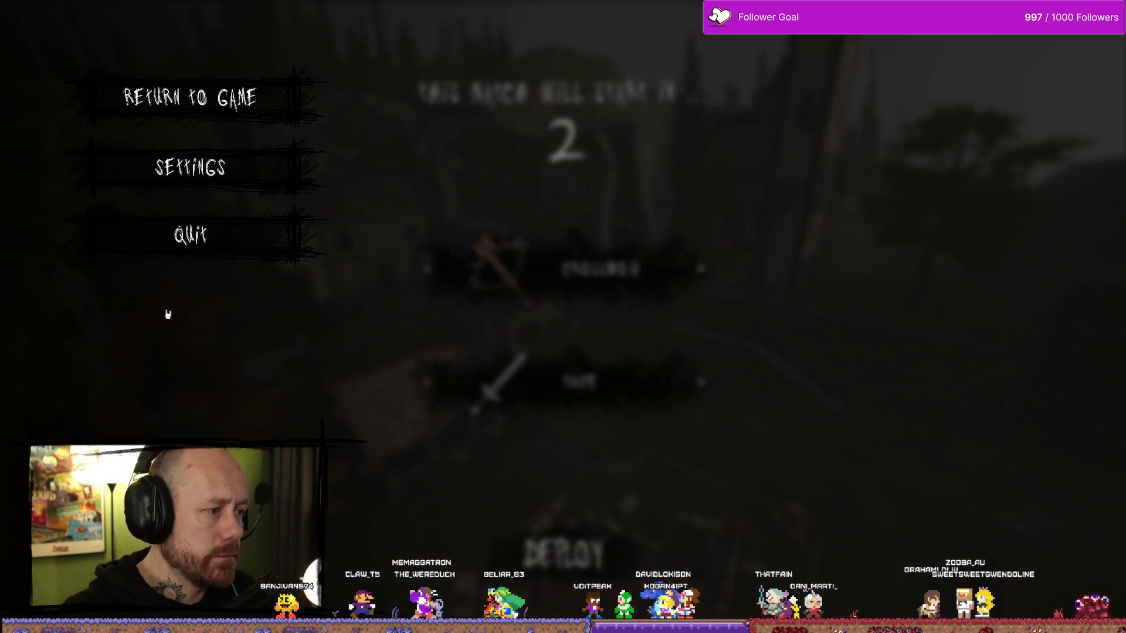
left_click(227, 230)
left_click(440, 385)
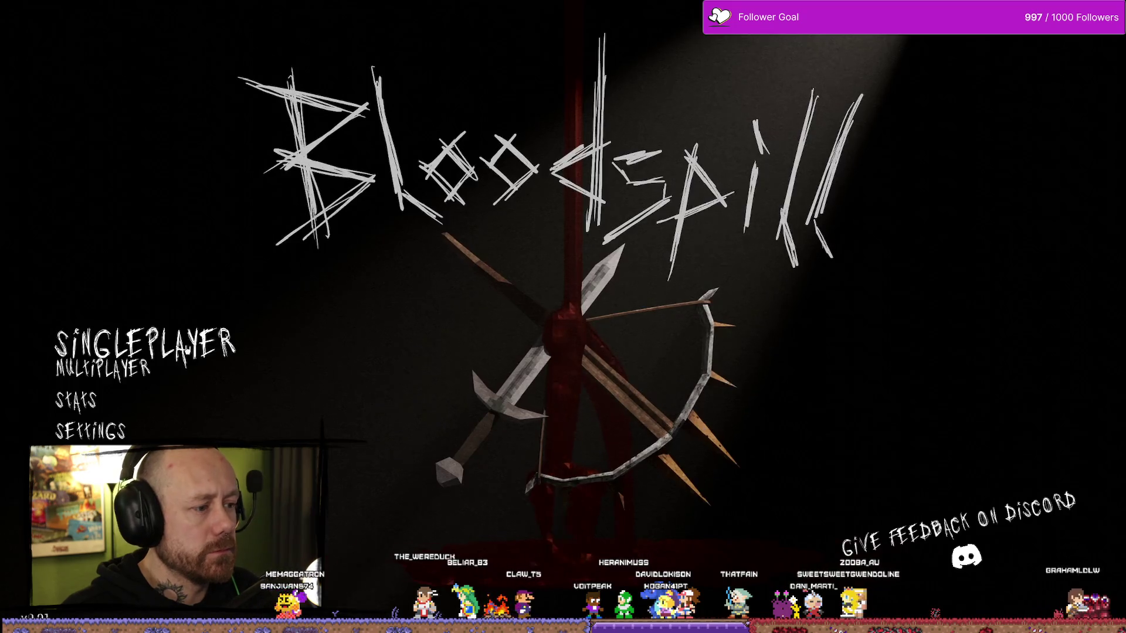
left_click(59, 327)
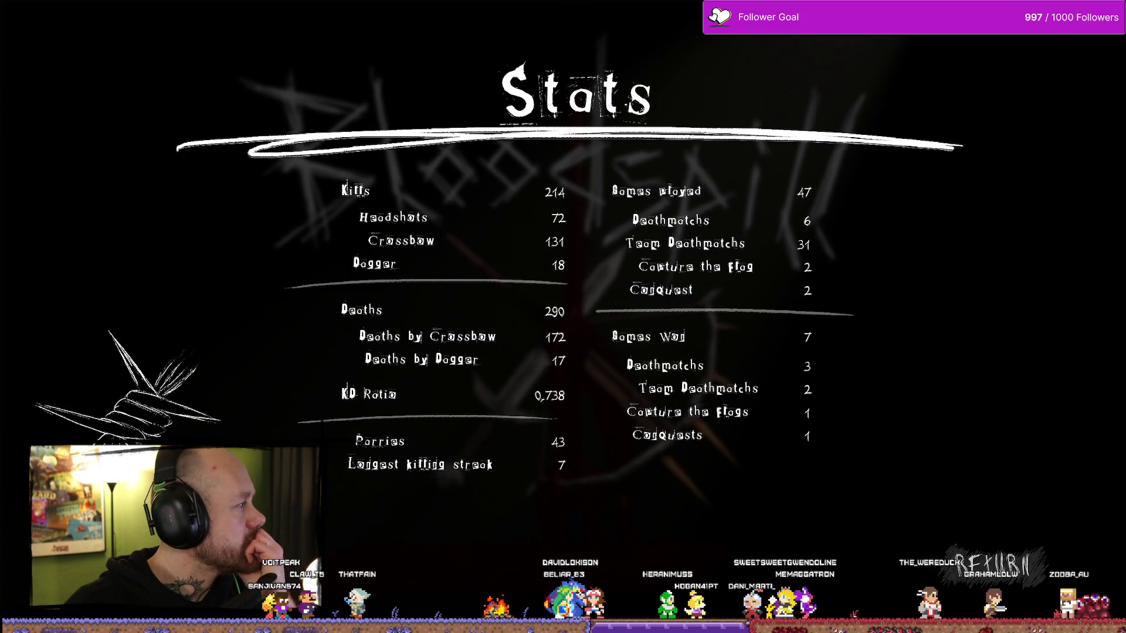
key("alt+Tab")
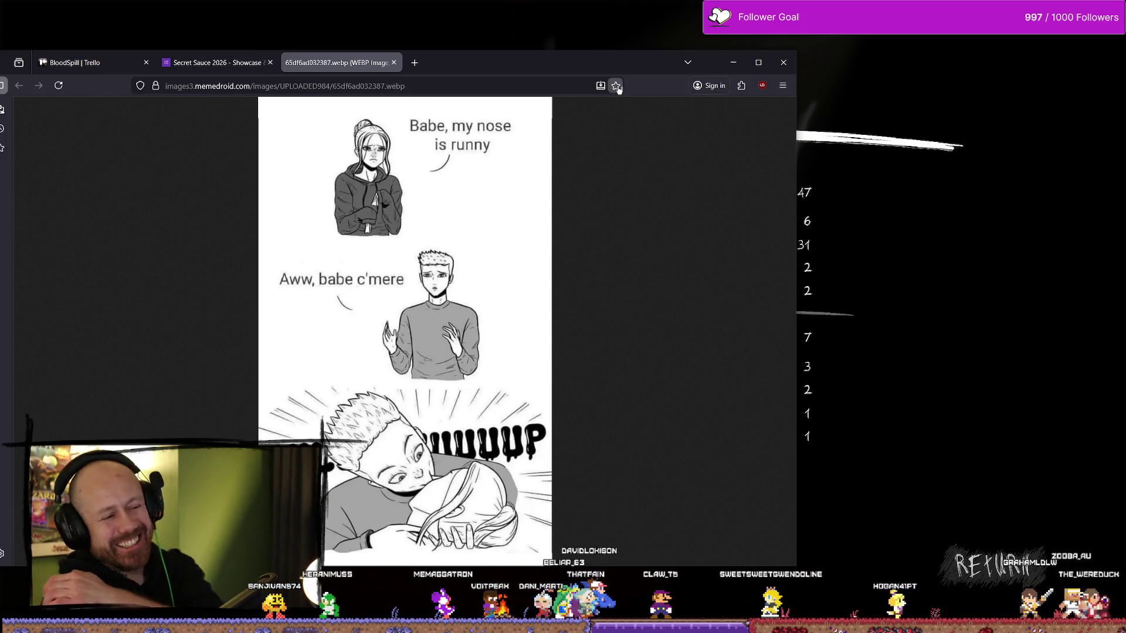
- Close the meme browser window, stop the game and show the UI textures in the asset drawer
key("alt+Tab")
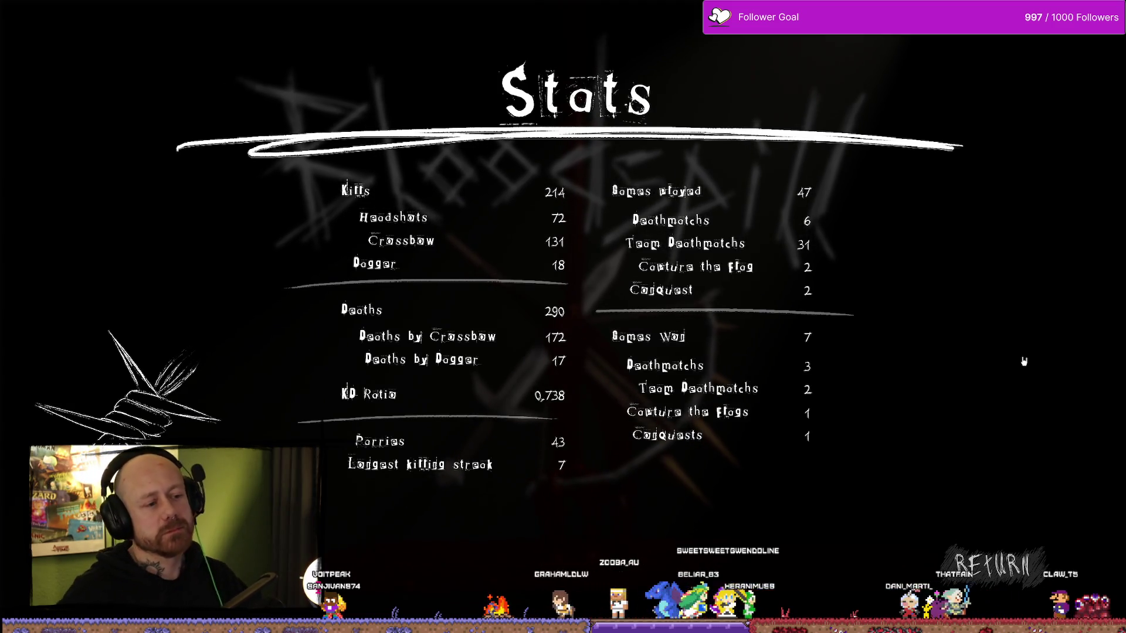
key("Escape")
key("ctrl+space")
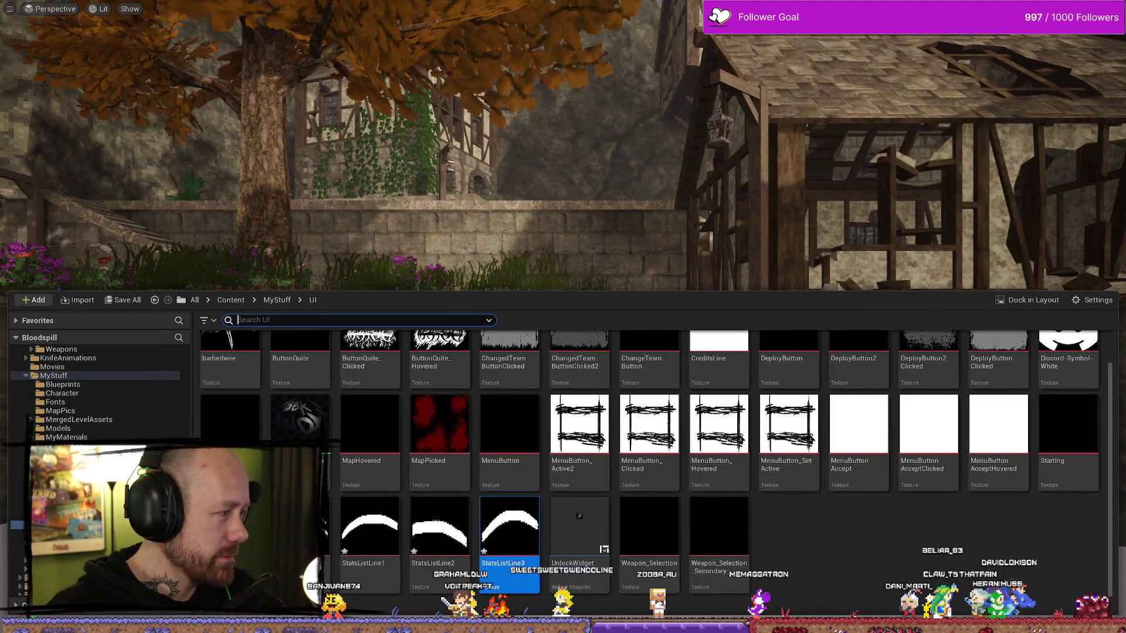
- Nudge the top divider line slightly right and down and adjust its anchors
key("alt+Tab")
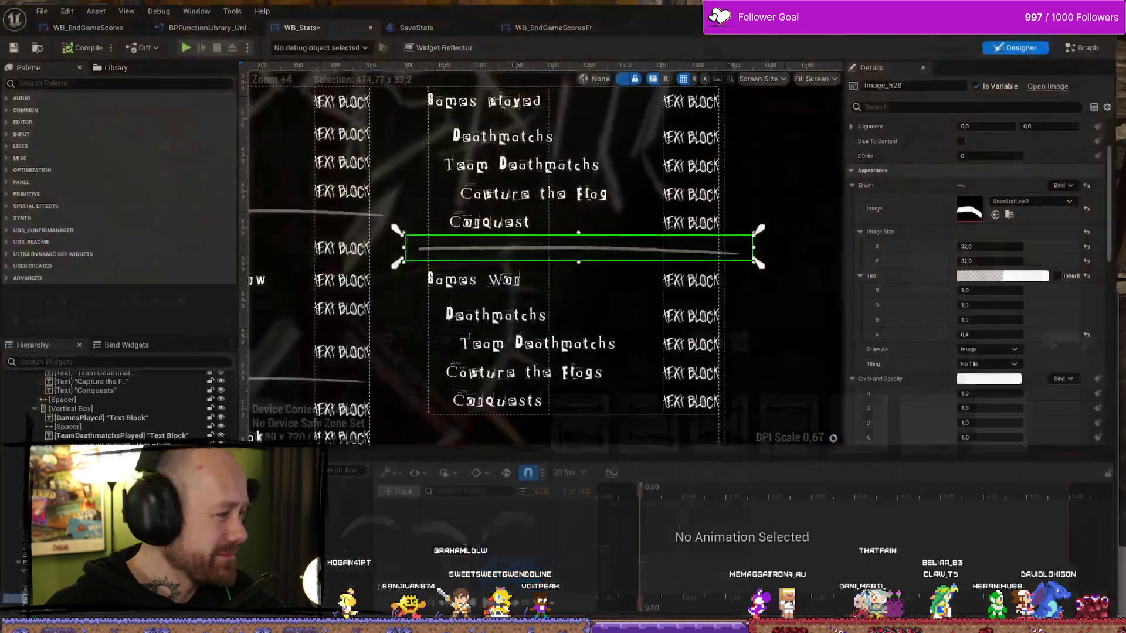
scroll(774, 359, "up", 3)
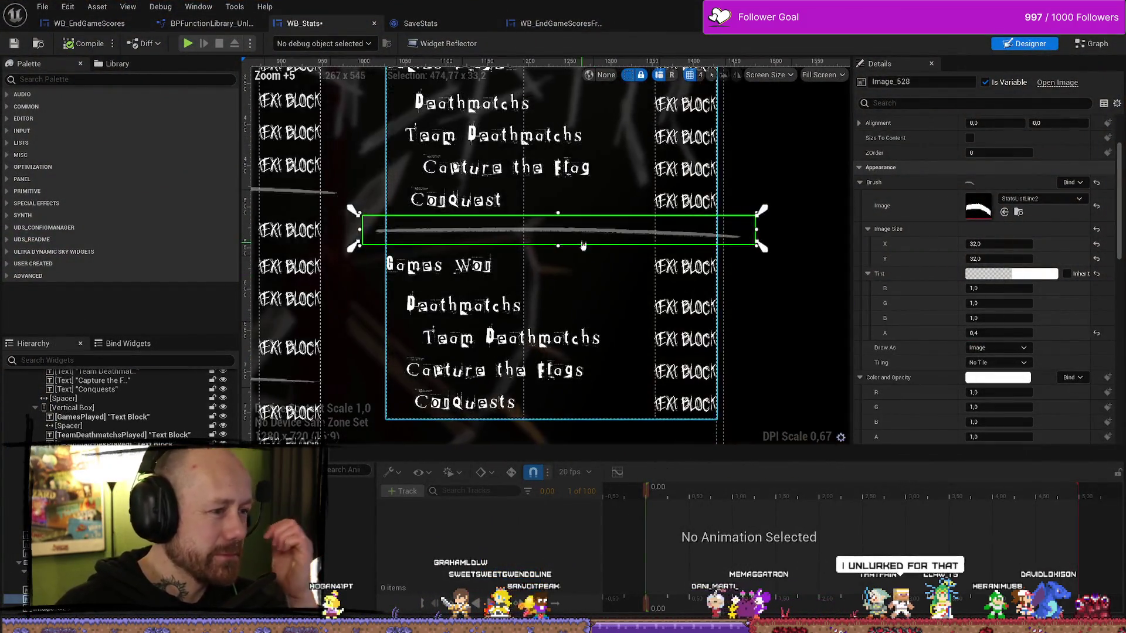
scroll(478, 242, "down", 3)
left_click_drag(453, 238, 461, 247)
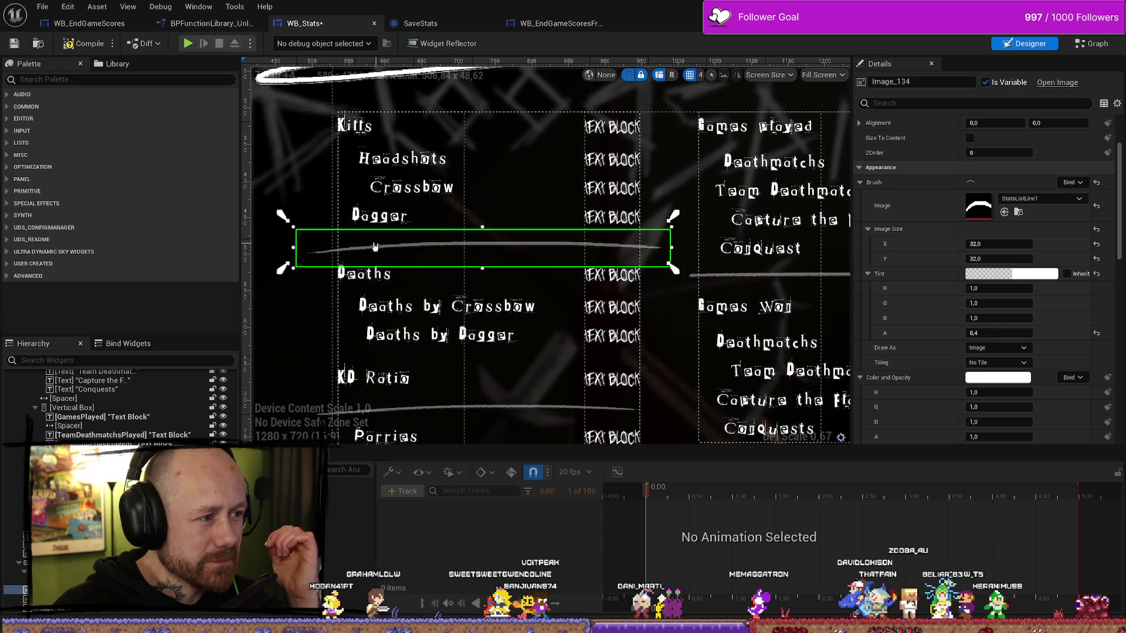
left_click_drag(284, 216, 287, 221)
scroll(499, 286, "down", 3)
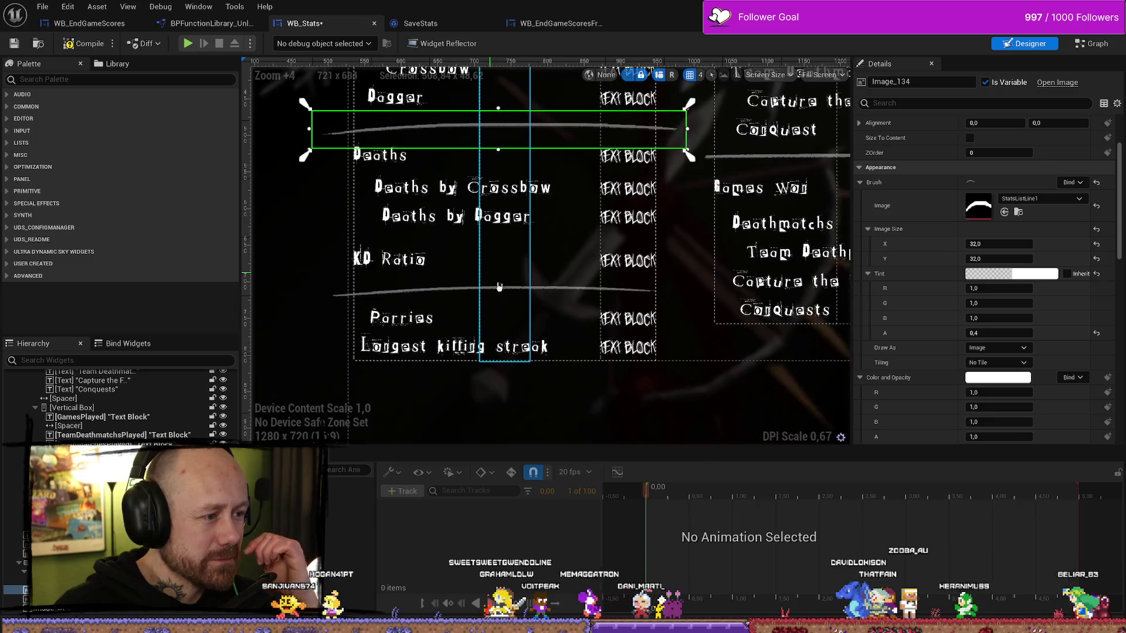
- Reposition the anchors of the divider line under KD Ratio
left_click(512, 290)
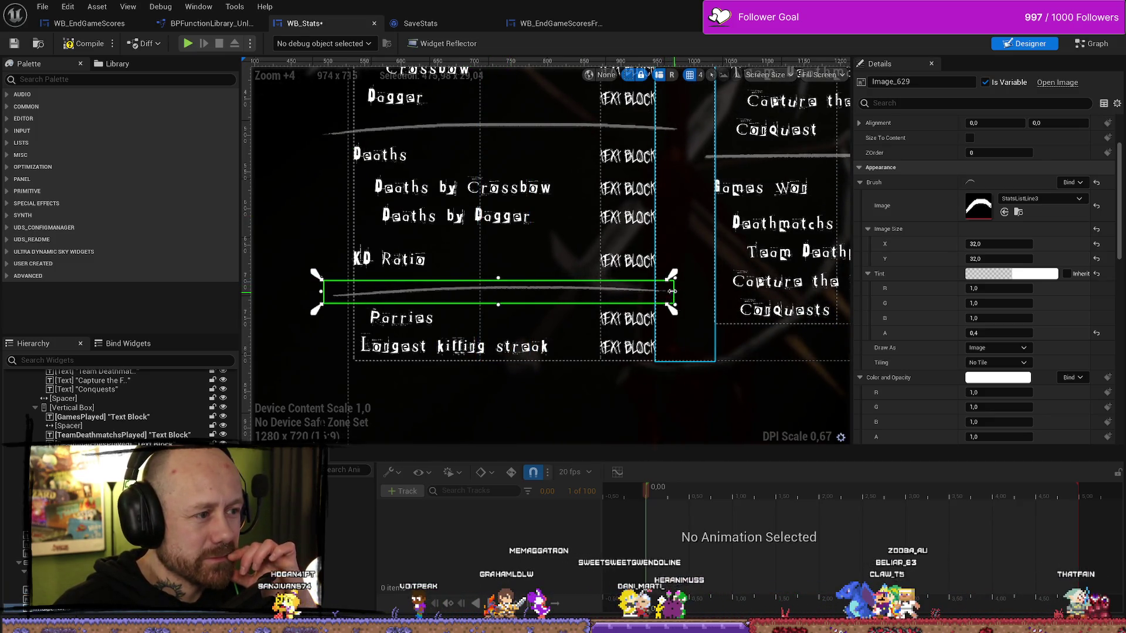
mouse_move(668, 284)
left_mouse_down()
mouse_move(672, 308)
mouse_move(684, 306)
left_mouse_up()
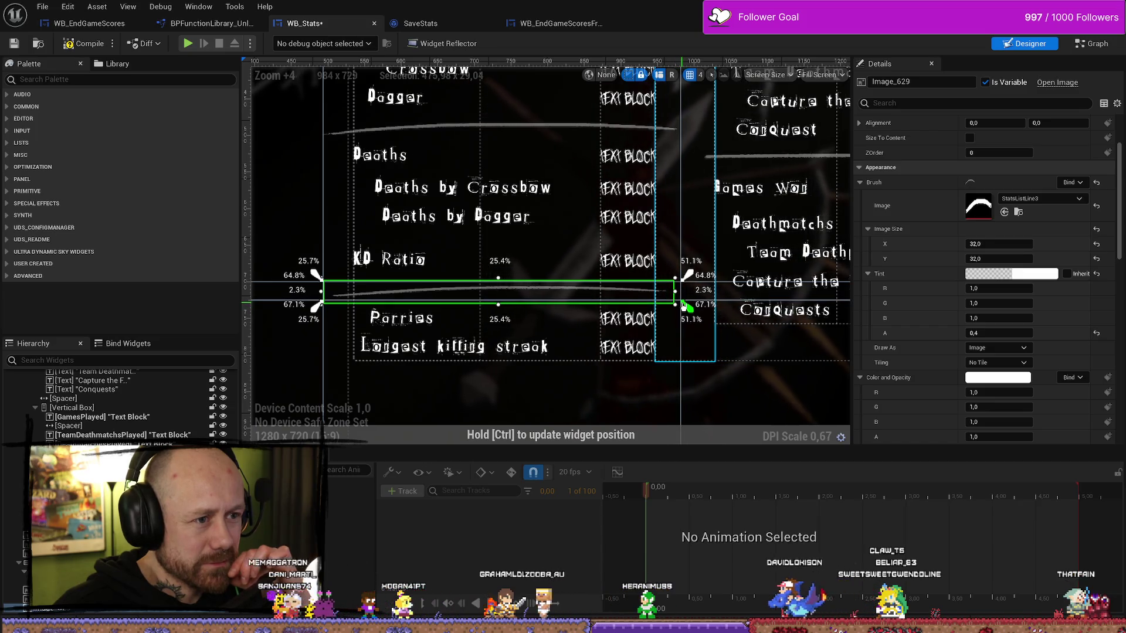
left_click_drag(680, 306, 686, 307)
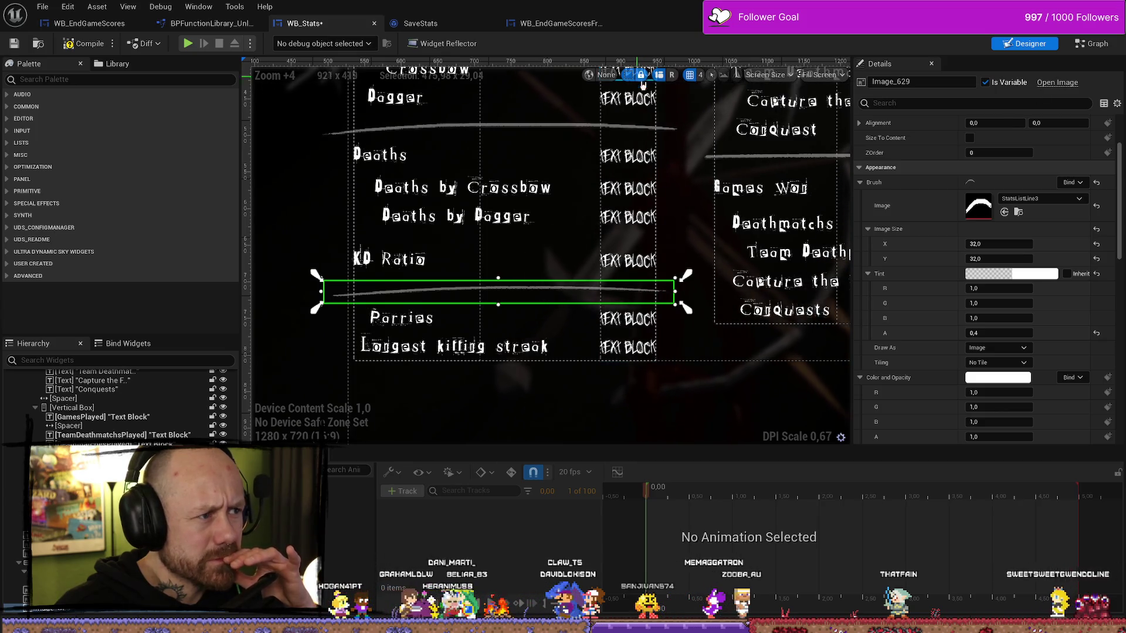
scroll(629, 215, "down", 3)
scroll(630, 215, "up", 7)
left_click_drag(620, 292, 625, 291)
scroll(560, 260, "down", 2)
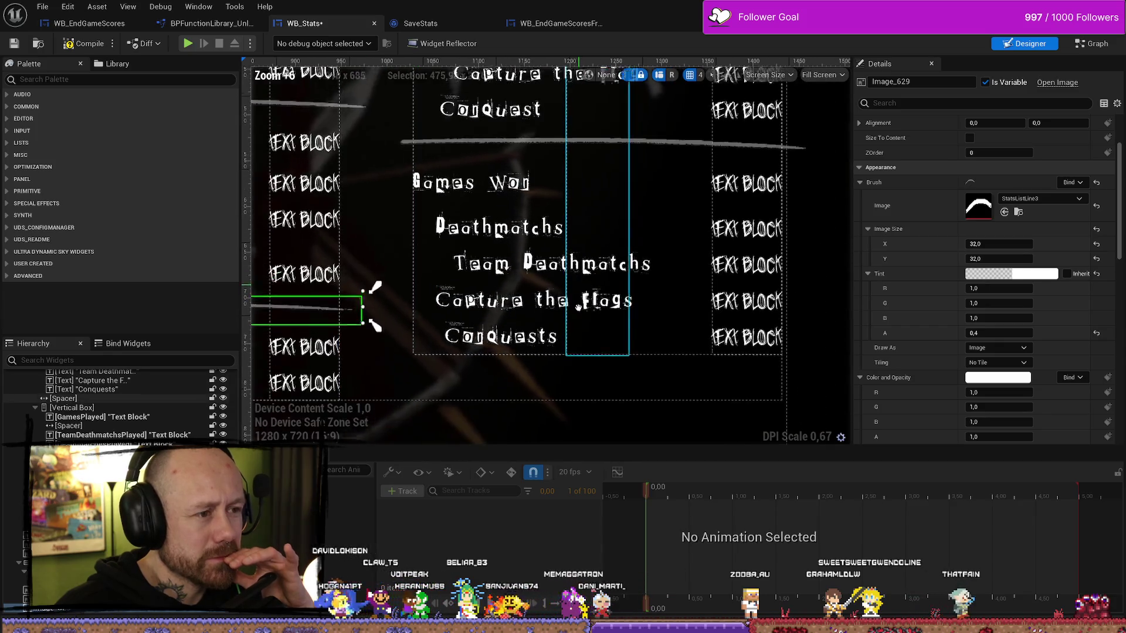
left_click(560, 260)
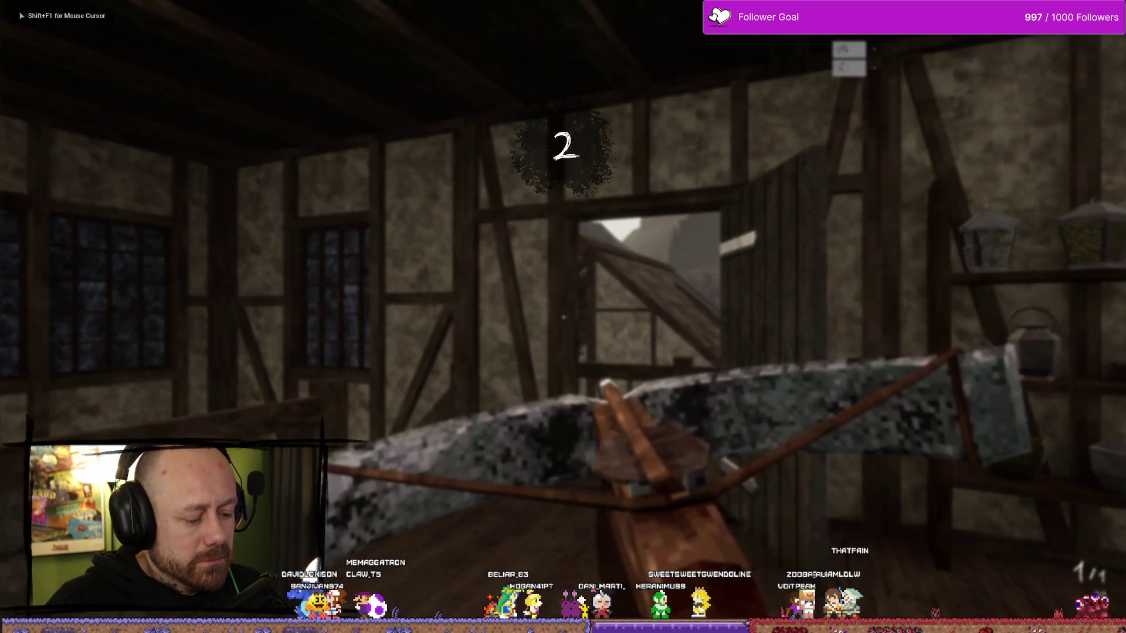
- Quit the match to view the in-game Stats screen, then stop play and show the UI textures
key("Escape")
left_click(191, 234)
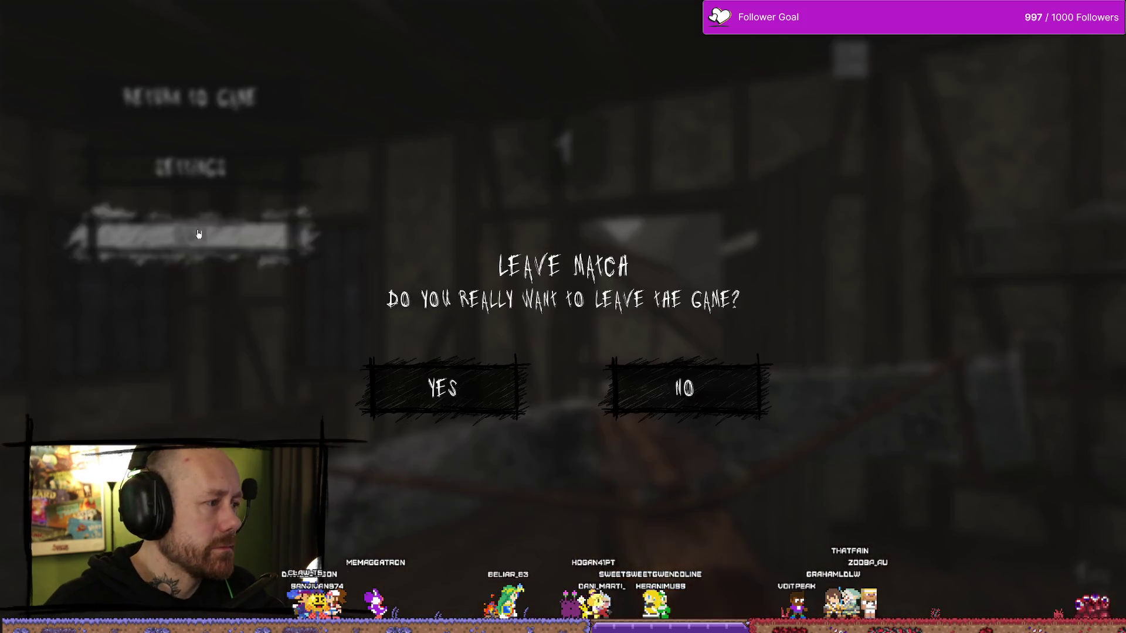
left_click(508, 418)
left_click(88, 397)
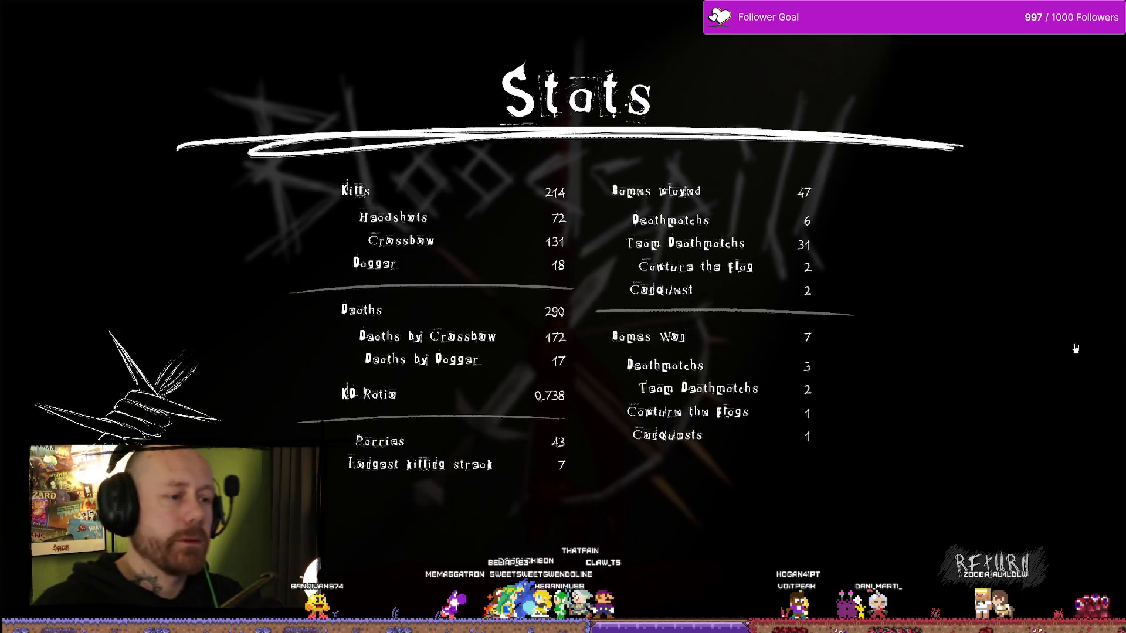
key("Escape")
key("ctrl+space")
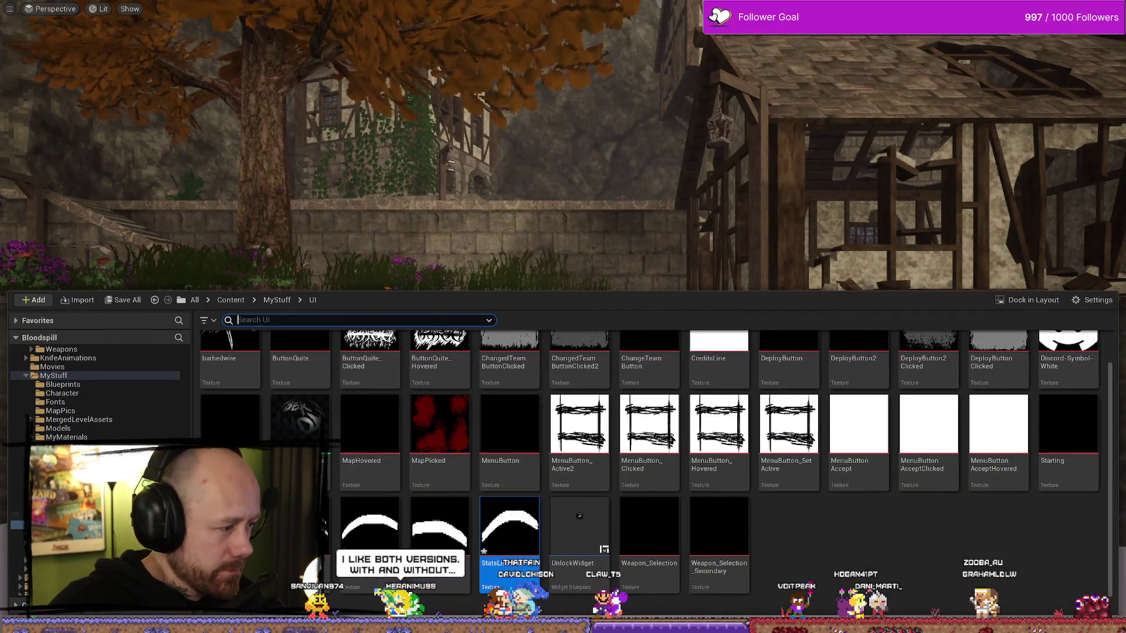
- Reposition the divider line under KD Ratio in the widget designer
key("ctrl+space")
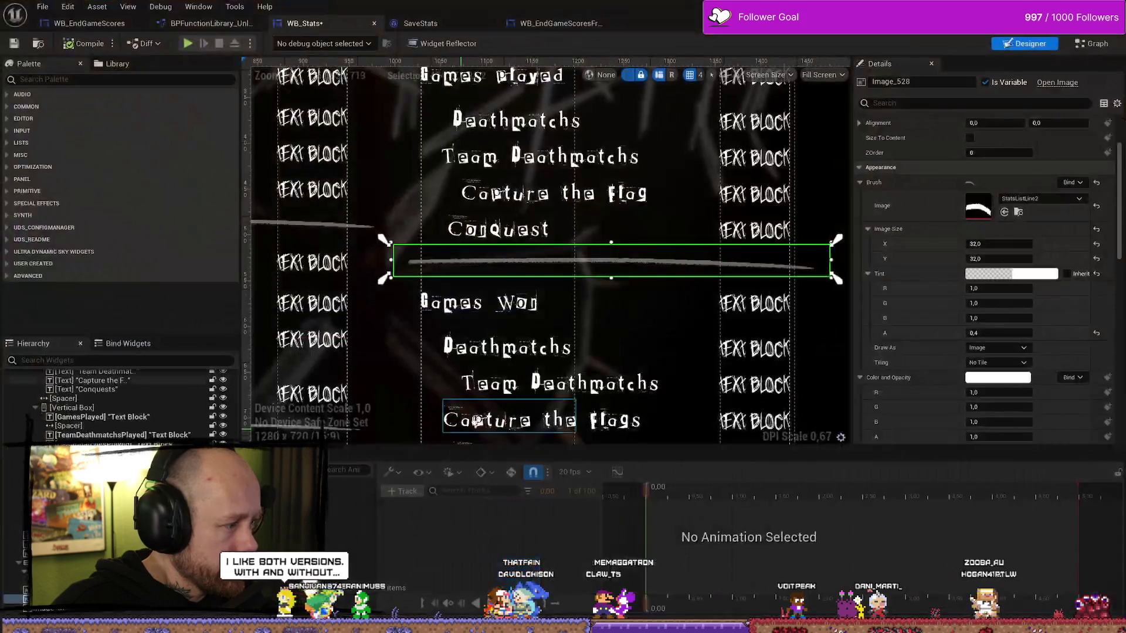
scroll(545, 344, "down", 3)
left_click(545, 344)
scroll(545, 345, "up", 4)
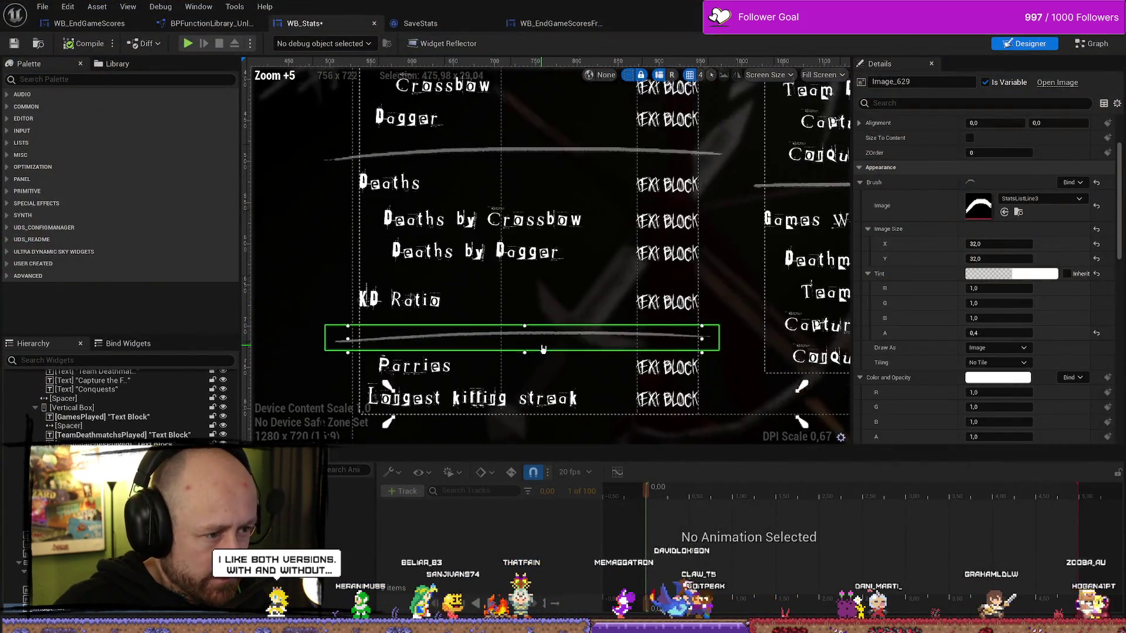
mouse_move(492, 344)
left_mouse_down()
mouse_move(738, 338)
mouse_move(741, 326)
left_mouse_up()
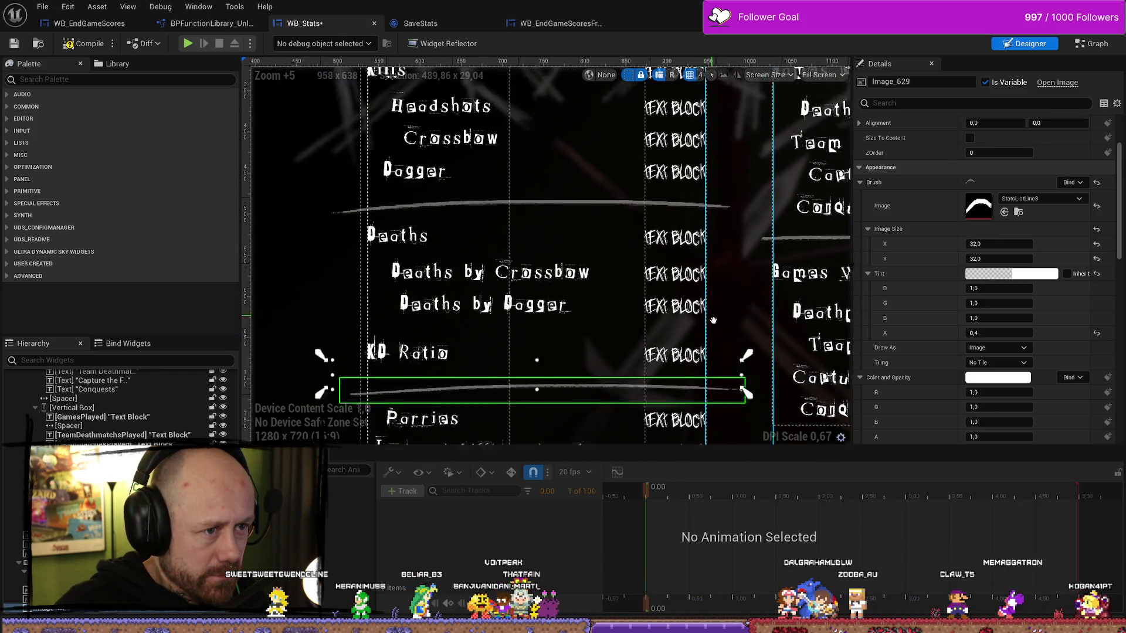
- Move the divider above Deaths slightly up and save WB_Stats
left_click(690, 221)
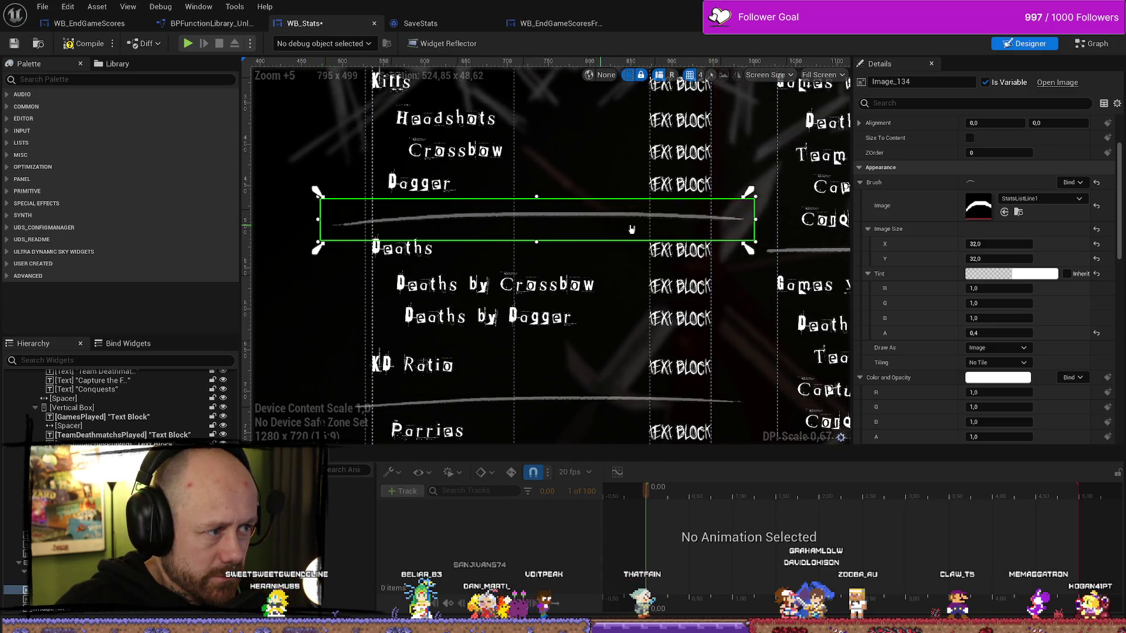
left_click_drag(417, 228, 338, 210)
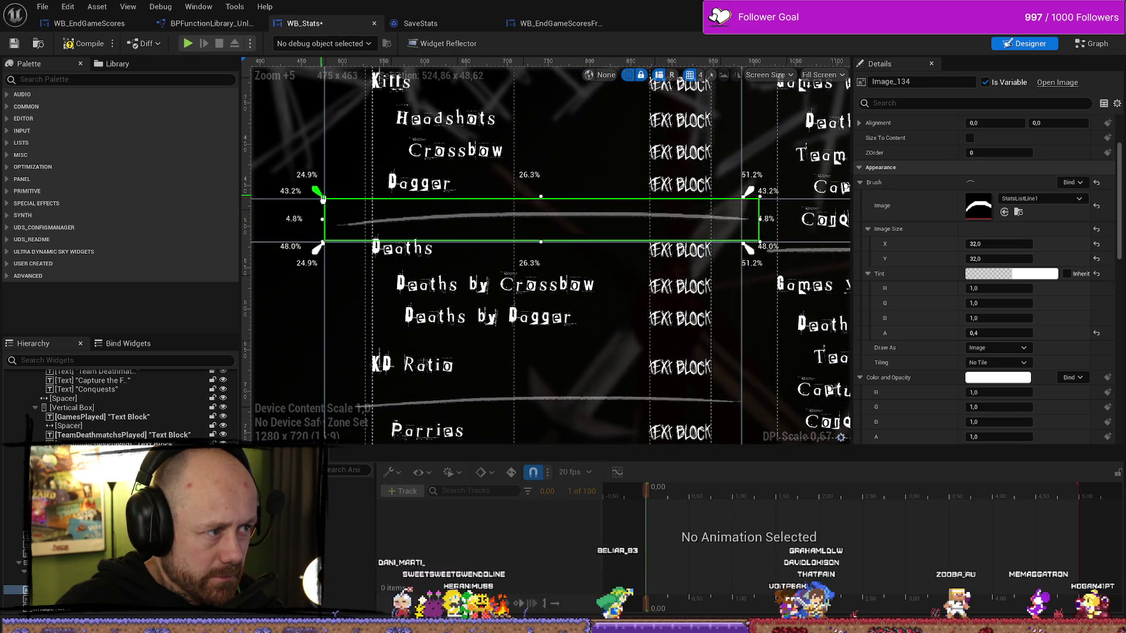
left_click(745, 202)
left_click(692, 220)
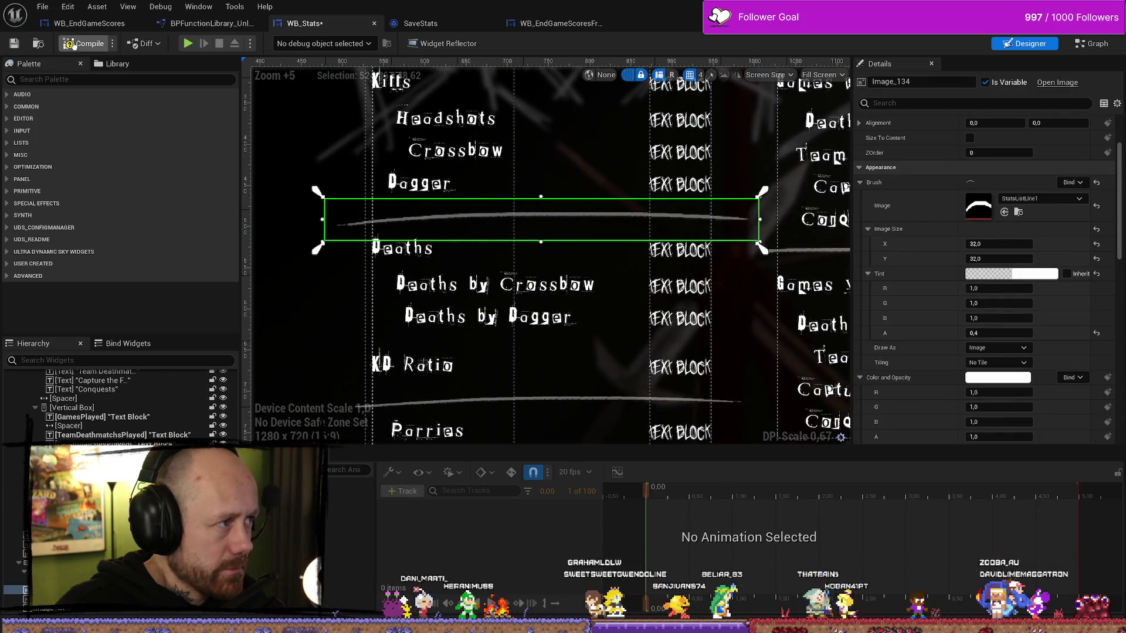
left_click(14, 44)
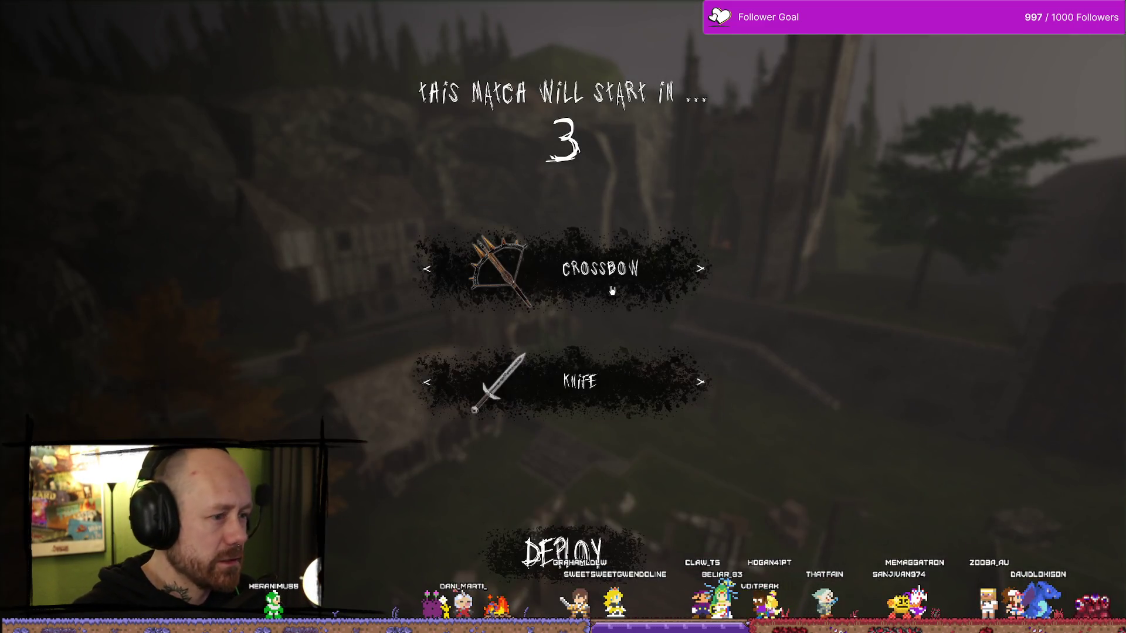
- Launch the game, quit the match and open Stats from the Bloodspill main menu
left_click(565, 480)
key("Escape")
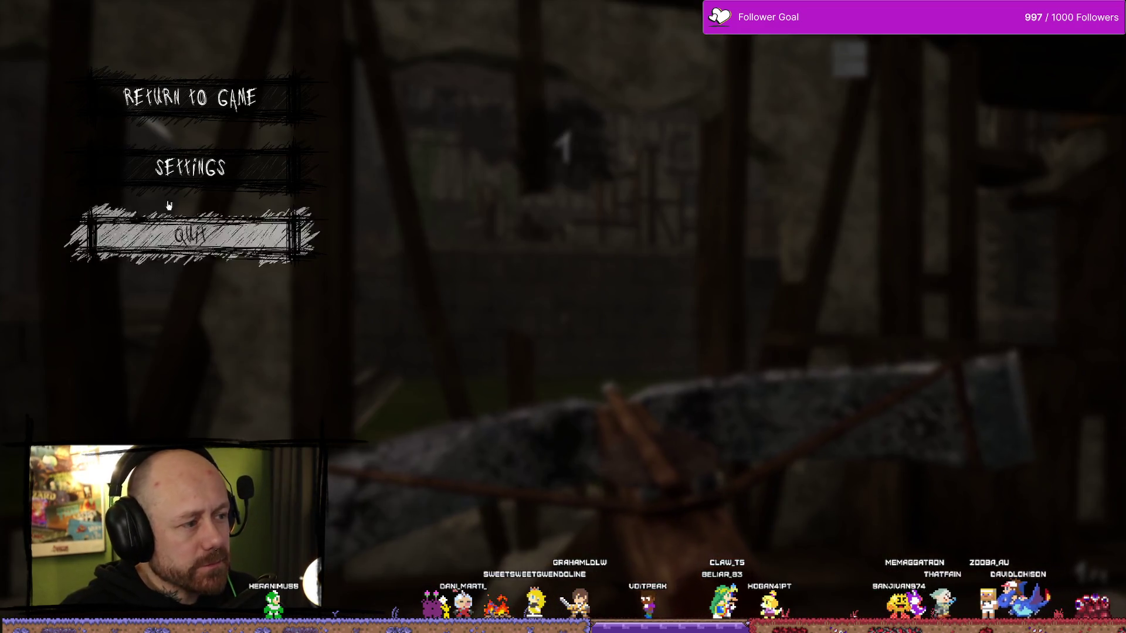
left_click(235, 238)
left_click(492, 409)
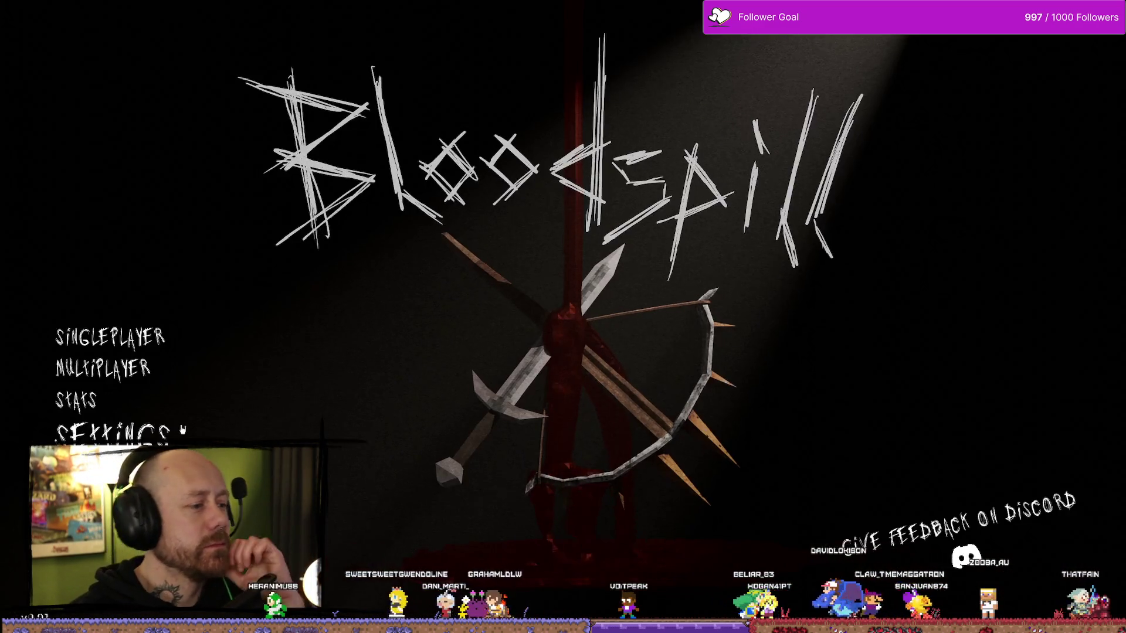
left_click(76, 385)
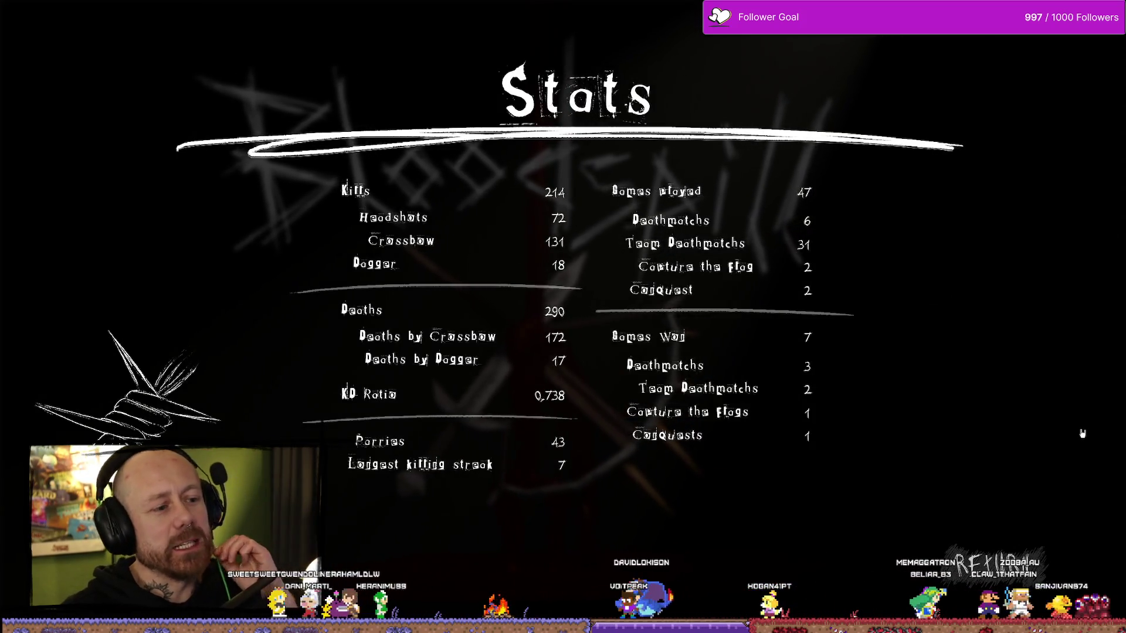
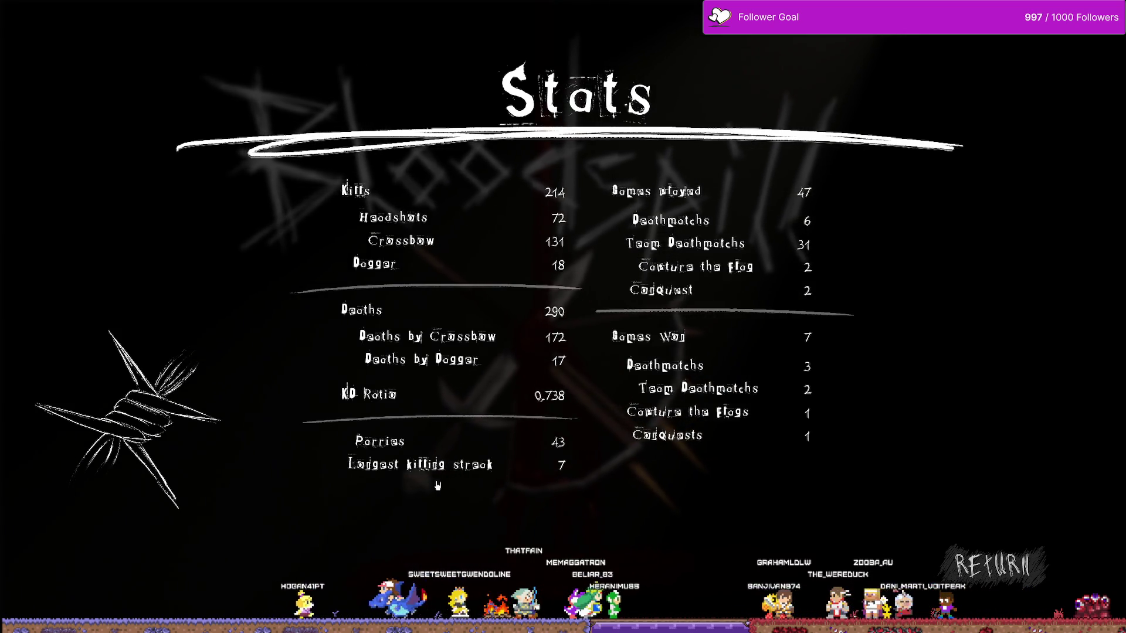
- Leave the in-game Stats screen and raise the top edge of the WB_Stats layout box slightly
left_click(1012, 578)
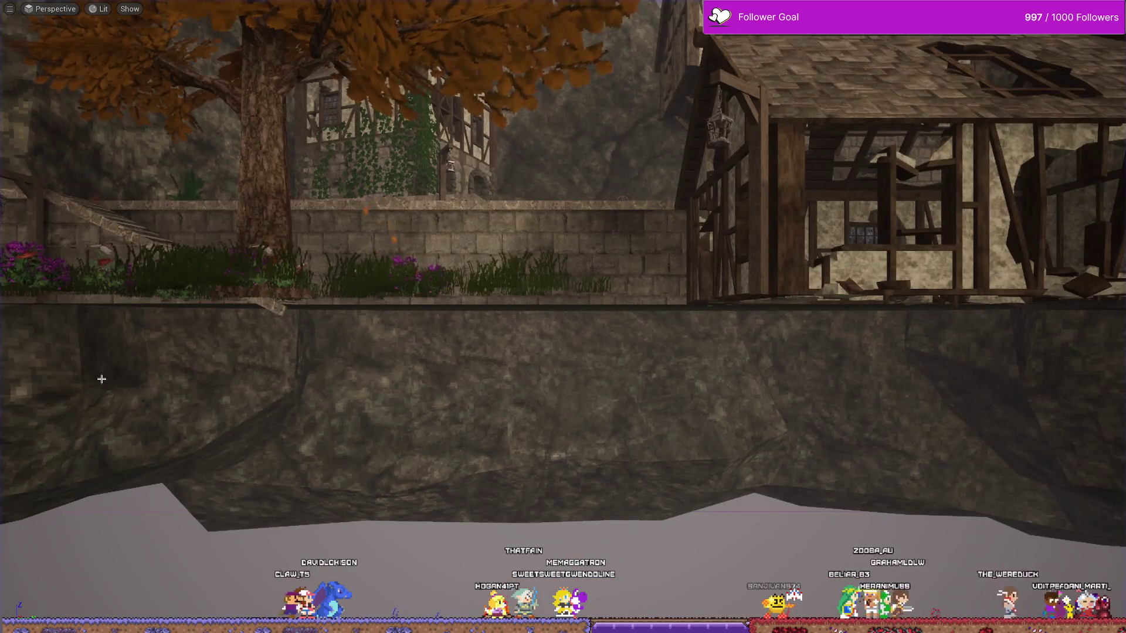
key("alt+Tab")
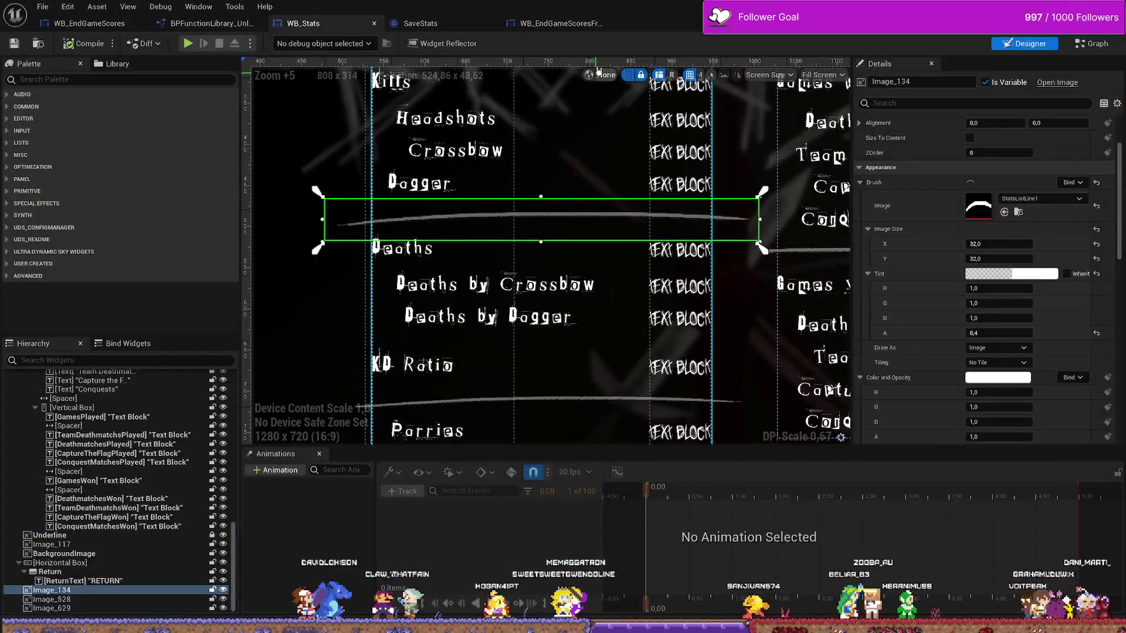
scroll(521, 280, "down", 4)
left_click(521, 280)
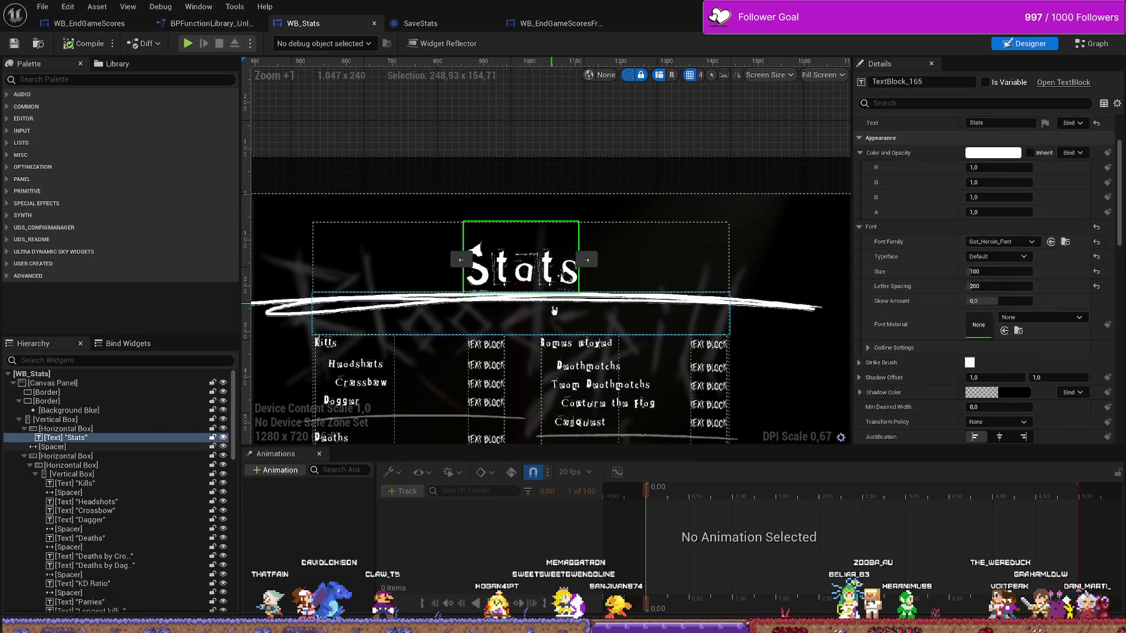
scroll(580, 164, "down", 4)
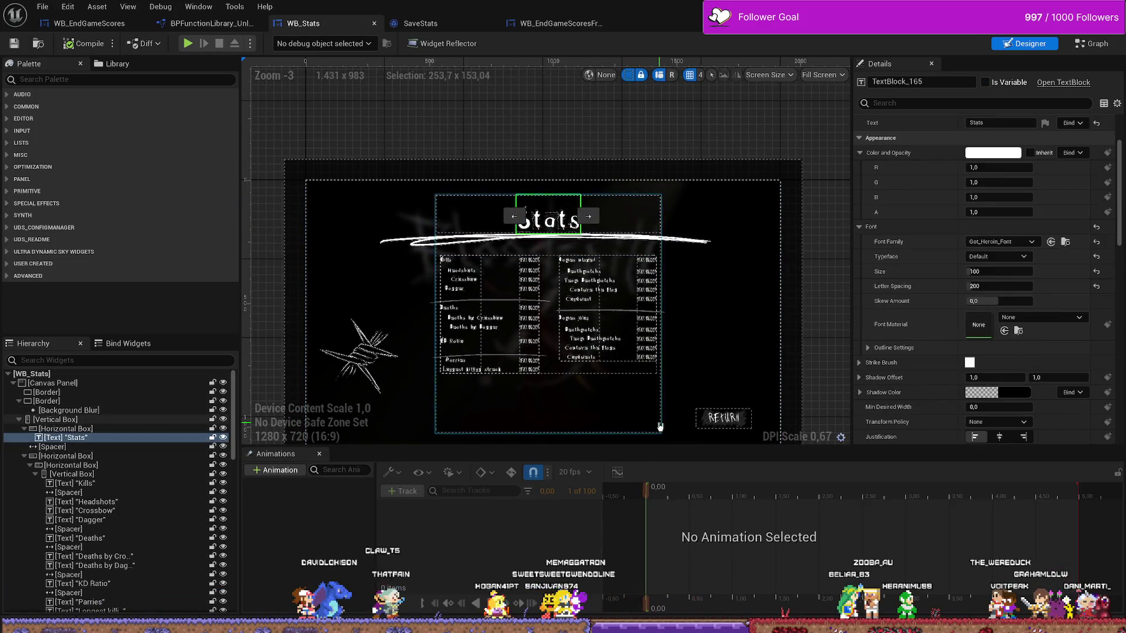
left_click(634, 219)
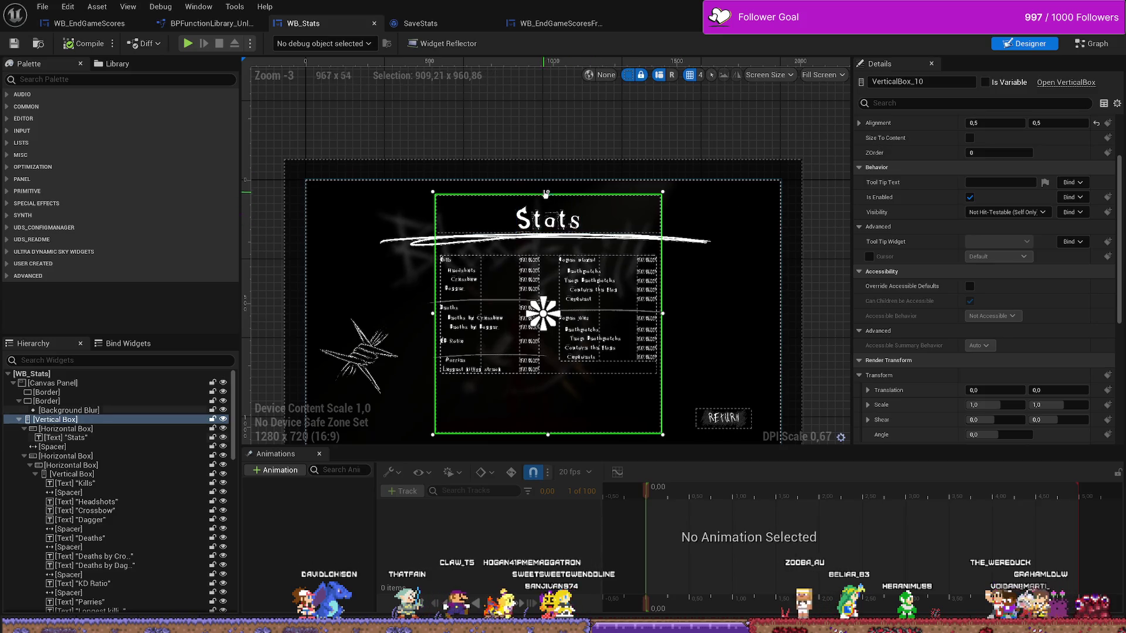
left_click_drag(548, 191, 548, 186)
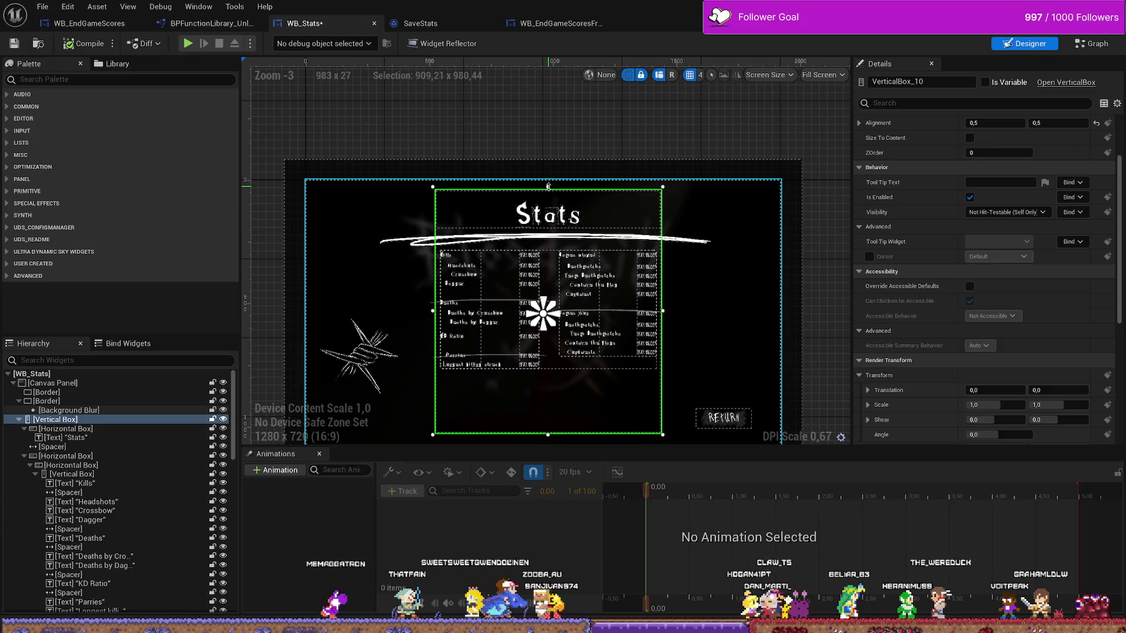
- Set the spacer beneath the Stats title to a height of 100
left_click(550, 230)
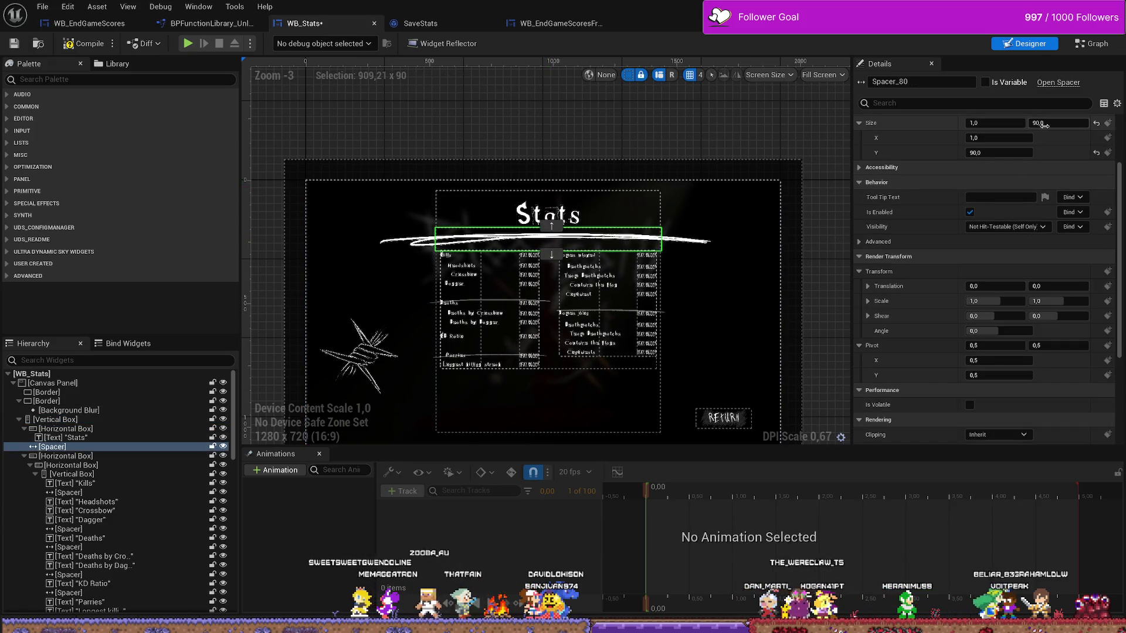
type("10")
key("Return")
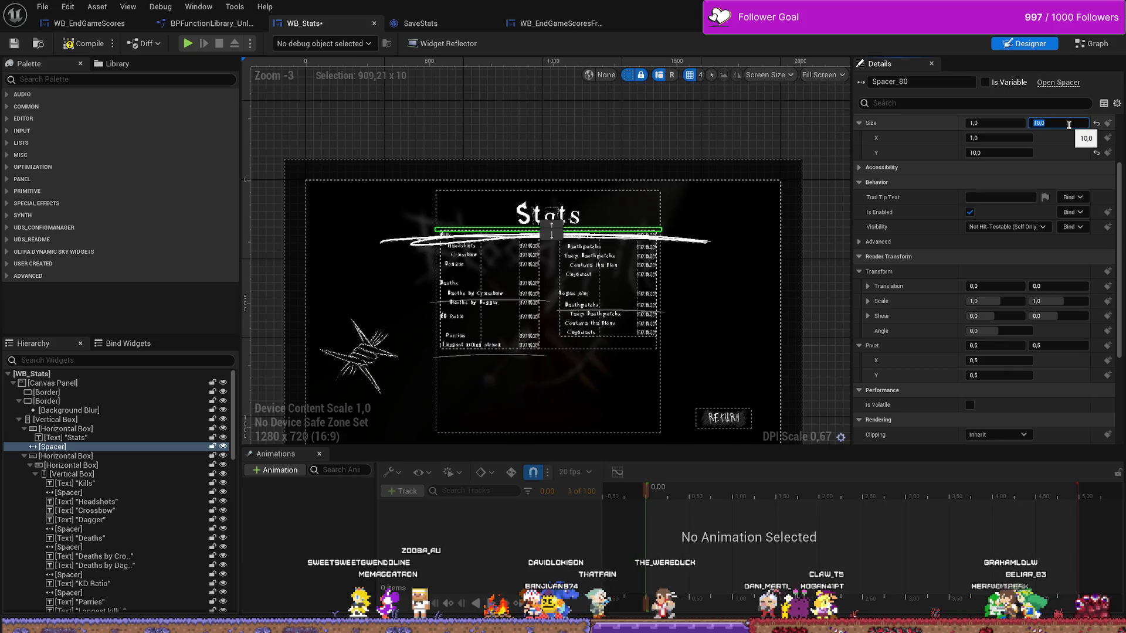
type("100")
key("Return")
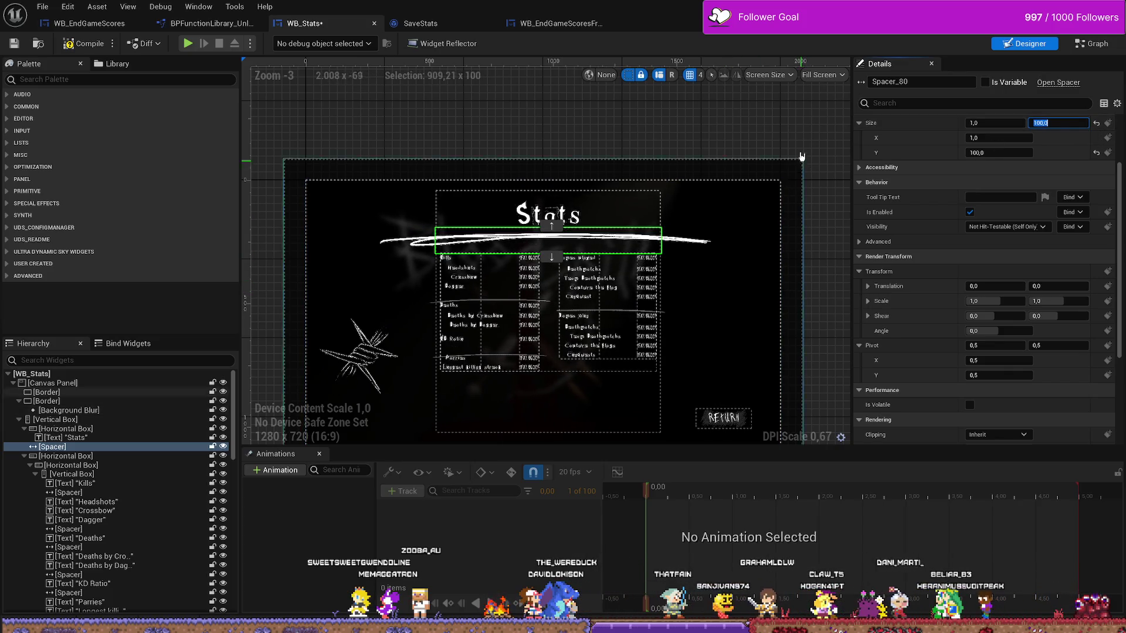
left_click(680, 102)
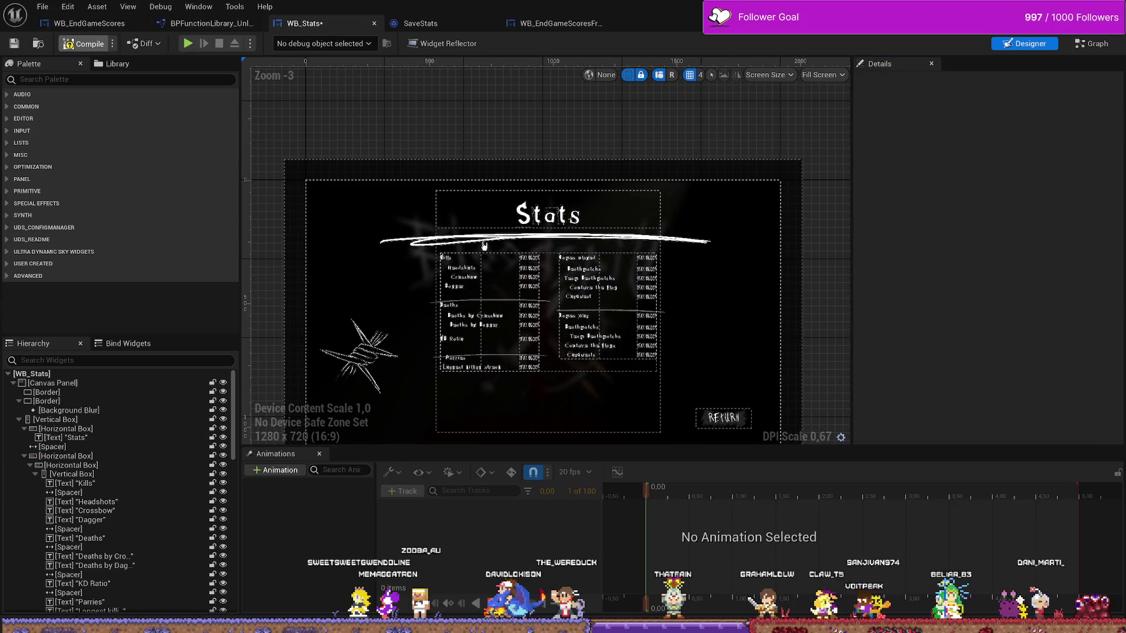
- Select the Stats title and background blur, then undo and redo the last widget resize
left_click(547, 214)
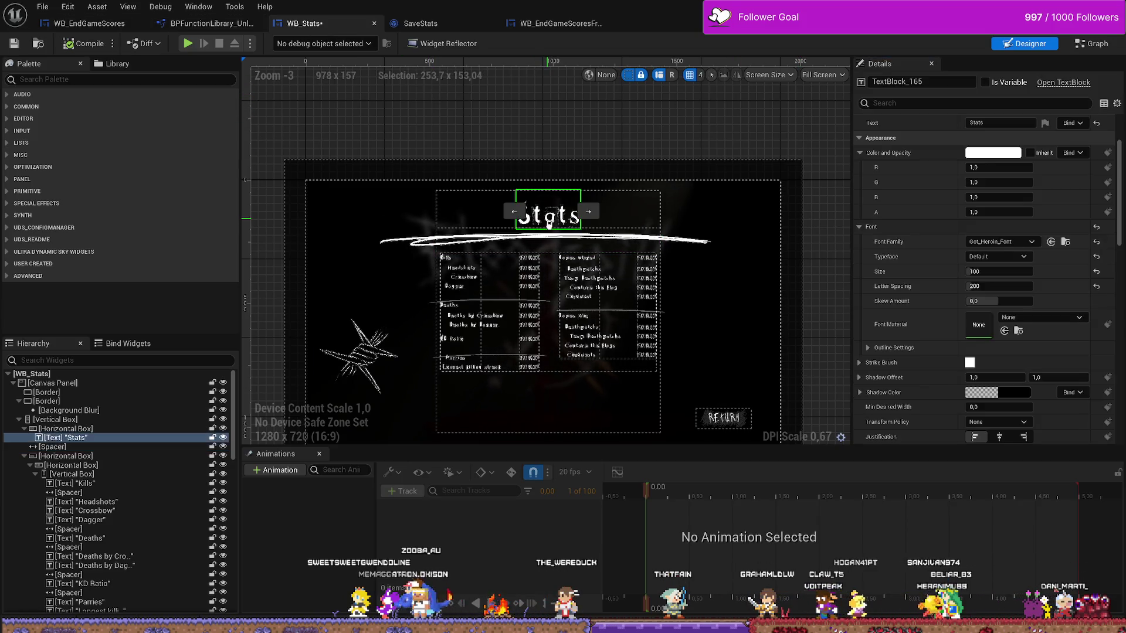
left_click(717, 205)
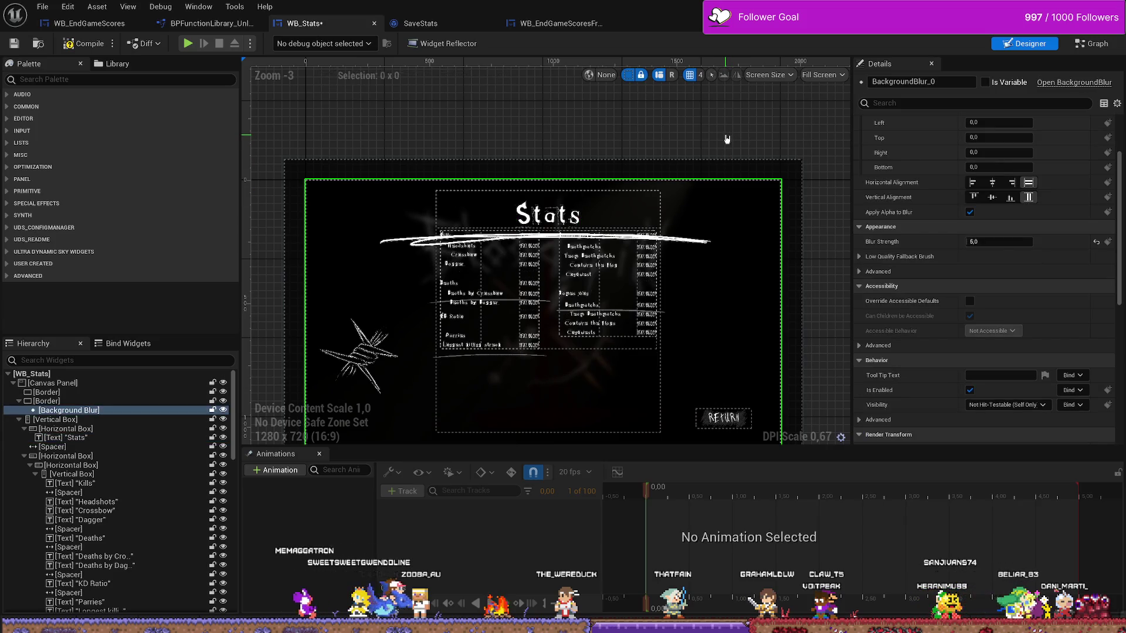
key("ctrl+z")
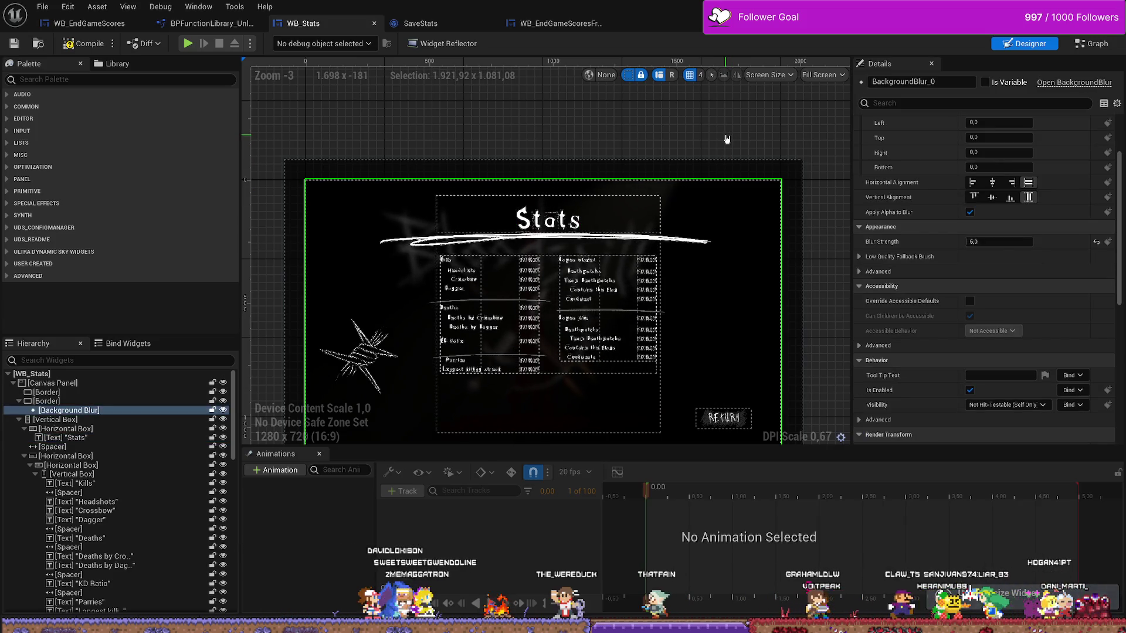
key("ctrl+y")
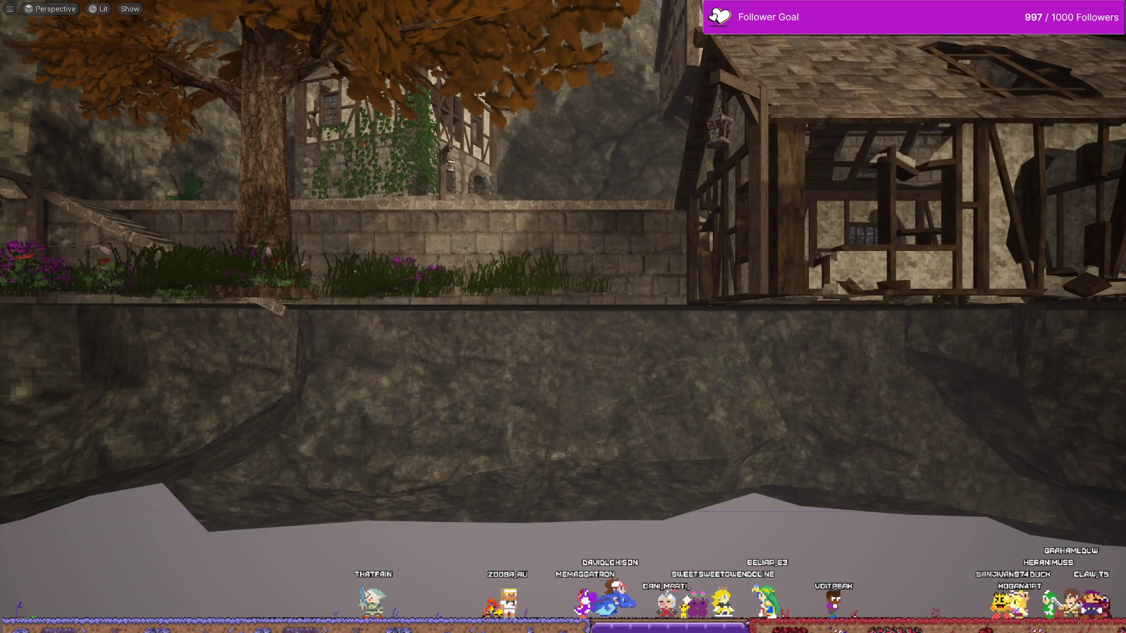
key("alt+Tab")
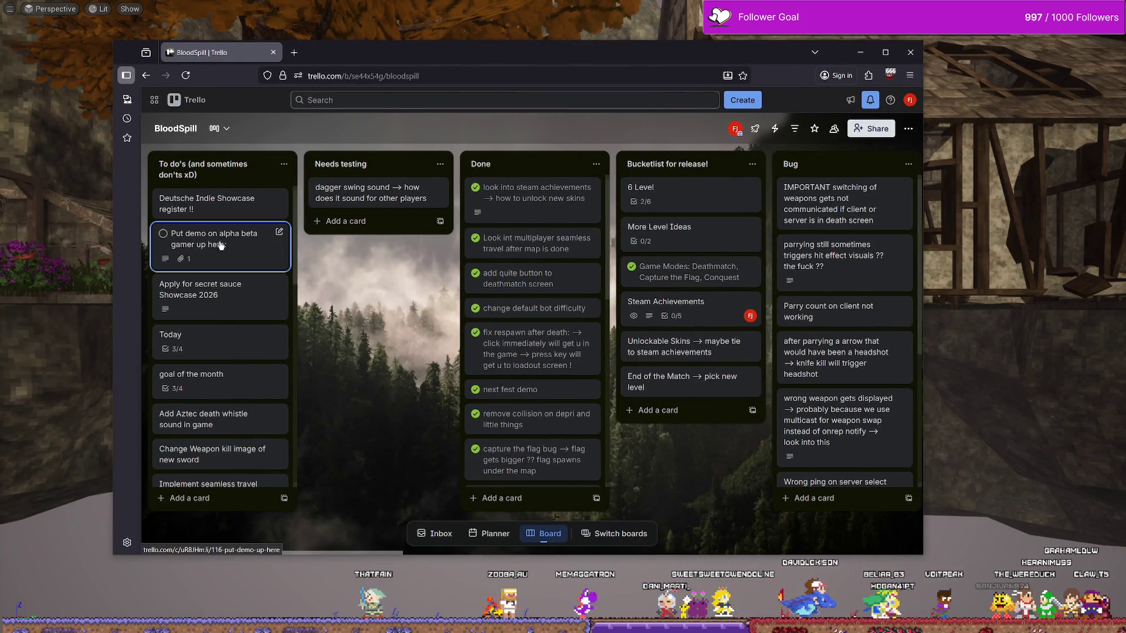
- Open the BloodSpill board's Today card to read its 75% checklist, then return to Unreal
left_click(221, 343)
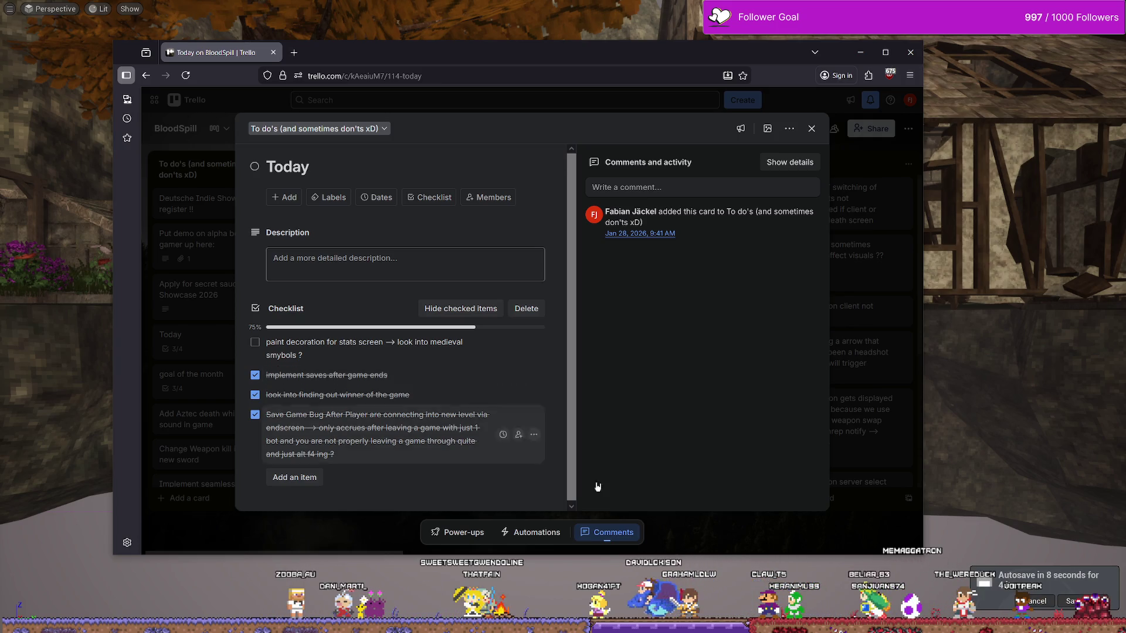
left_click(960, 555)
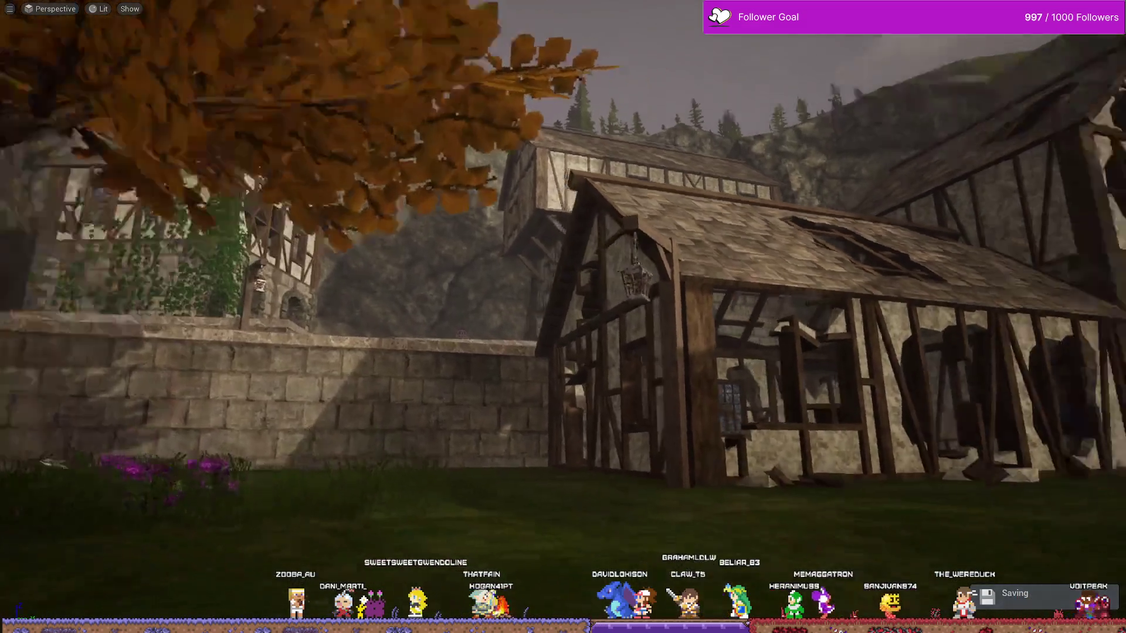
key("ctrl+space")
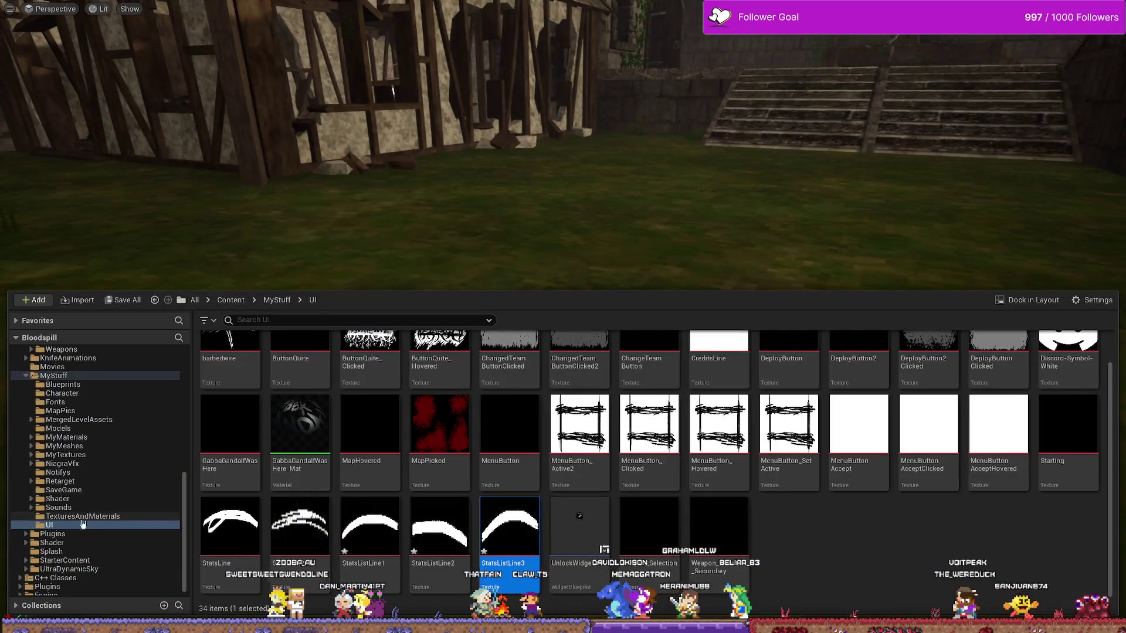
- Check the WB_Stats editor, then tick 'paint decoration for stats screen' on the Today card
key("alt+Tab")
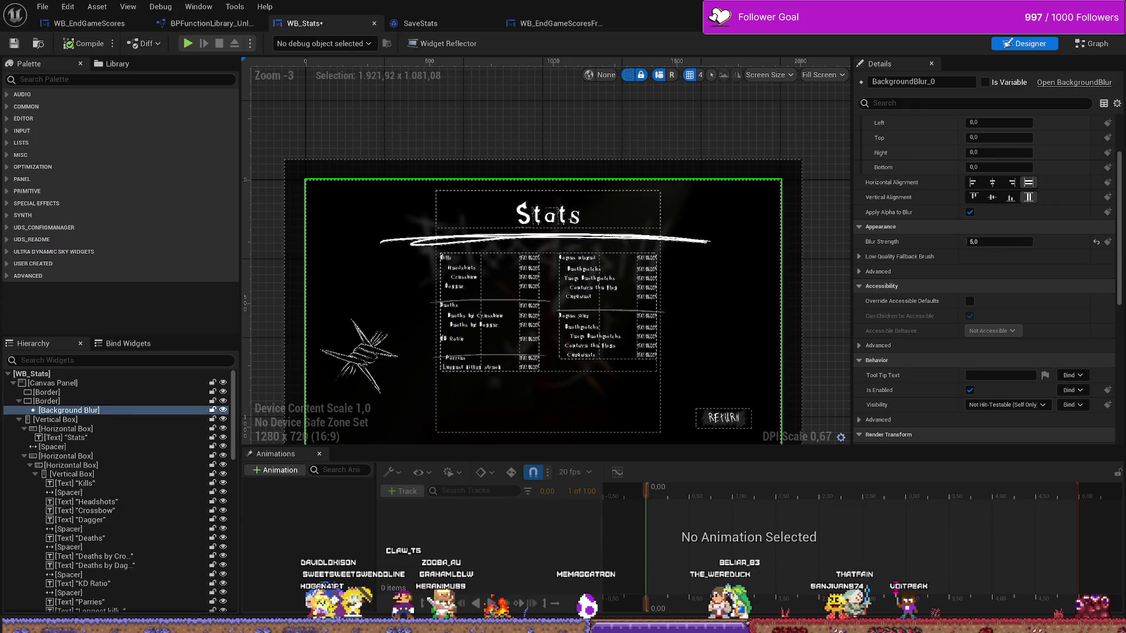
key("alt+Tab")
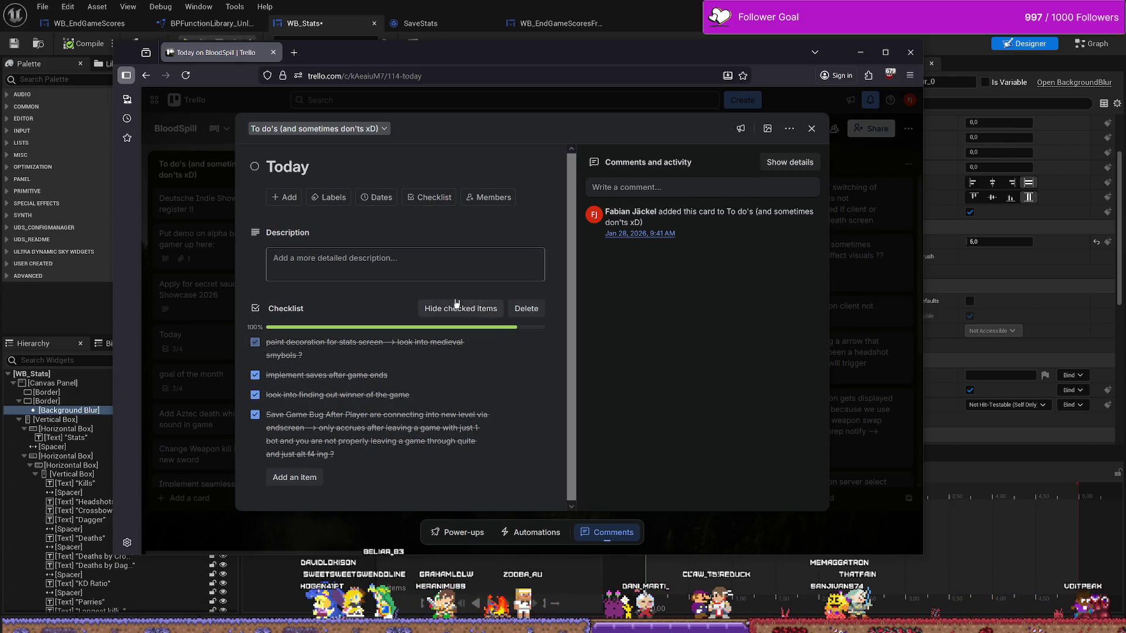
- Archive the finished Today card from the BloodSpill board
left_click(818, 131)
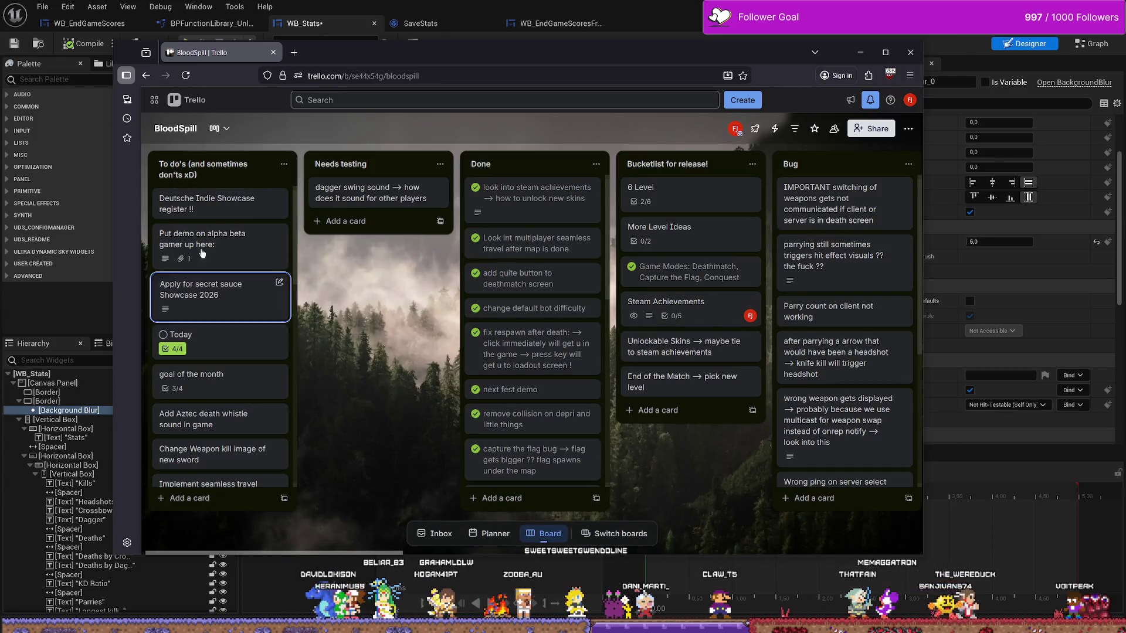
scroll(211, 305, "down", 3)
scroll(217, 329, "up", 3)
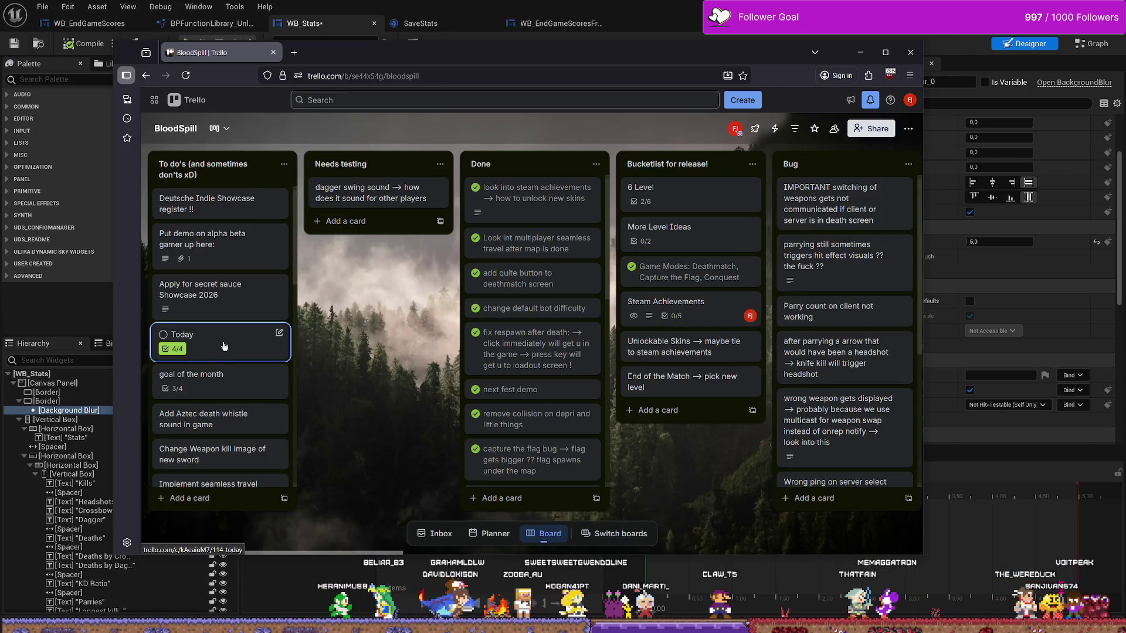
right_click(224, 346)
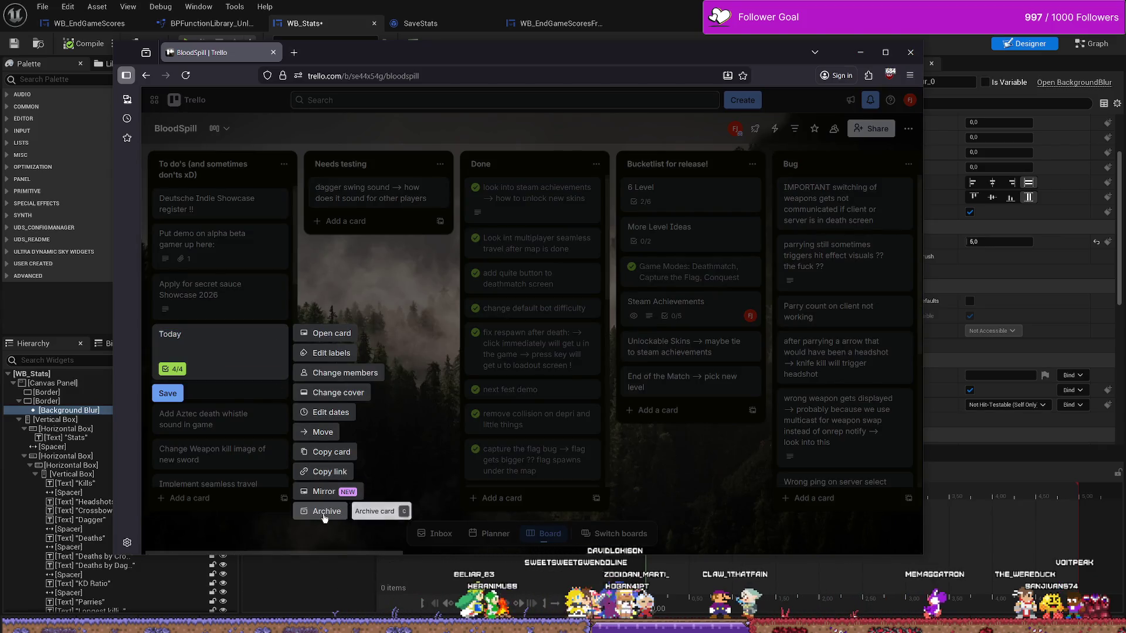
left_click(324, 512)
- Review the goal of the month card's 75% checklist, then return to the widget designer
left_click(223, 339)
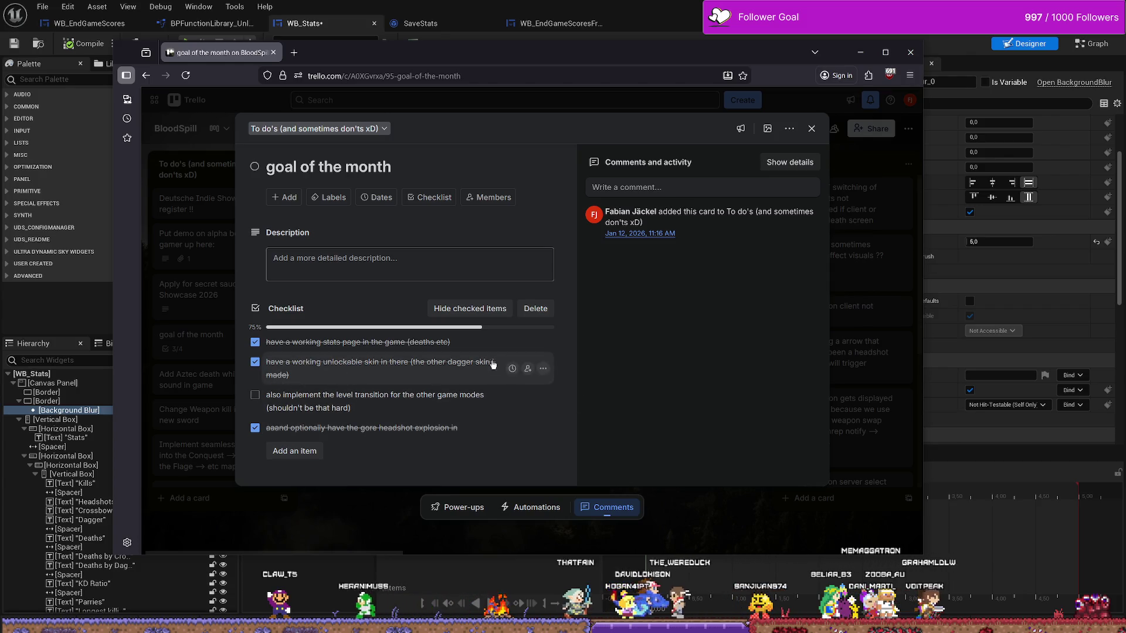
left_click(812, 129)
key("alt+Tab")
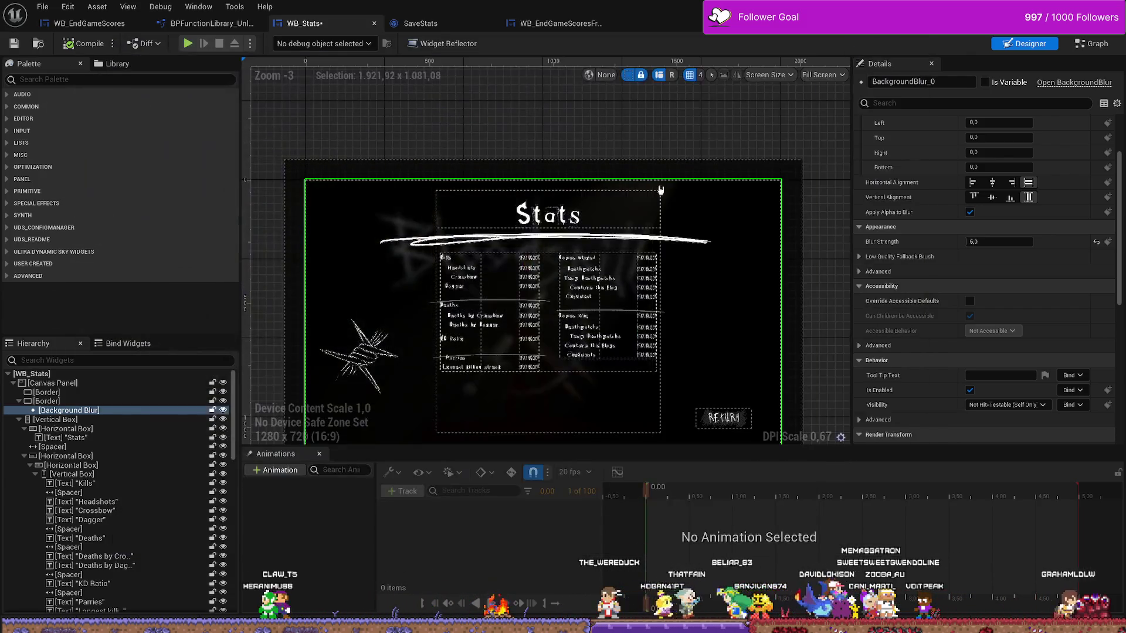
- Play in editor, quit the running match, and open the singleplayer game setup
key("alt+Tab")
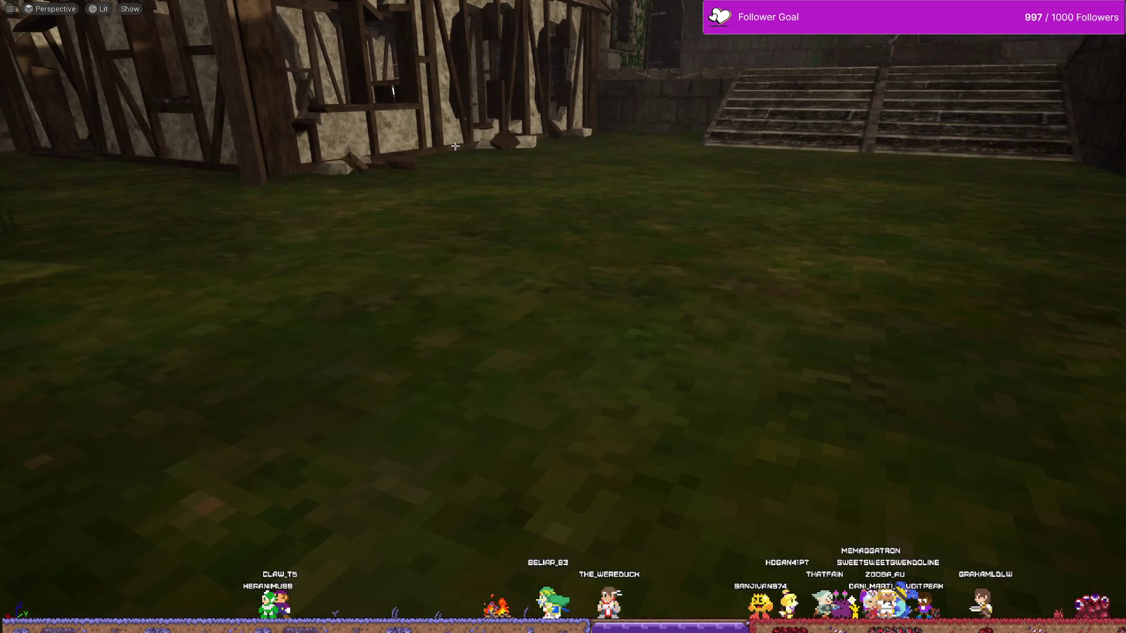
key("alt+p")
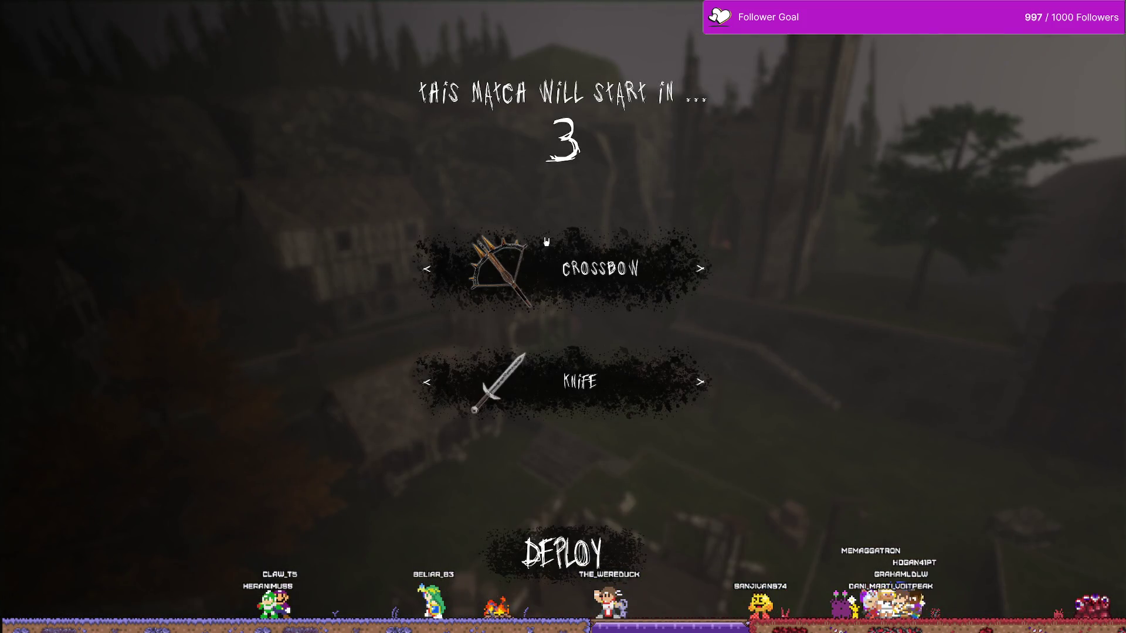
key("Escape")
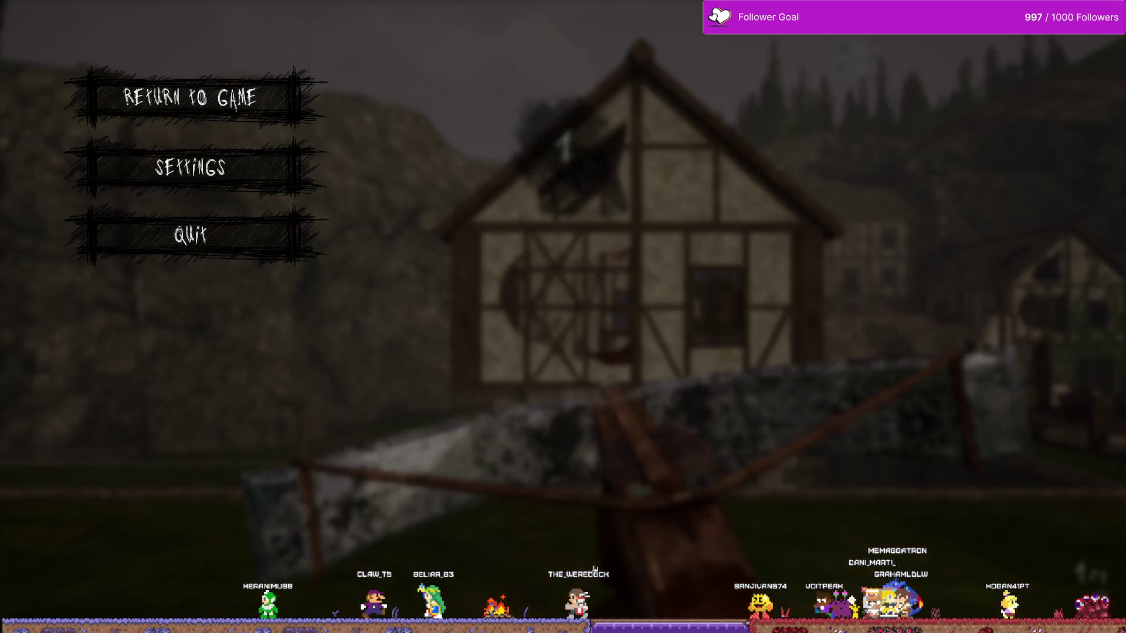
left_click(265, 232)
left_click(440, 384)
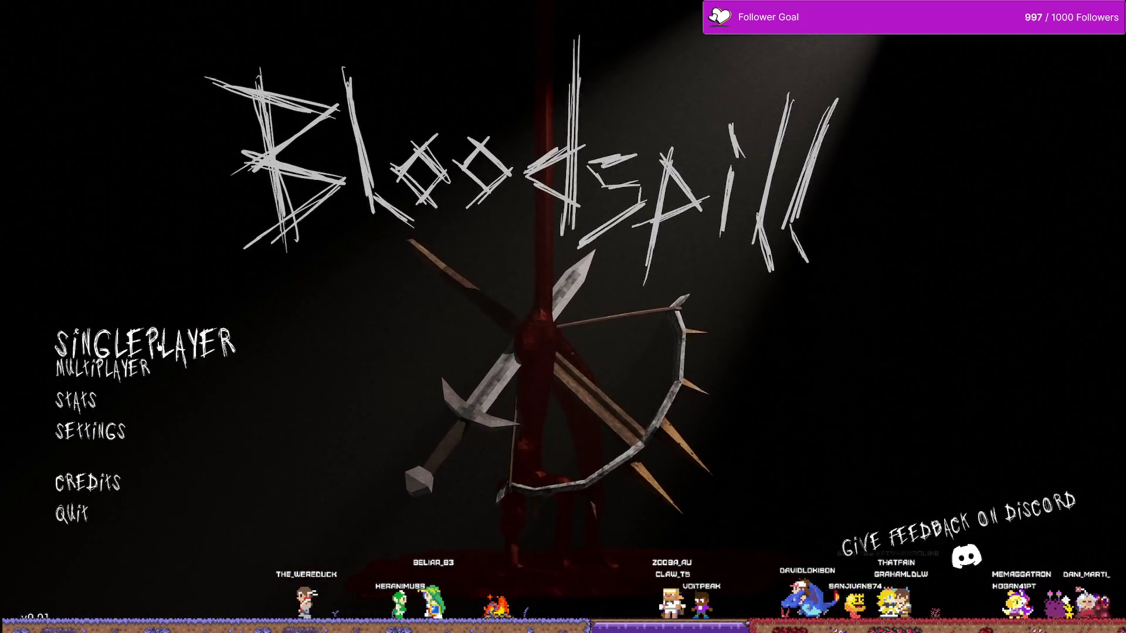
left_click(117, 367)
left_click(88, 504)
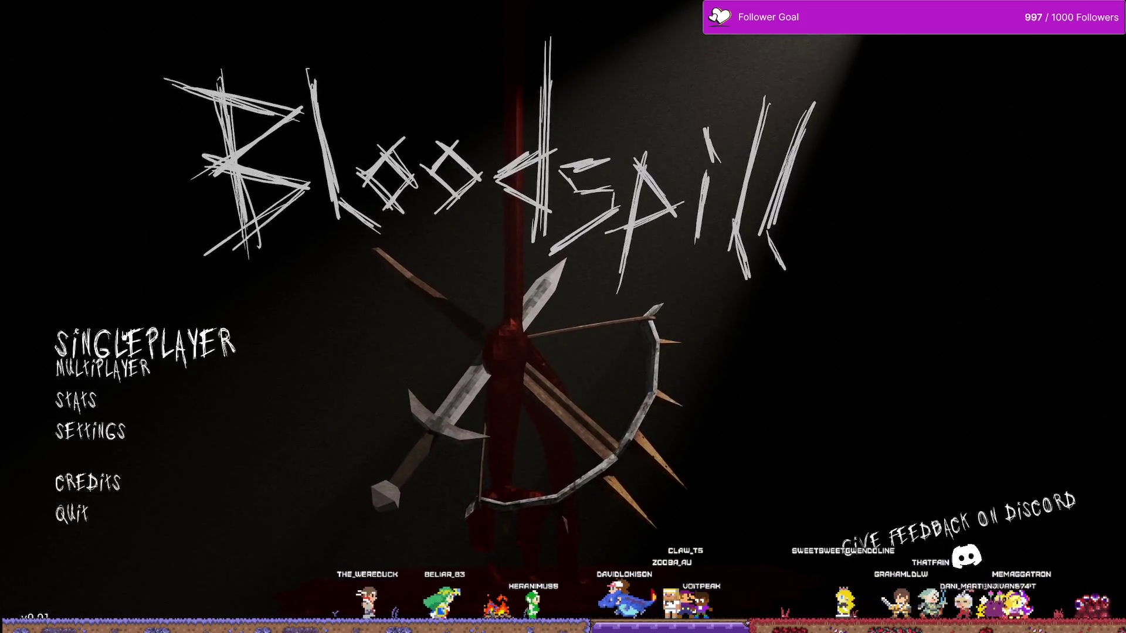
left_click(112, 333)
left_click(74, 580)
left_click(111, 329)
- Start a Deathmatch game on the One V One map
left_click(878, 215)
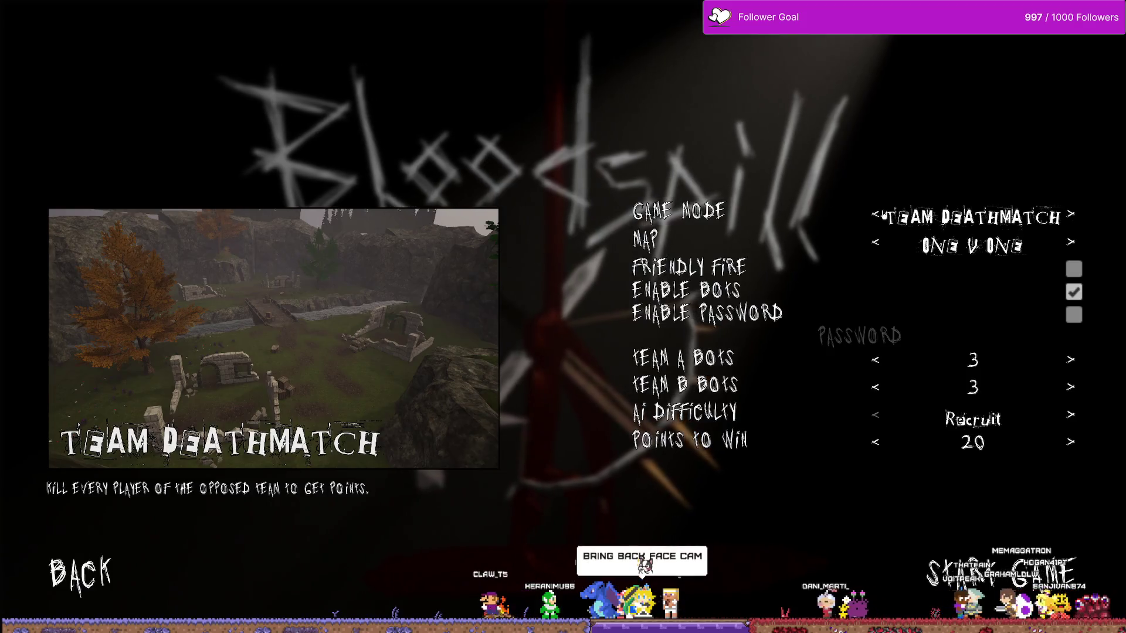
left_click(878, 214)
left_click(878, 215)
left_click(878, 215)
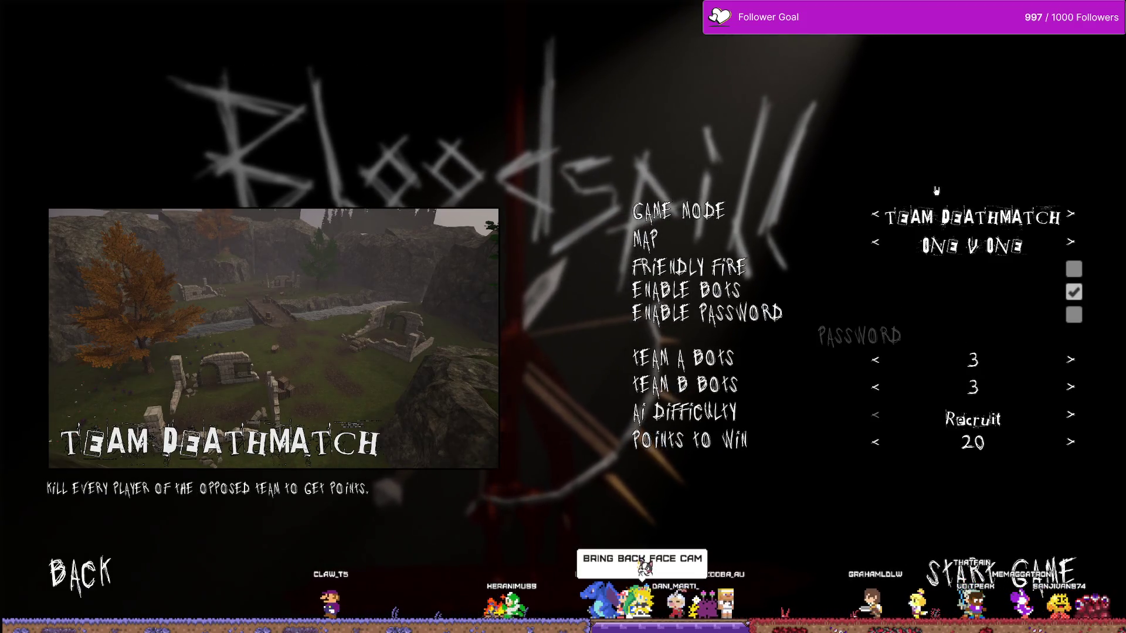
left_click(878, 216)
left_click(878, 216)
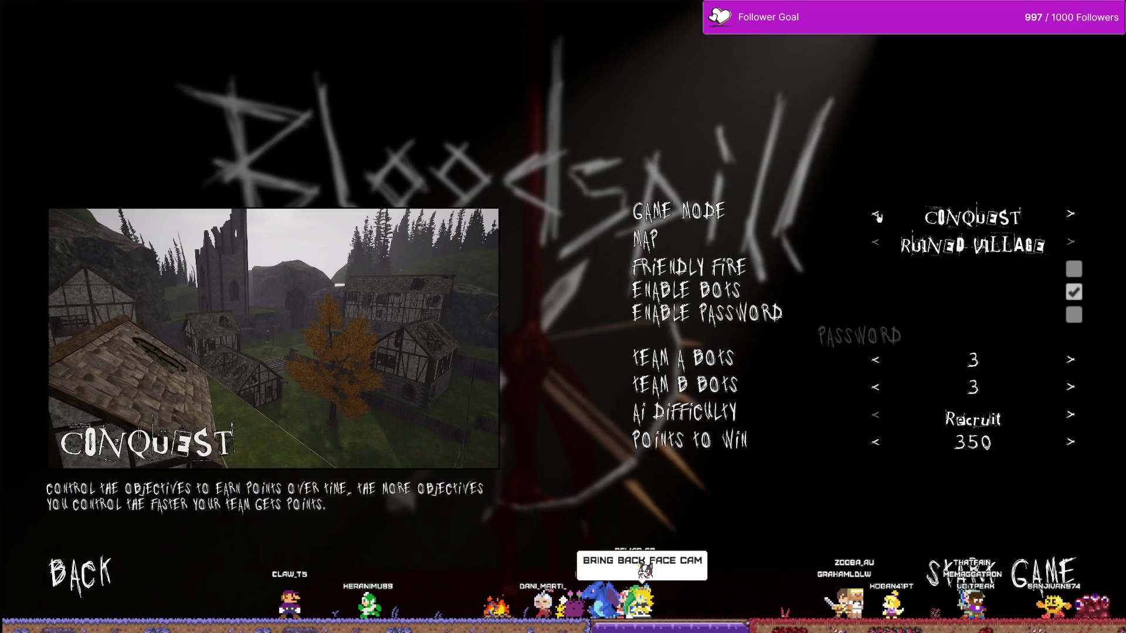
left_click(878, 212)
left_click(875, 245)
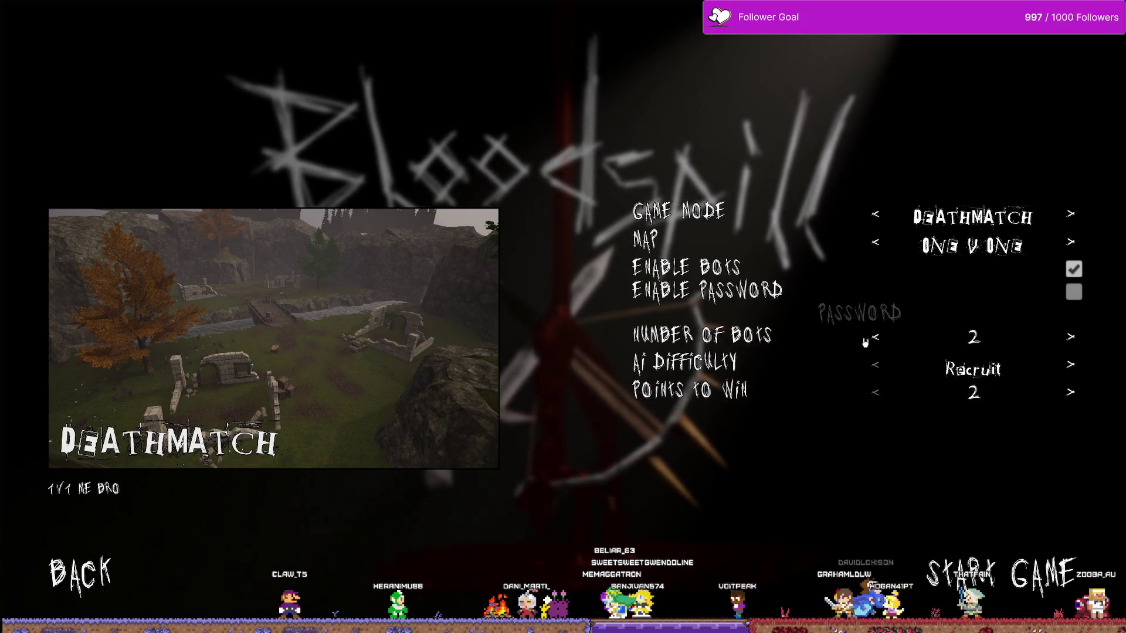
left_click(998, 578)
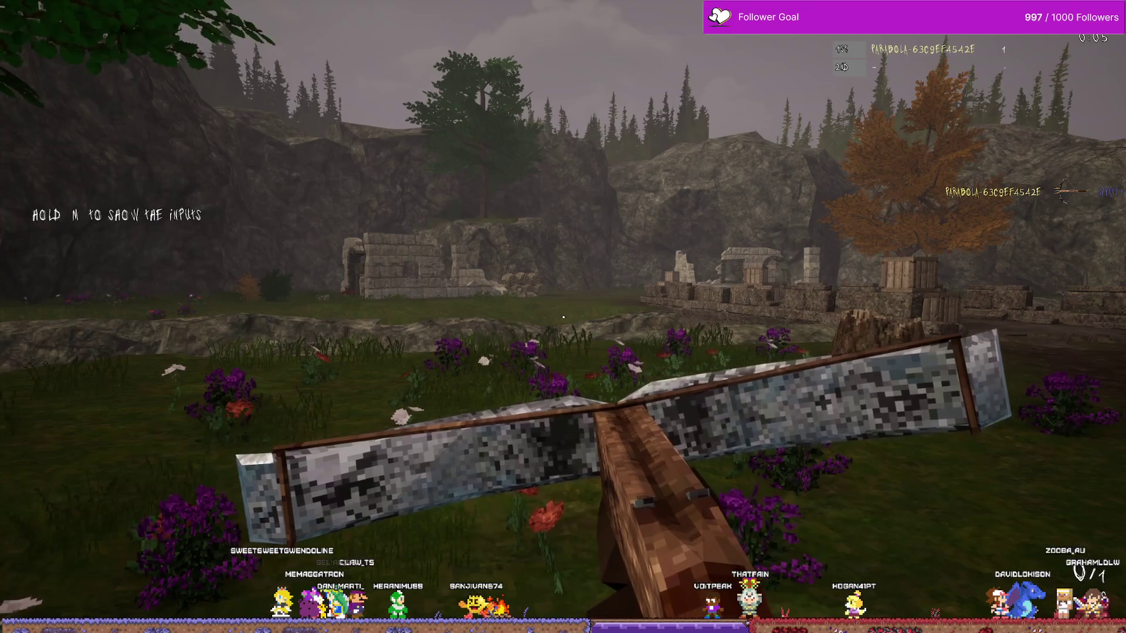
- Walk toward the ruins until the round returns to the crossbow-and-knife loadout screen
key("w")
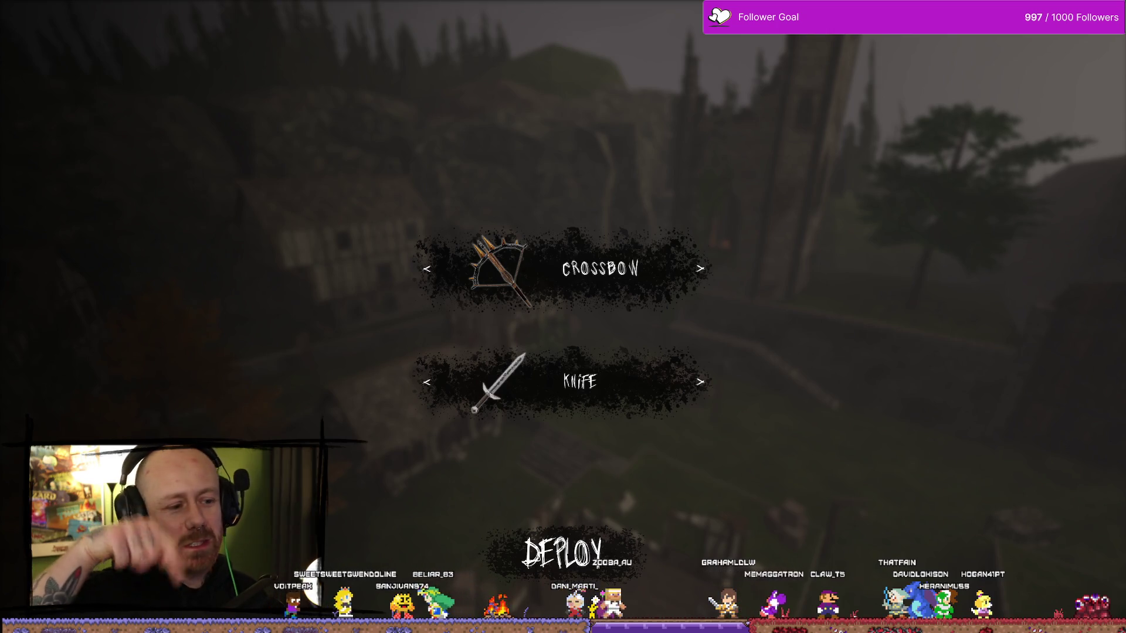
- Deploy with the crossbow and walk past the timber buildings toward the tower stairs
left_click(562, 553)
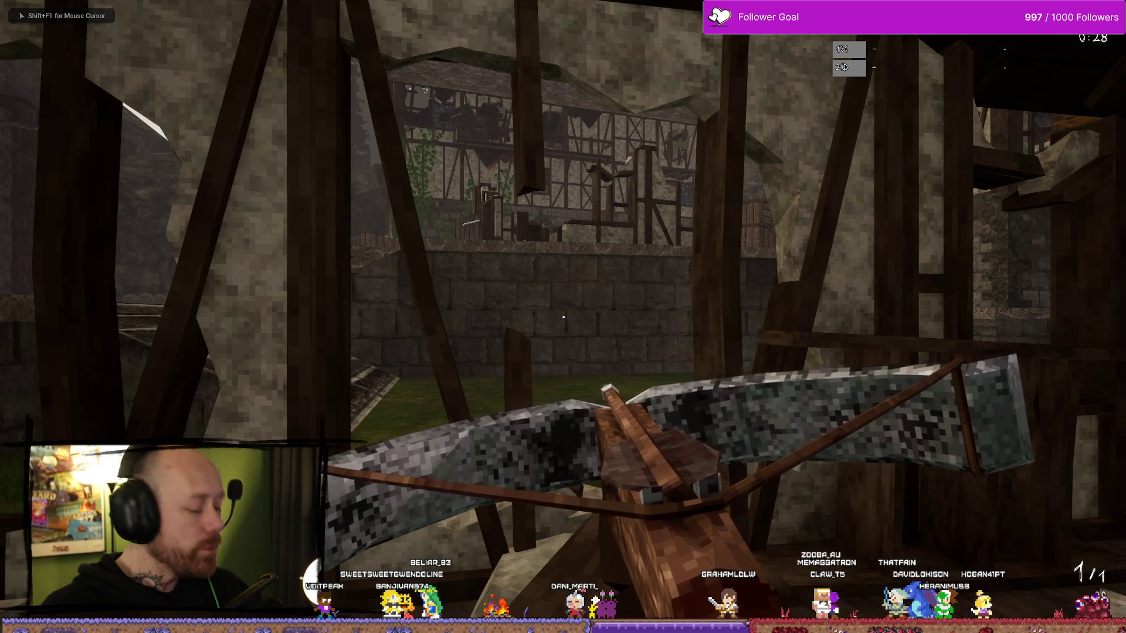
key("w")
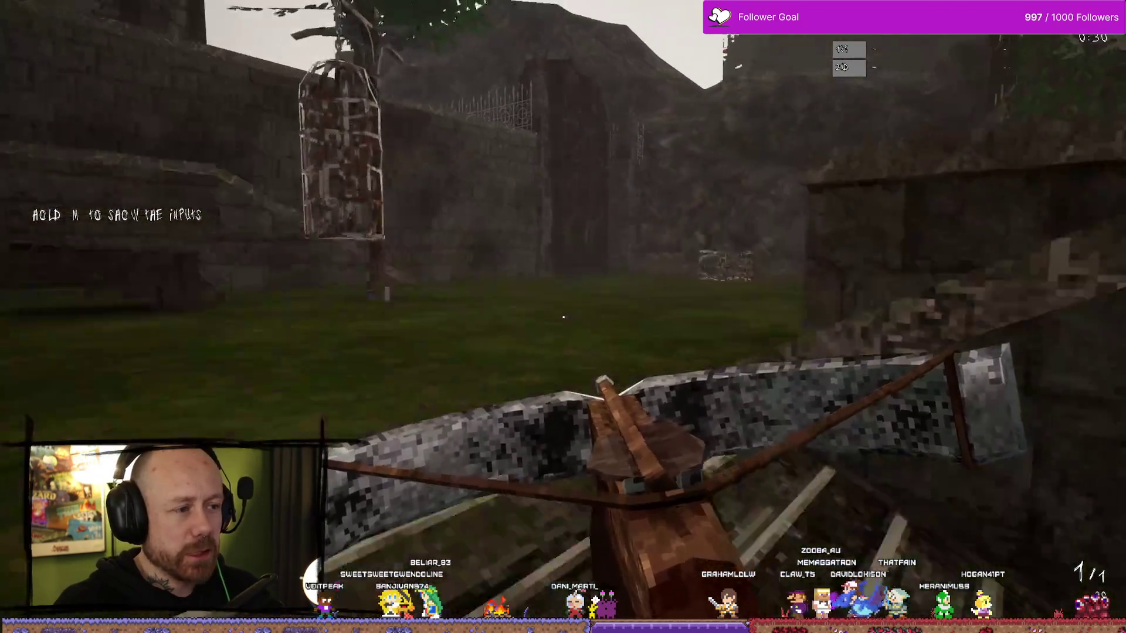
key("w")
key("w")
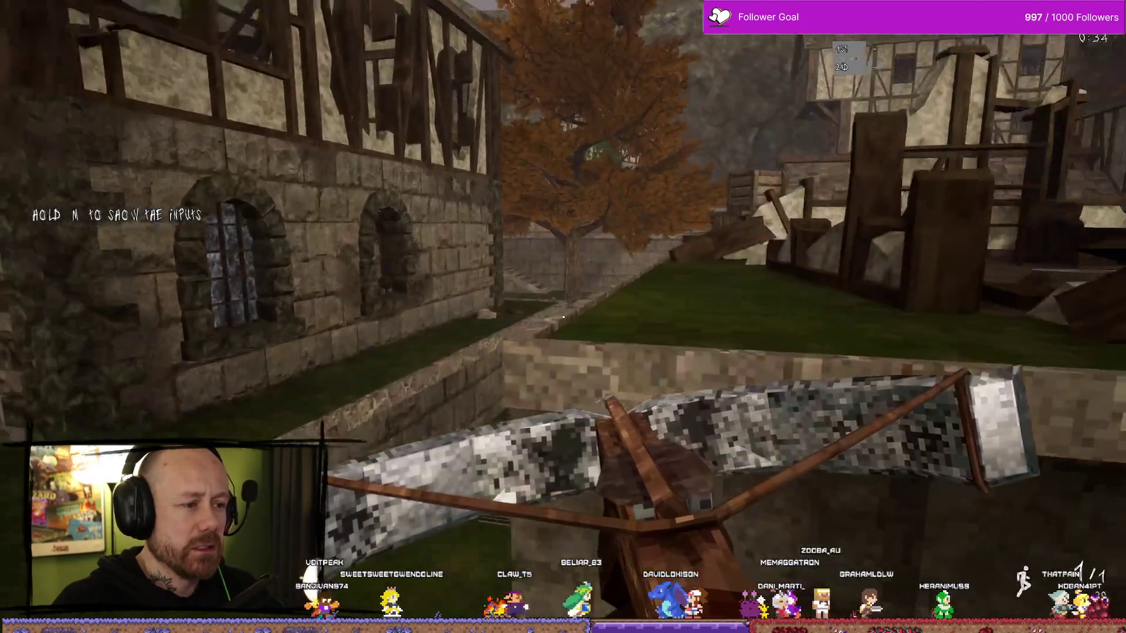
key("w")
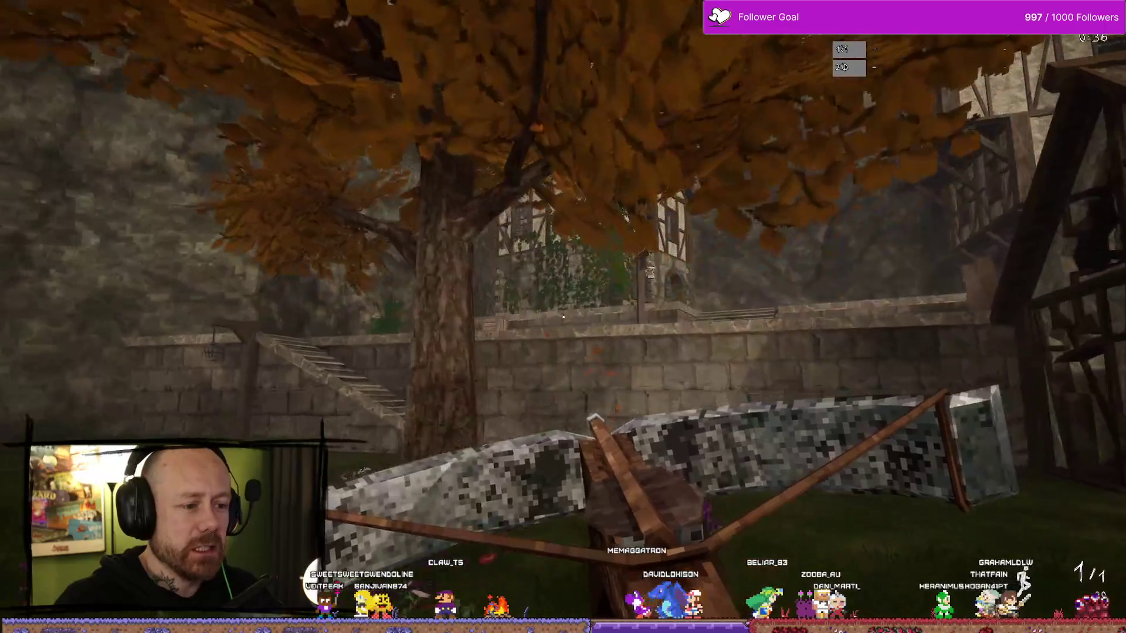
key("w")
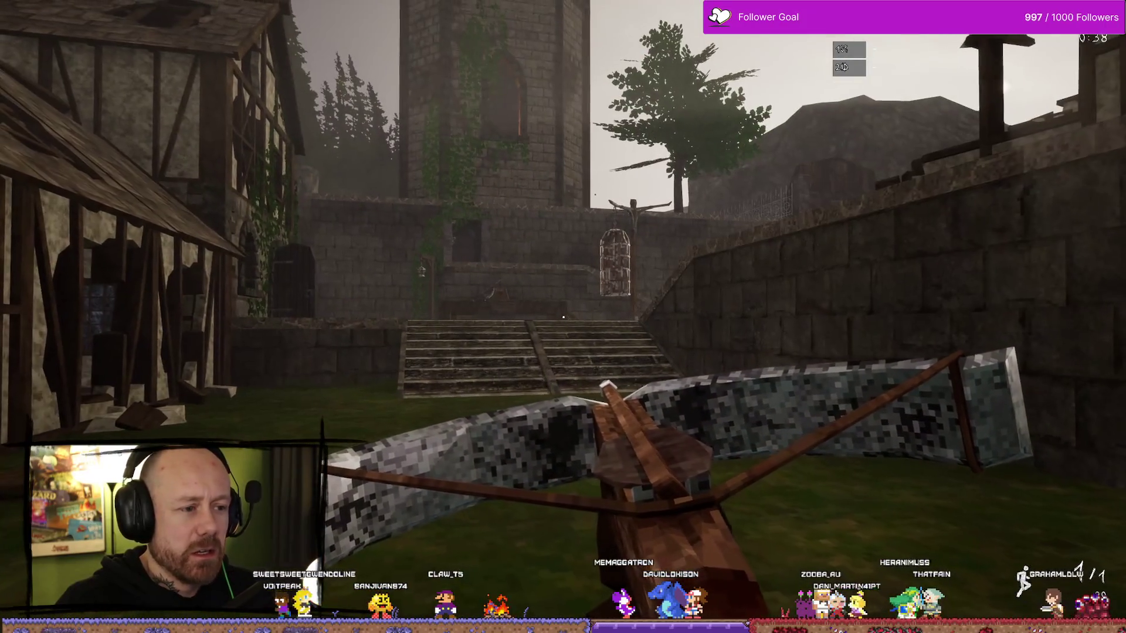
key("w")
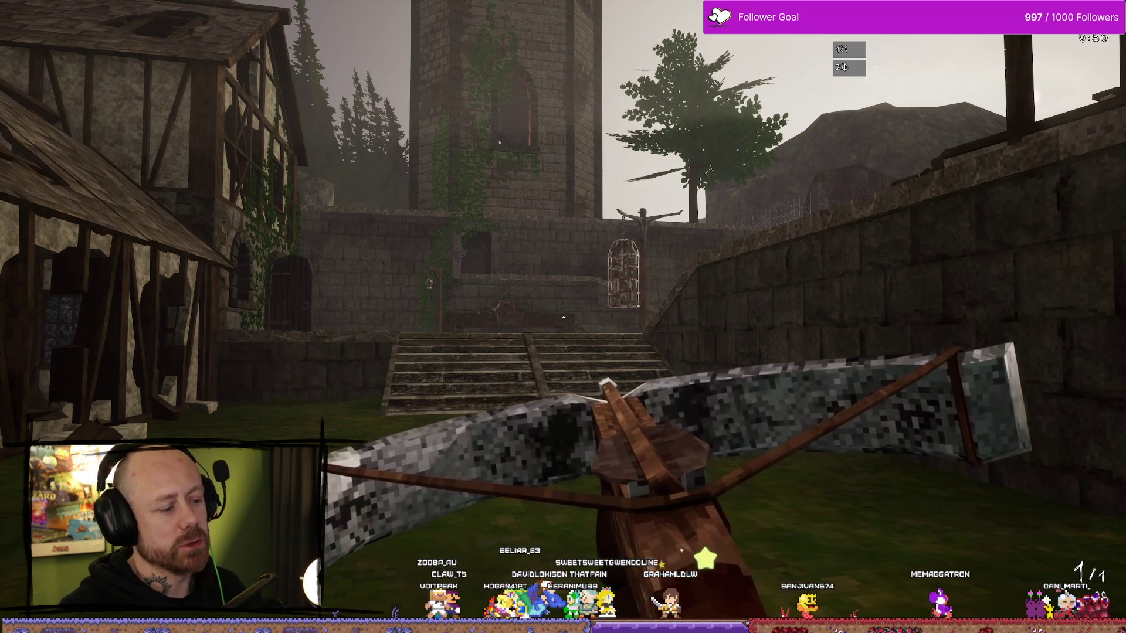
- Check the Deathmatch scoreboard, roam the courtyard and alley until killed, then respawn
key("Tab")
key("Tab")
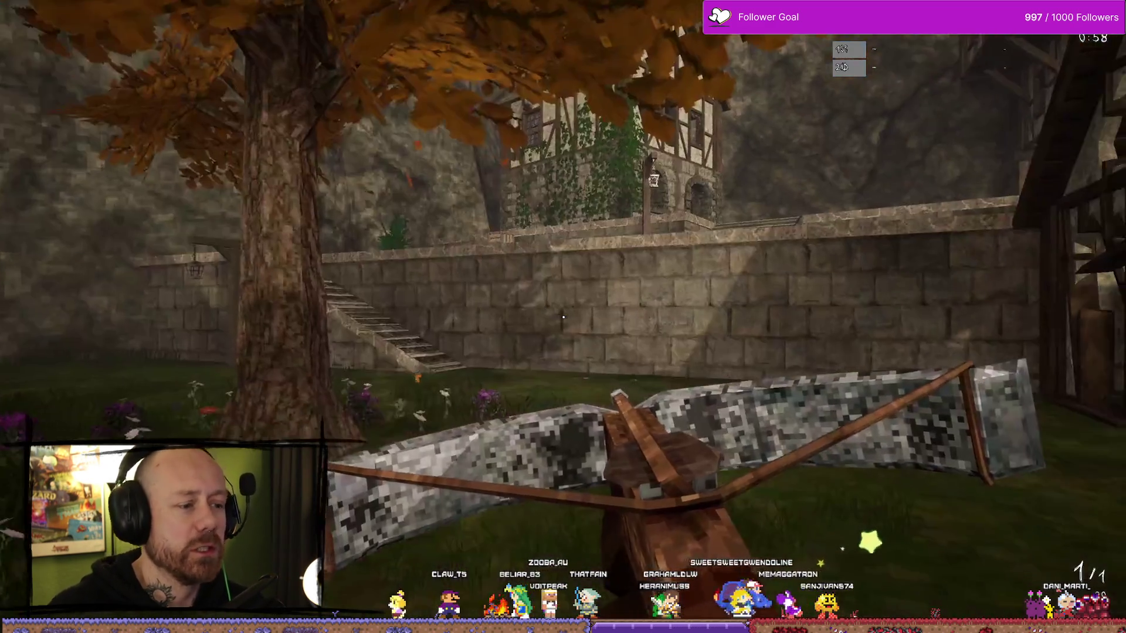
key("w")
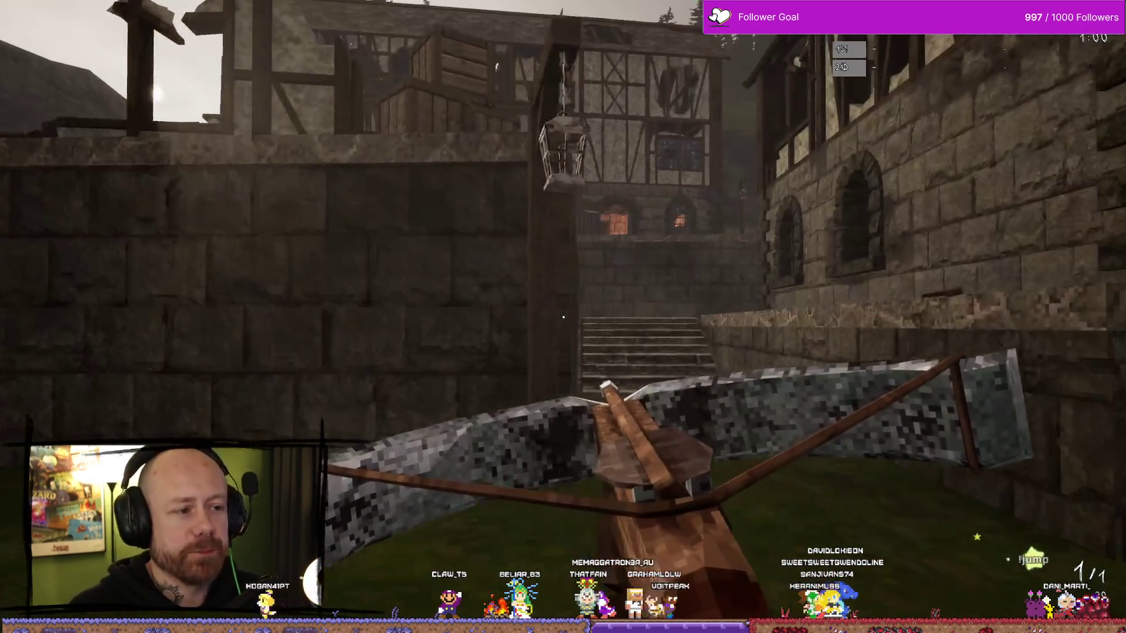
key("w")
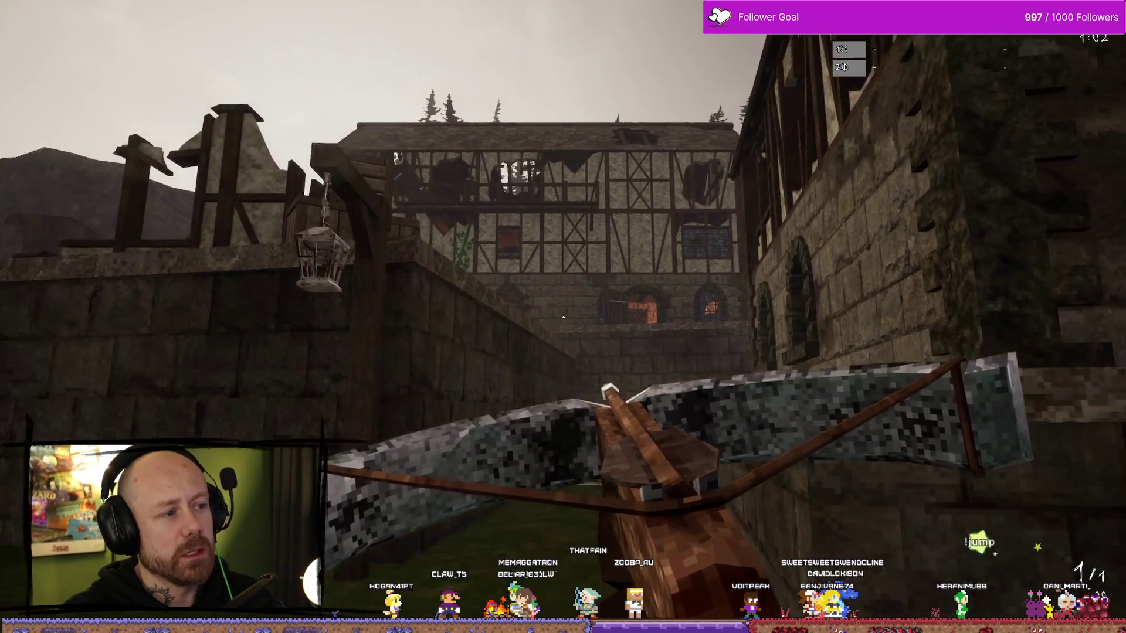
key("w")
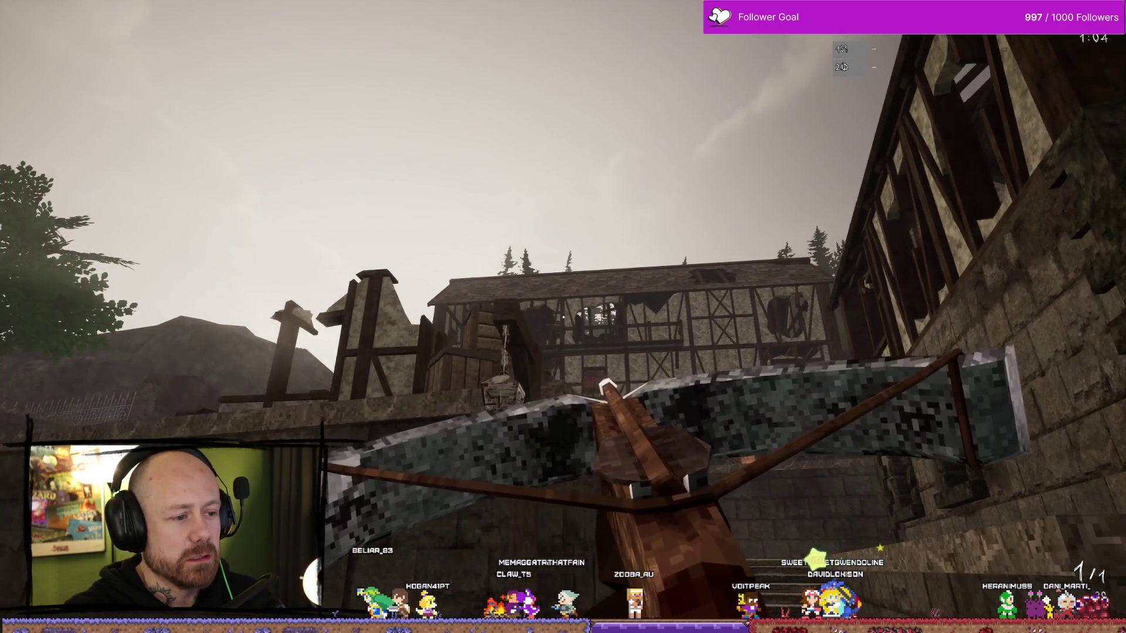
key("w")
key("w")
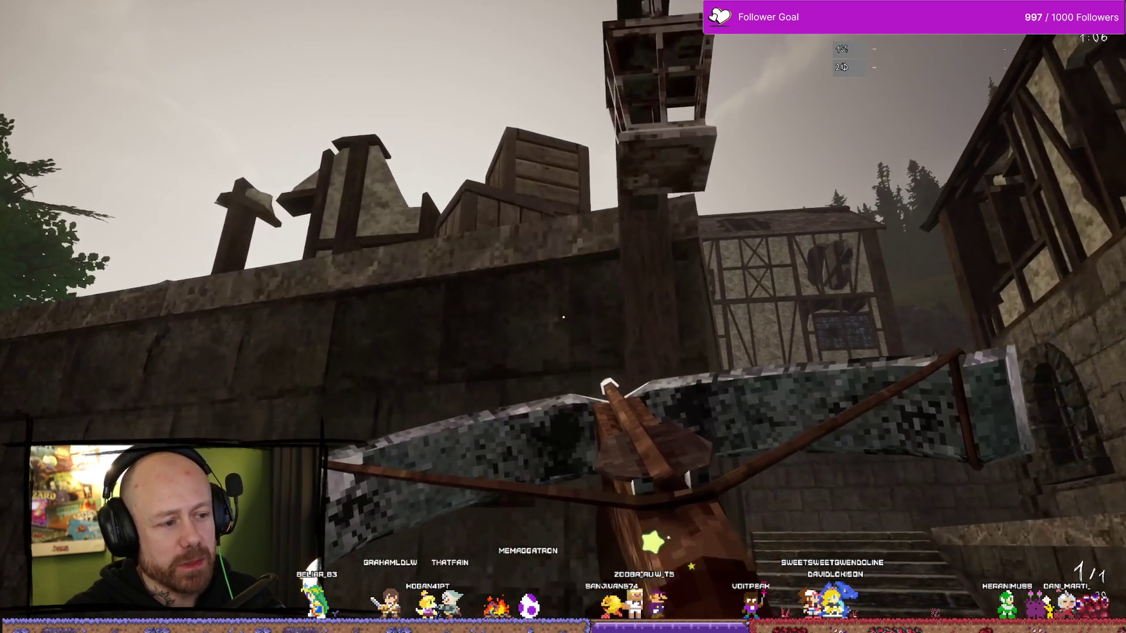
key("w")
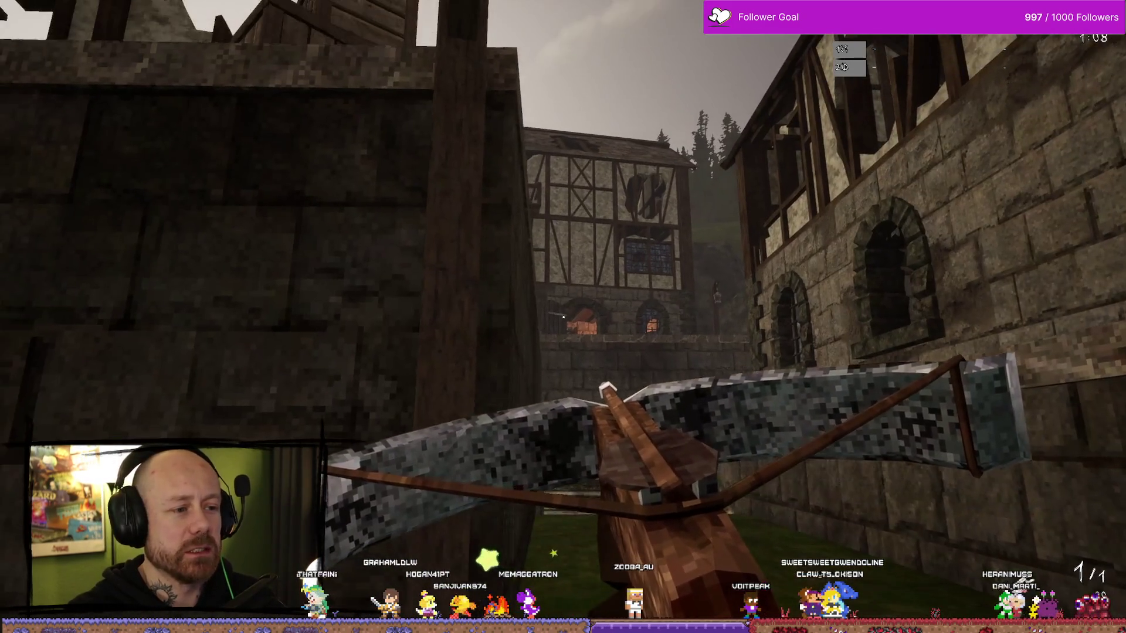
key("w")
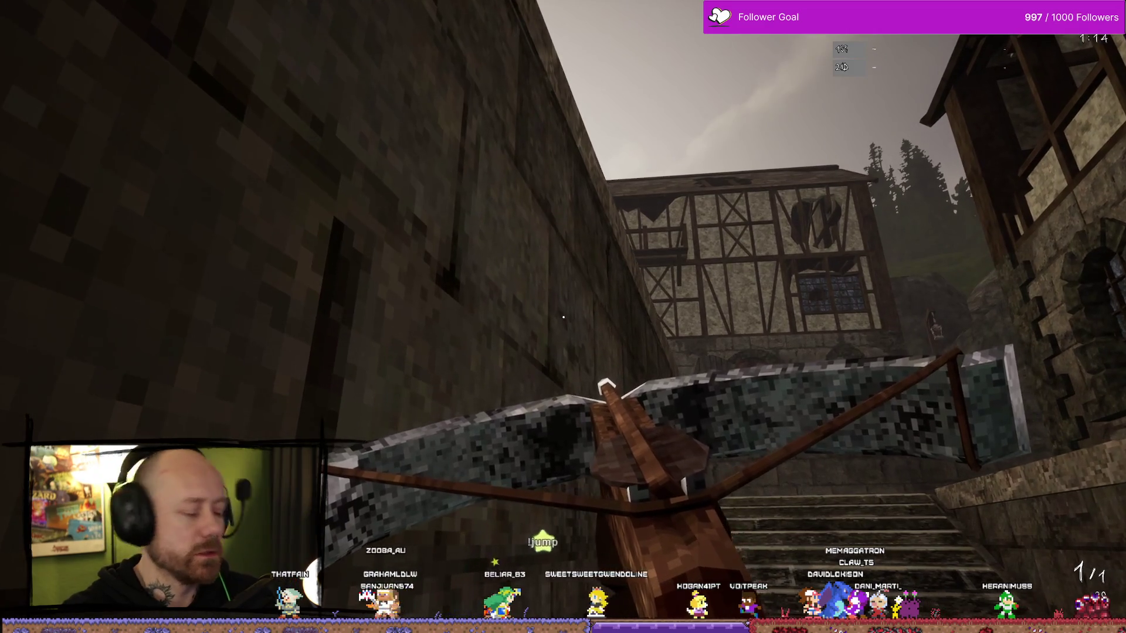
key("w")
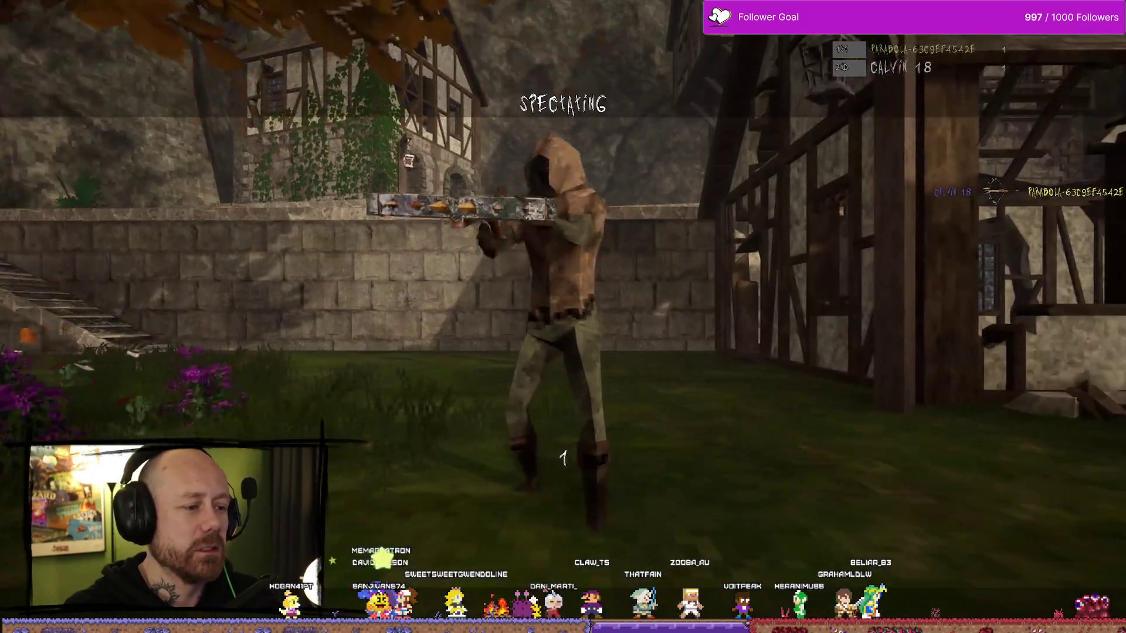
left_click(563, 317)
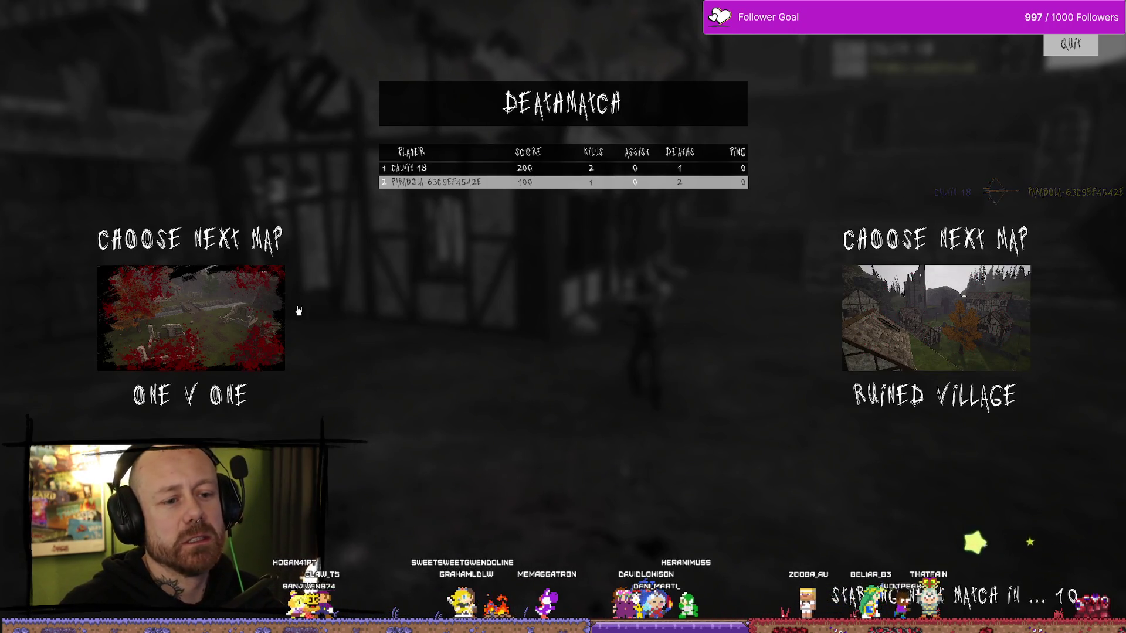
- Vote for Ruined Village, switch the vote to One V One, then stop the PIE session
left_click(945, 299)
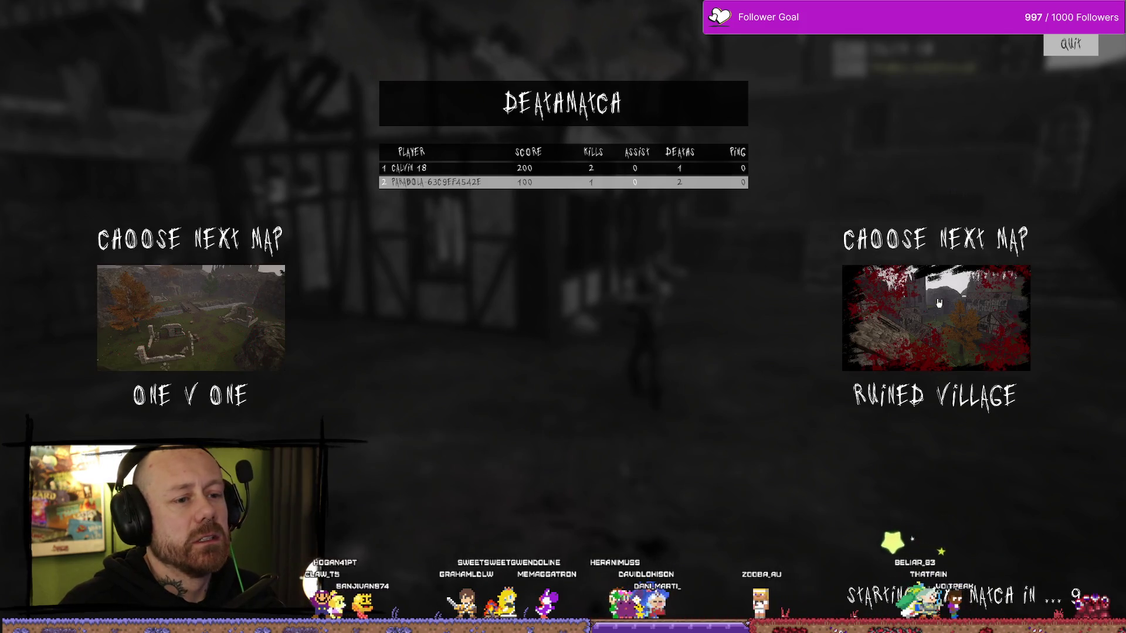
left_click(250, 321)
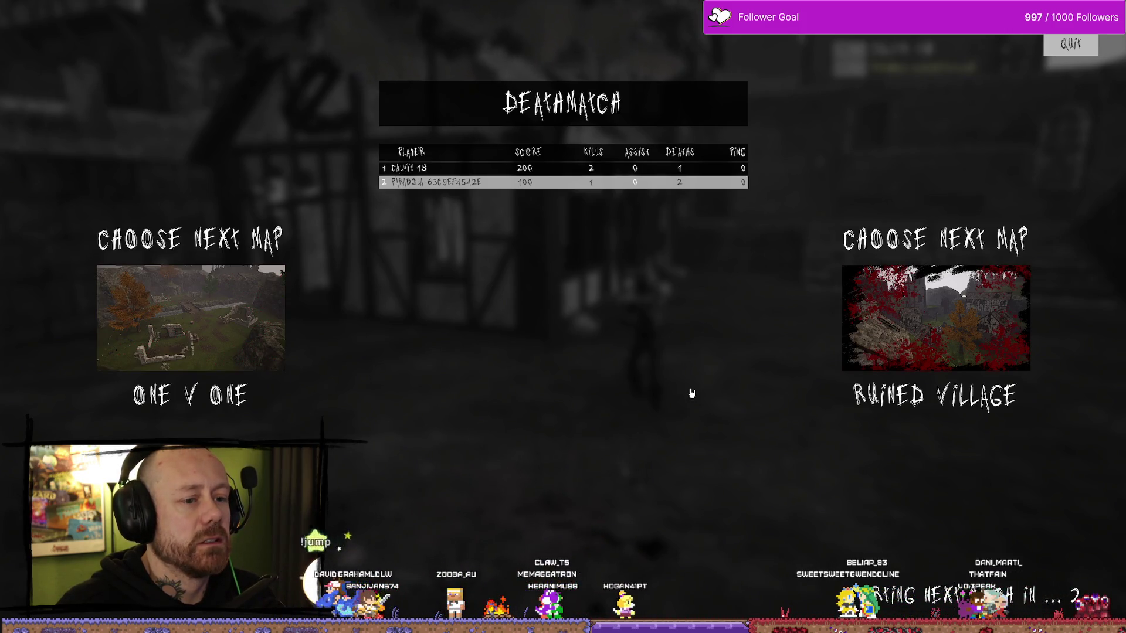
key("Escape")
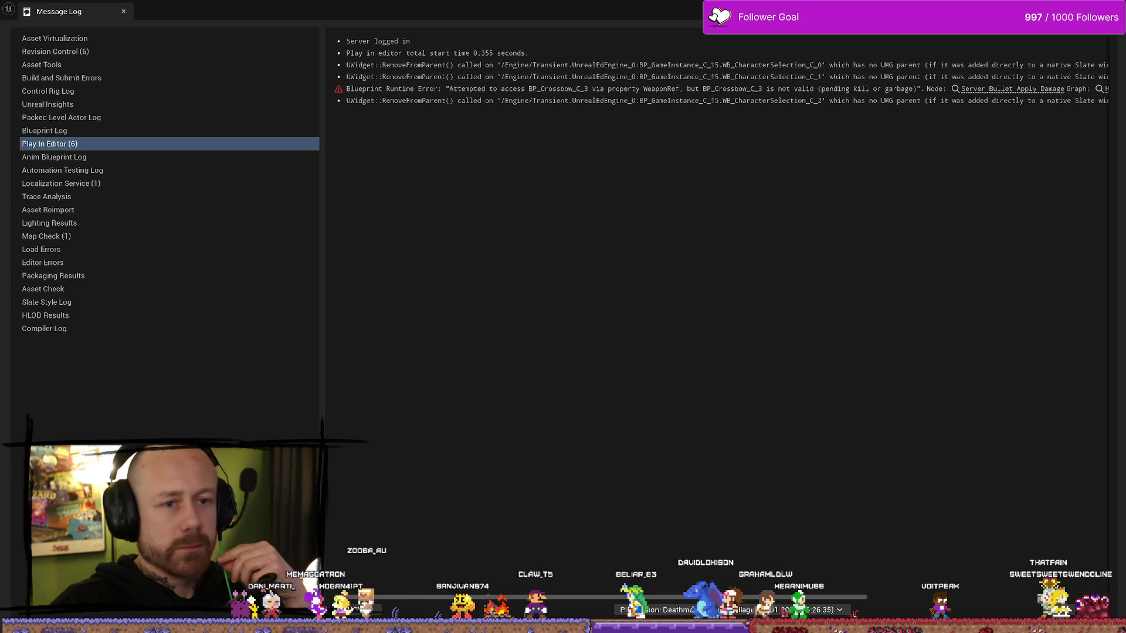
- Close the Message Log, frame the ruined tower in the level view, and minimize the Trello window
key("alt+Tab")
mouse_move(596, 316)
left_mouse_down()
mouse_move(596, 223)
mouse_move(602, 280)
left_mouse_up()
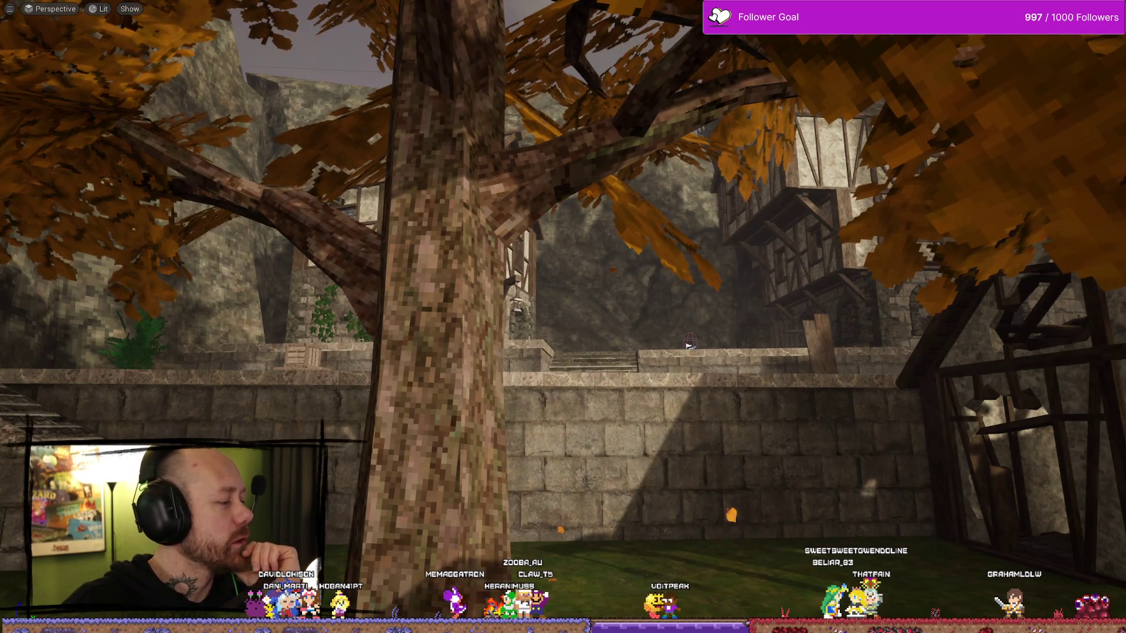
key("alt+Tab")
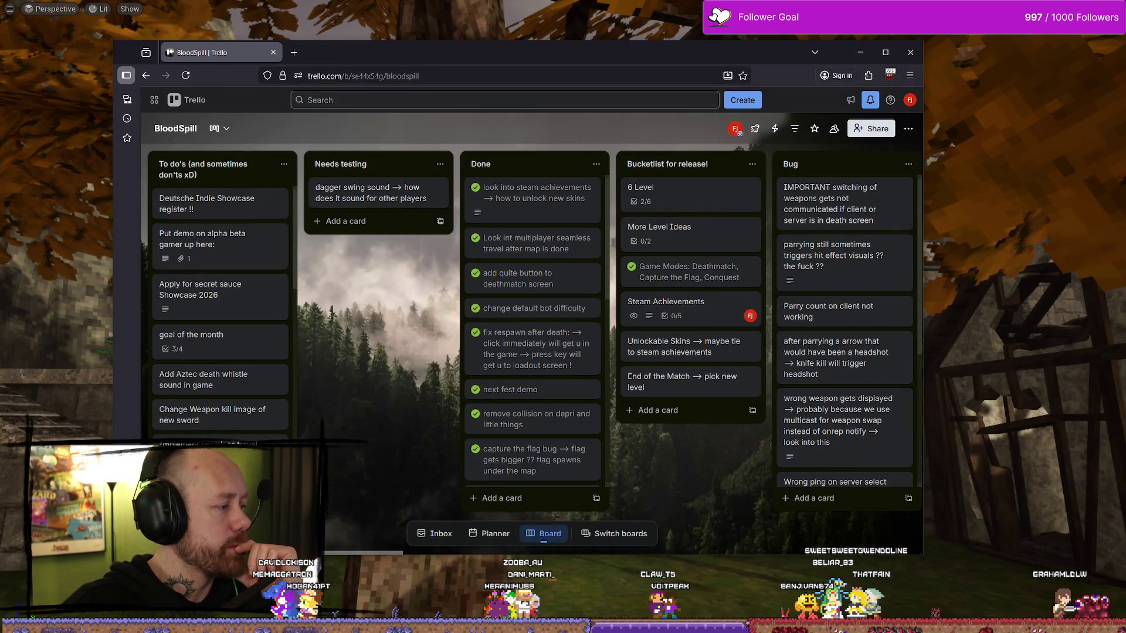
left_click_drag(461, 65, 756, 63)
left_click(1044, 55)
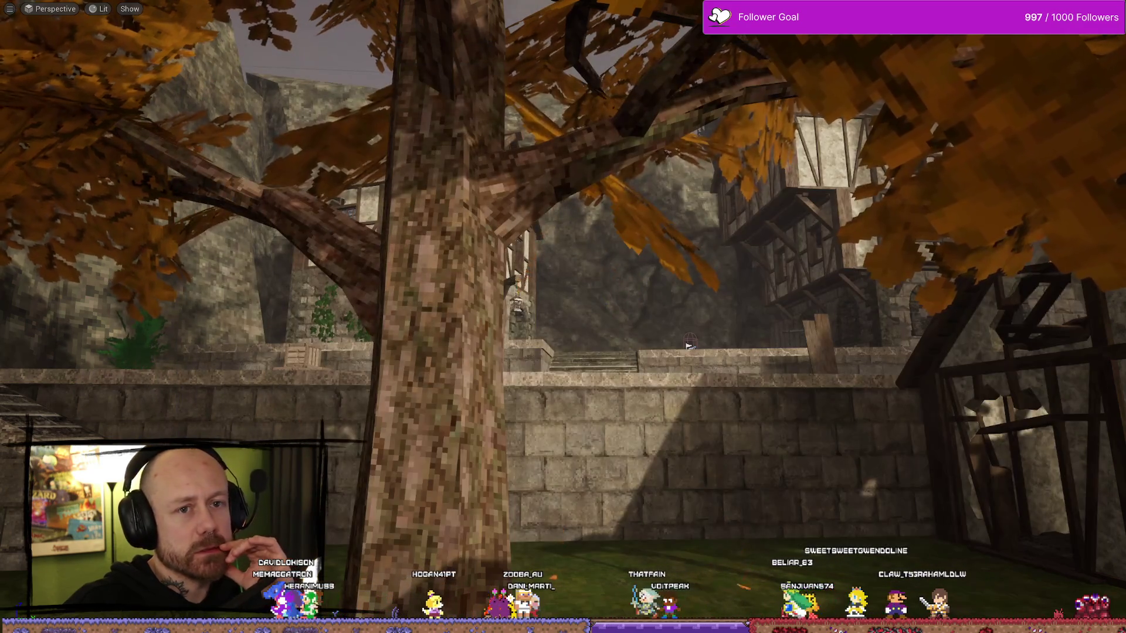
- Exit the full-screen viewport, Save All from WB_Stats, and close the WB_Stats tab
key("F11")
scroll(680, 255, "up", 1)
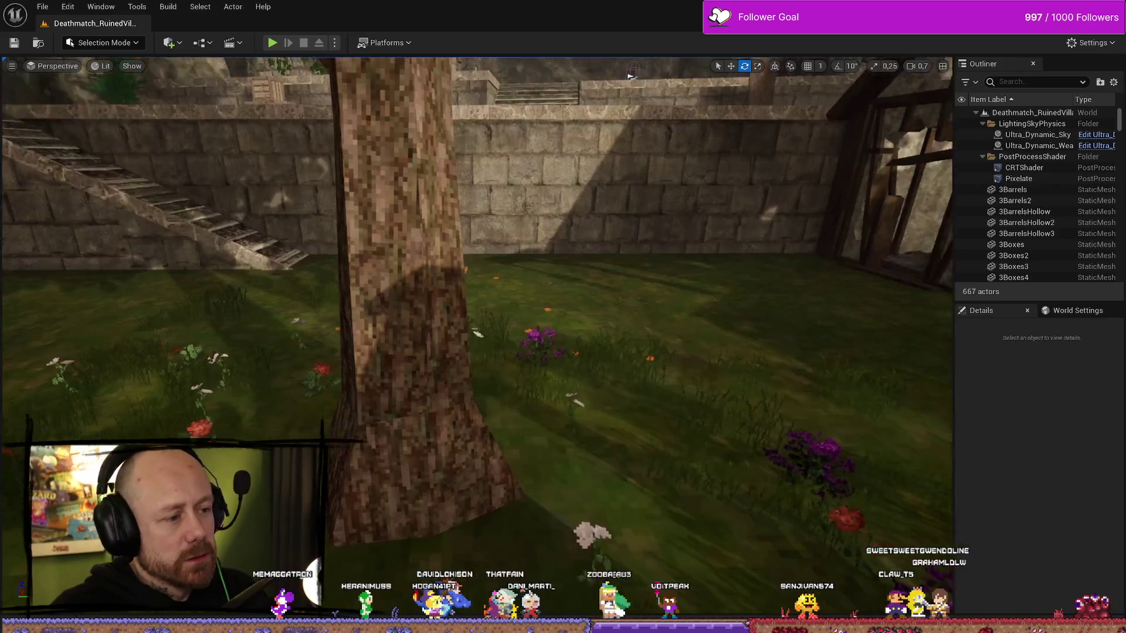
key("ctrl+space")
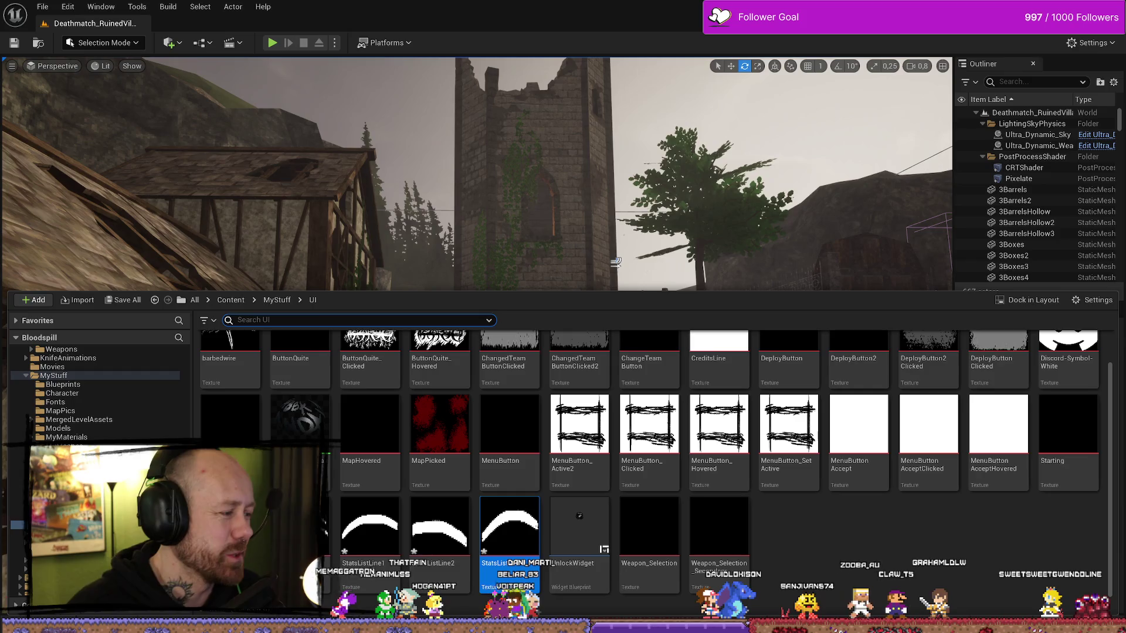
key("alt+Tab")
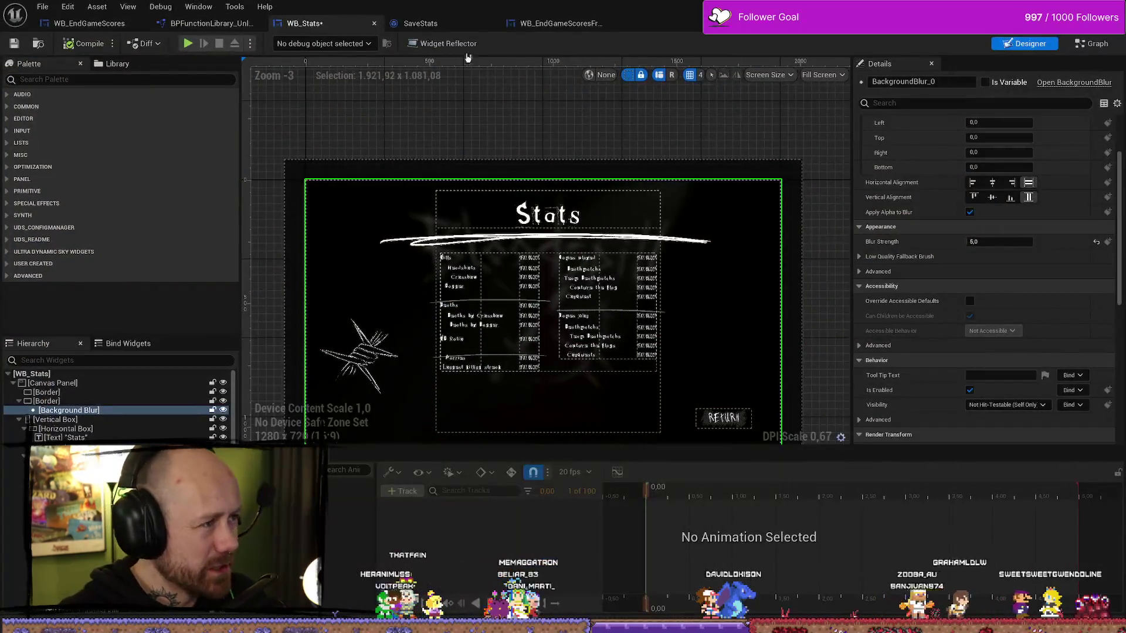
left_click(42, 7)
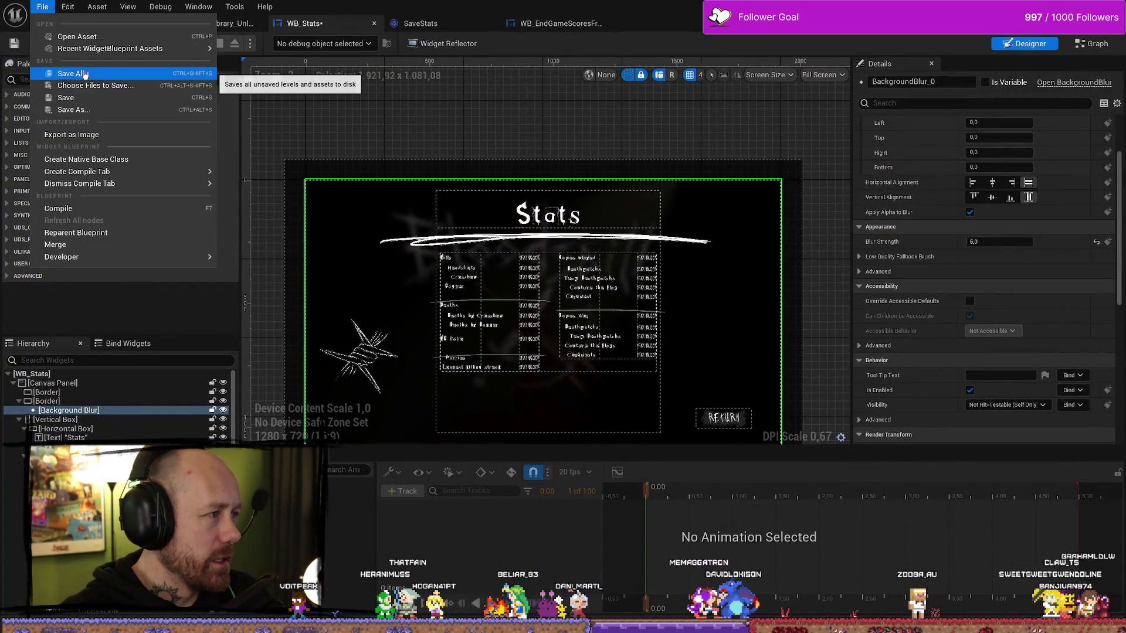
left_click(70, 73)
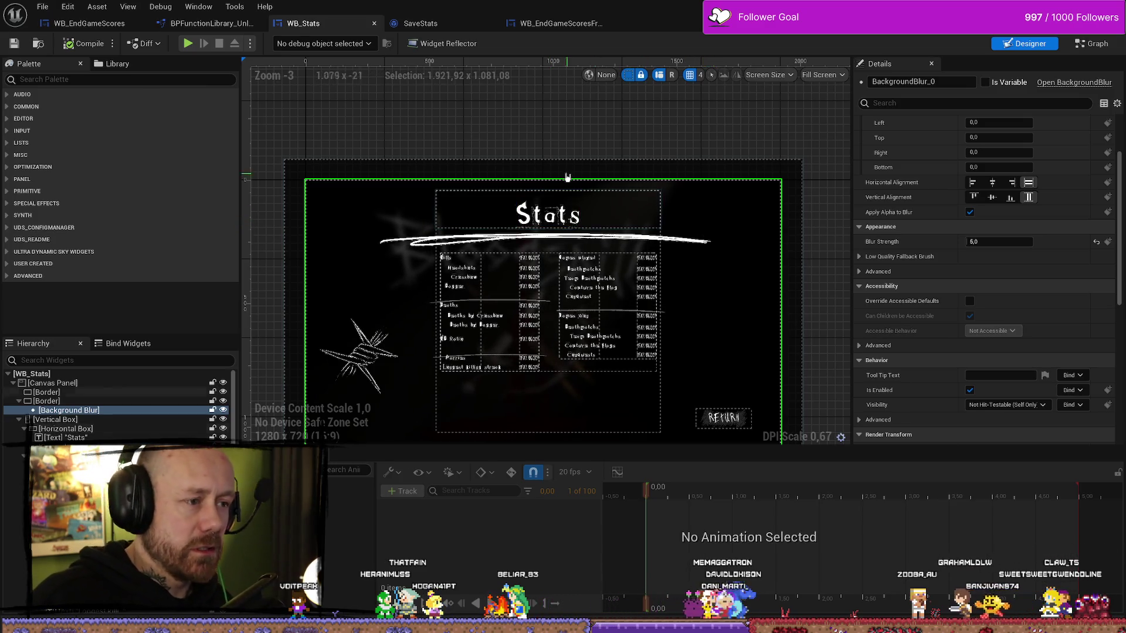
left_click(375, 23)
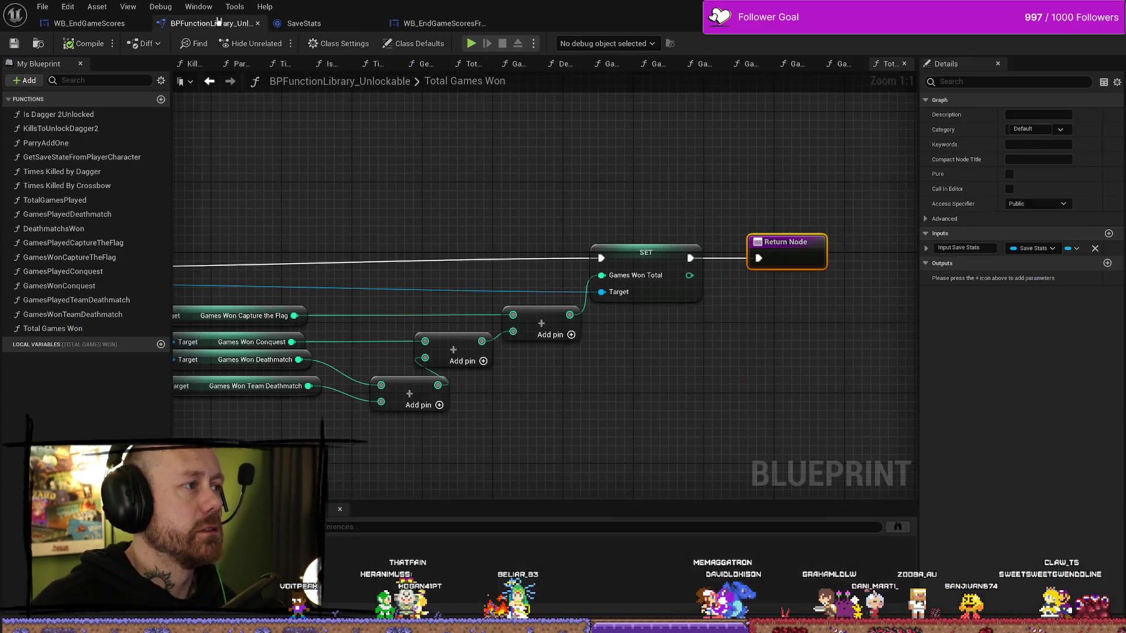
- Save all modified assets and glance at the WB_EndGameScores event graph
scroll(538, 186, "down", 2)
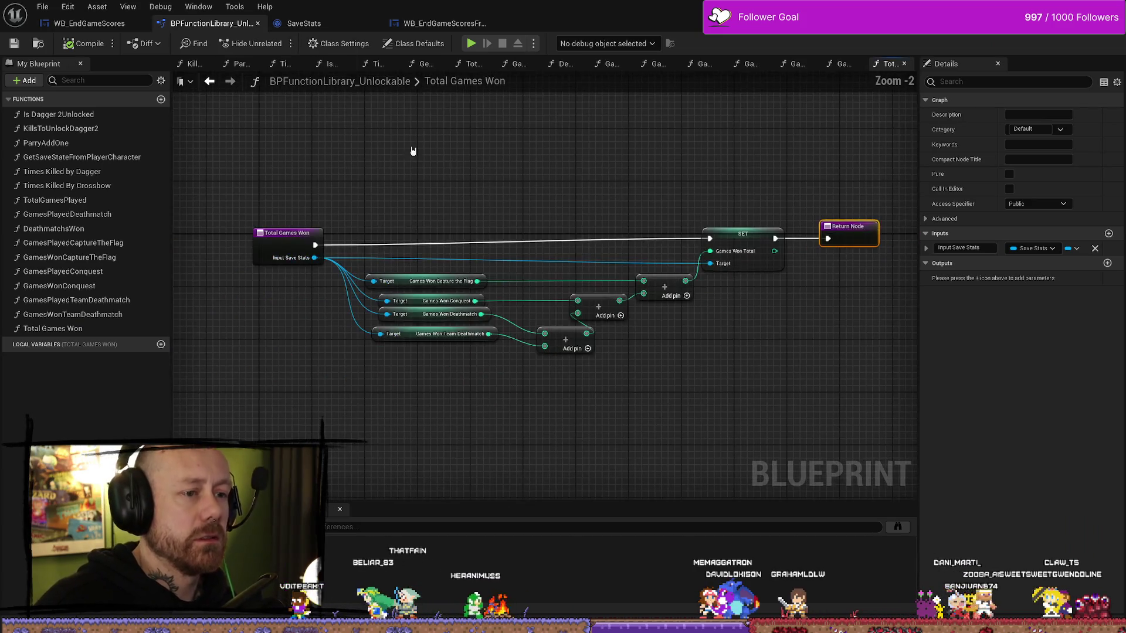
left_click(43, 7)
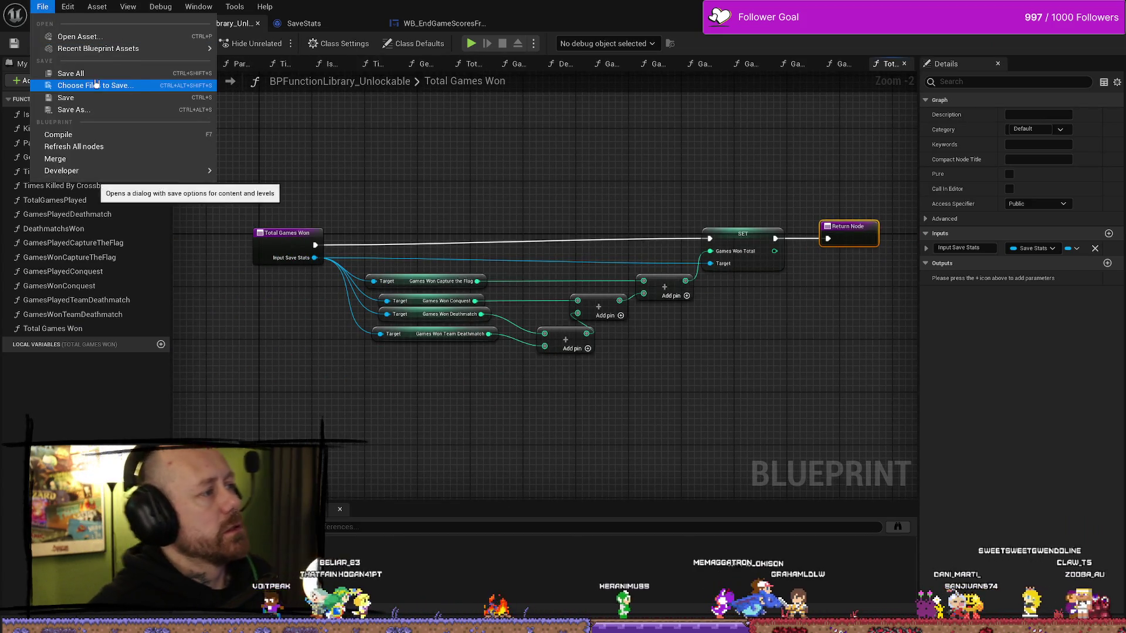
left_click(70, 82)
left_click(116, 26)
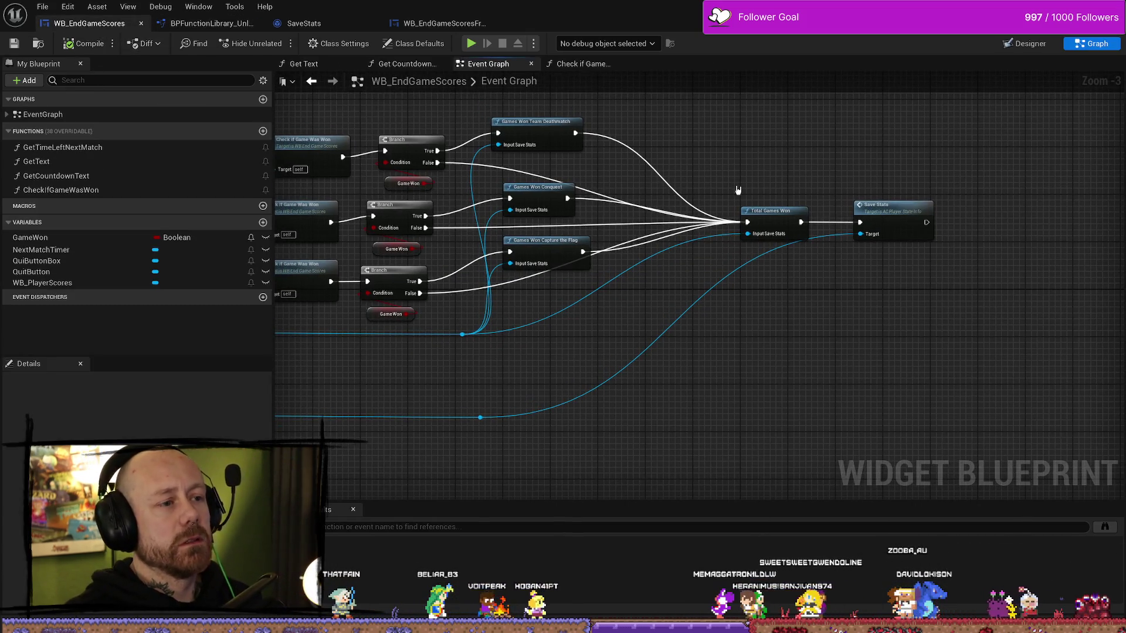
left_click(211, 24)
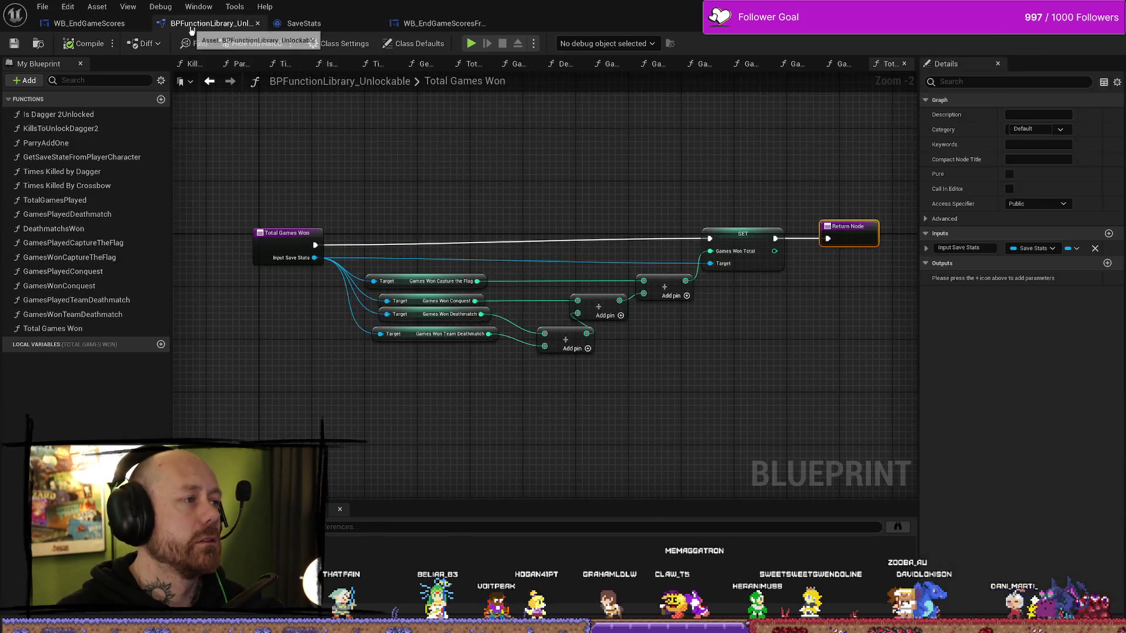
- In the WB_EndGameScoresFreeForAll event graph, inspect MapNames and the ChooseGame AfterMatch nodes
left_click(421, 24)
scroll(755, 194, "down", 5)
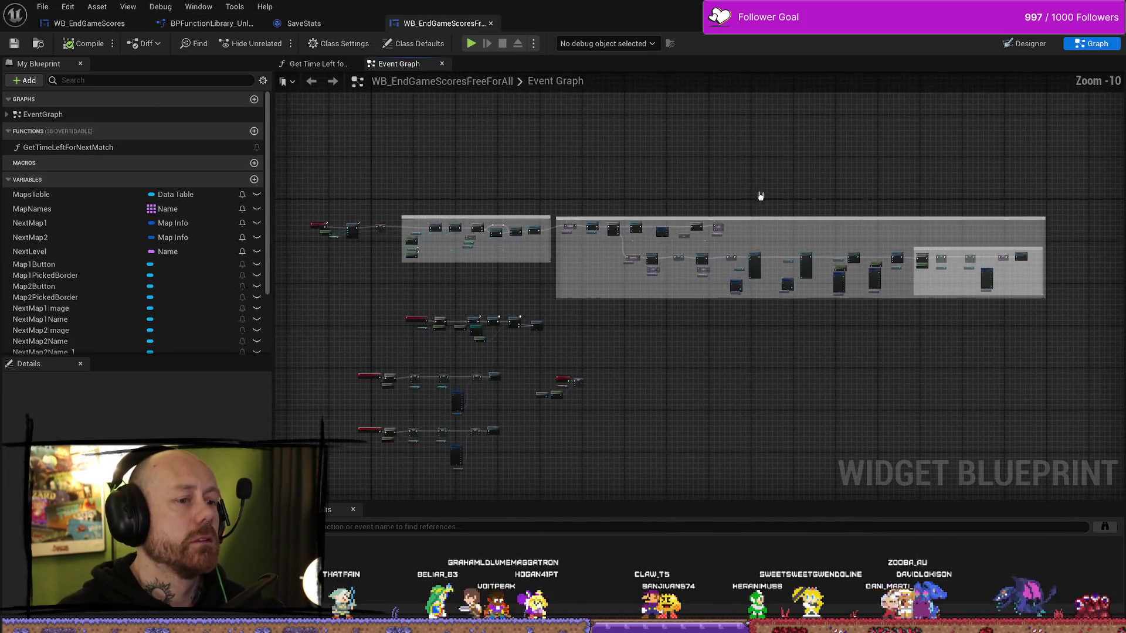
scroll(605, 210, "up", 6)
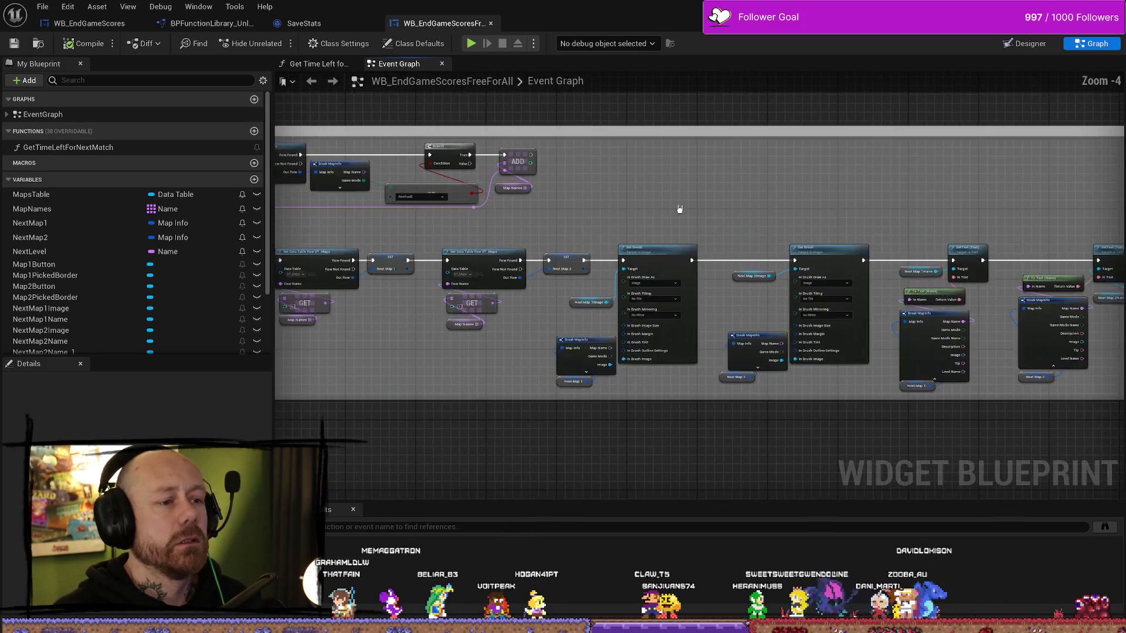
scroll(778, 277, "up", 2)
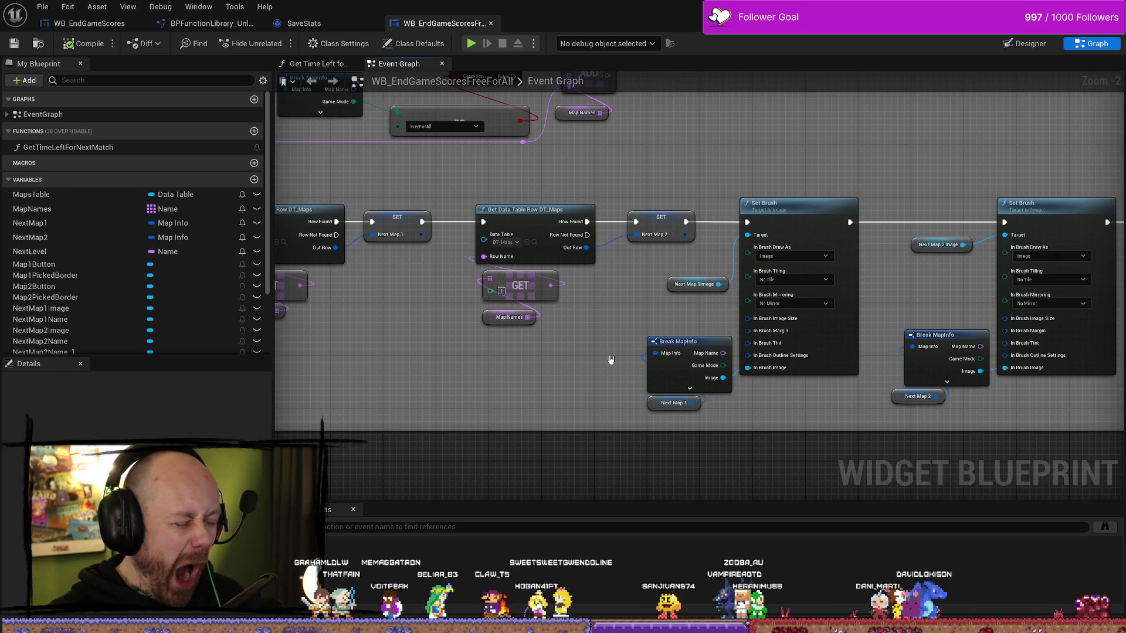
left_click_drag(529, 366, 632, 377)
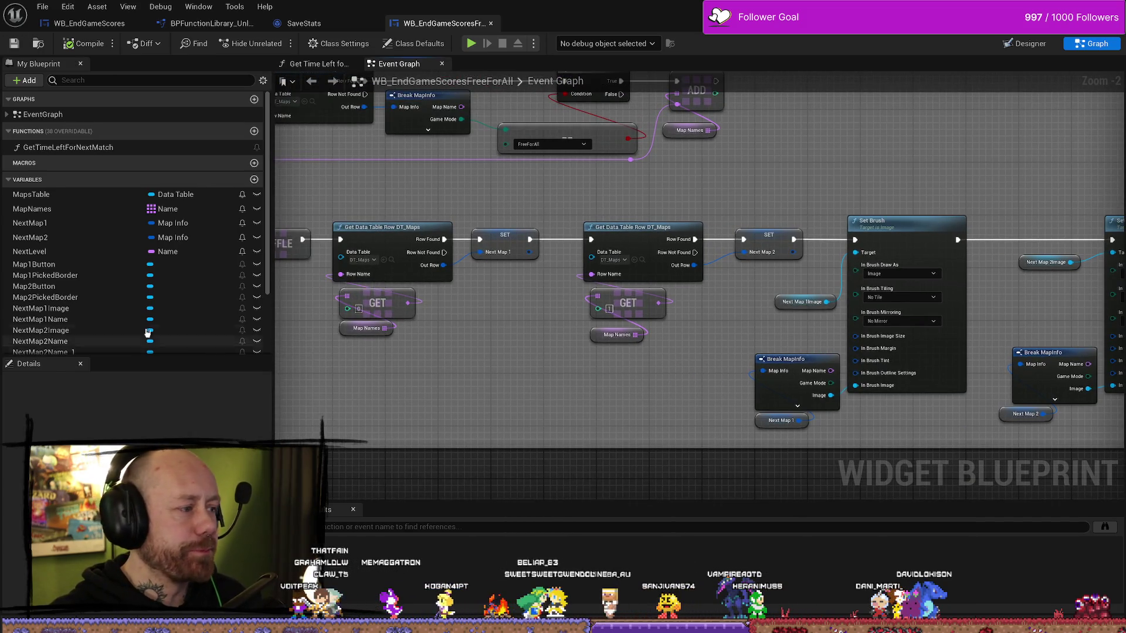
scroll(150, 334, "down", 3)
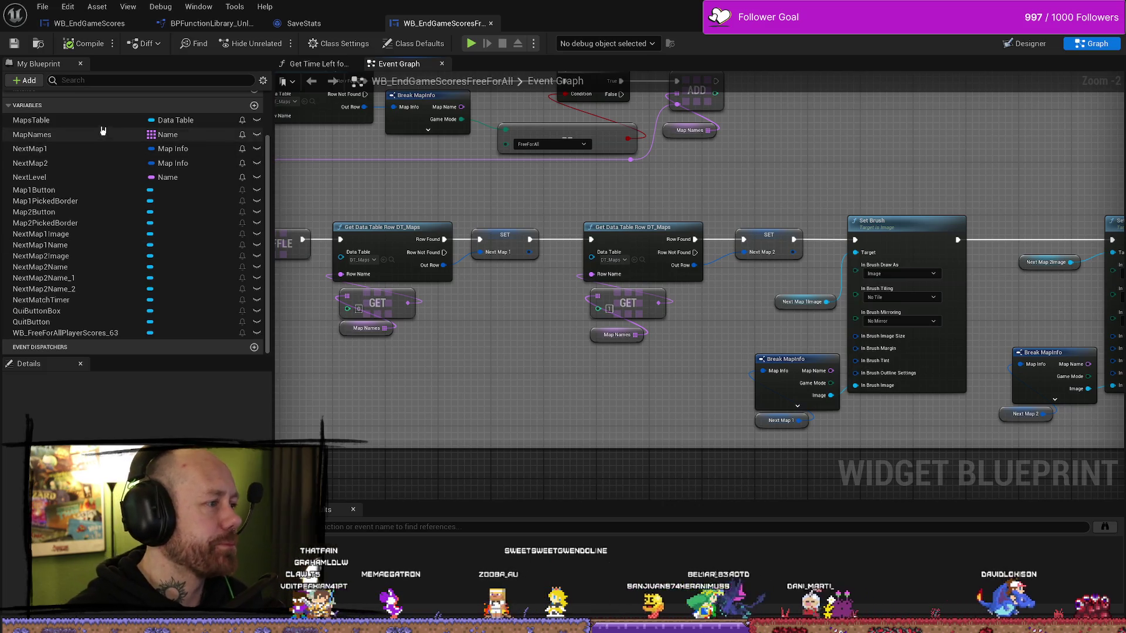
left_click(35, 135)
scroll(390, 302, "down", 6)
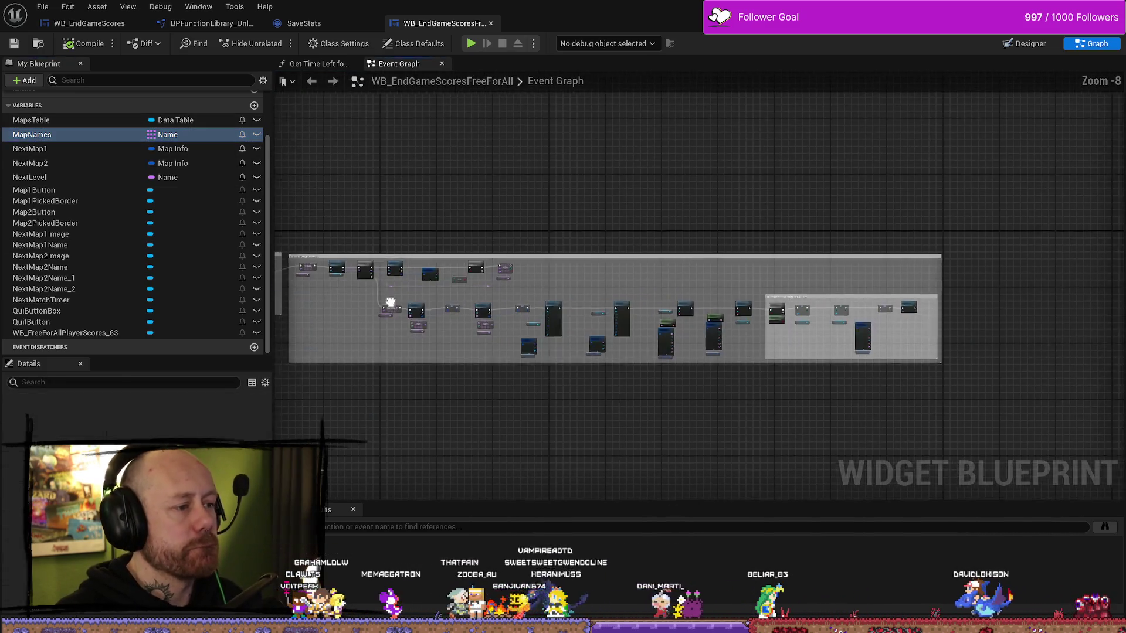
scroll(390, 303, "up", 7)
left_click_drag(475, 317, 592, 326)
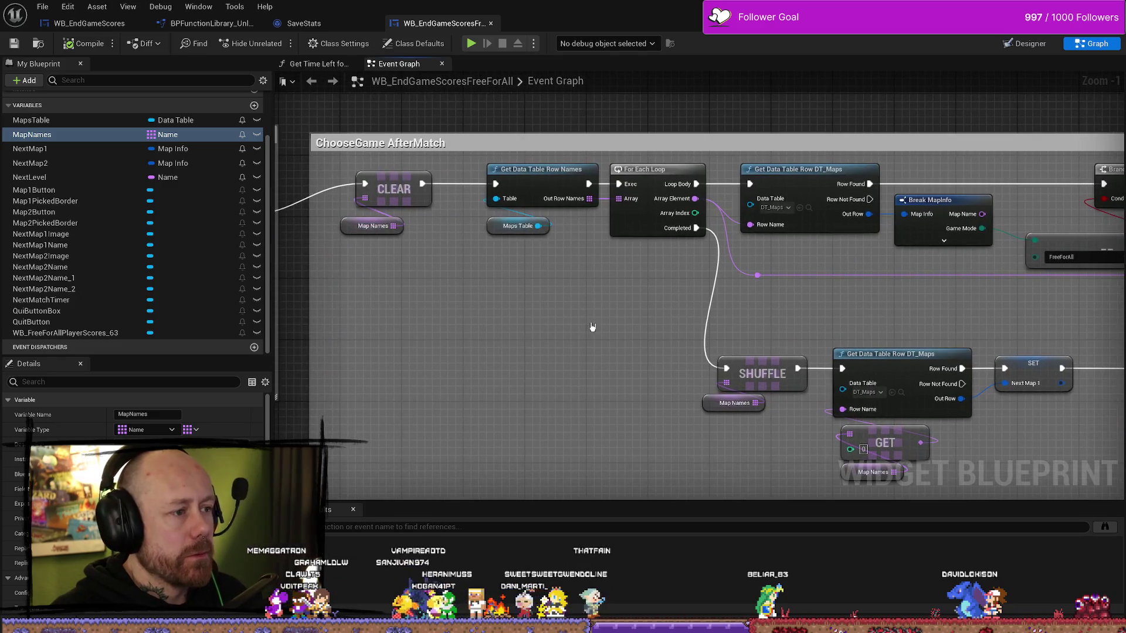
- Trace the map-selection loop through the GET, ADD and Set Brush nodes to the fallback comment
left_click_drag(467, 268, 502, 255)
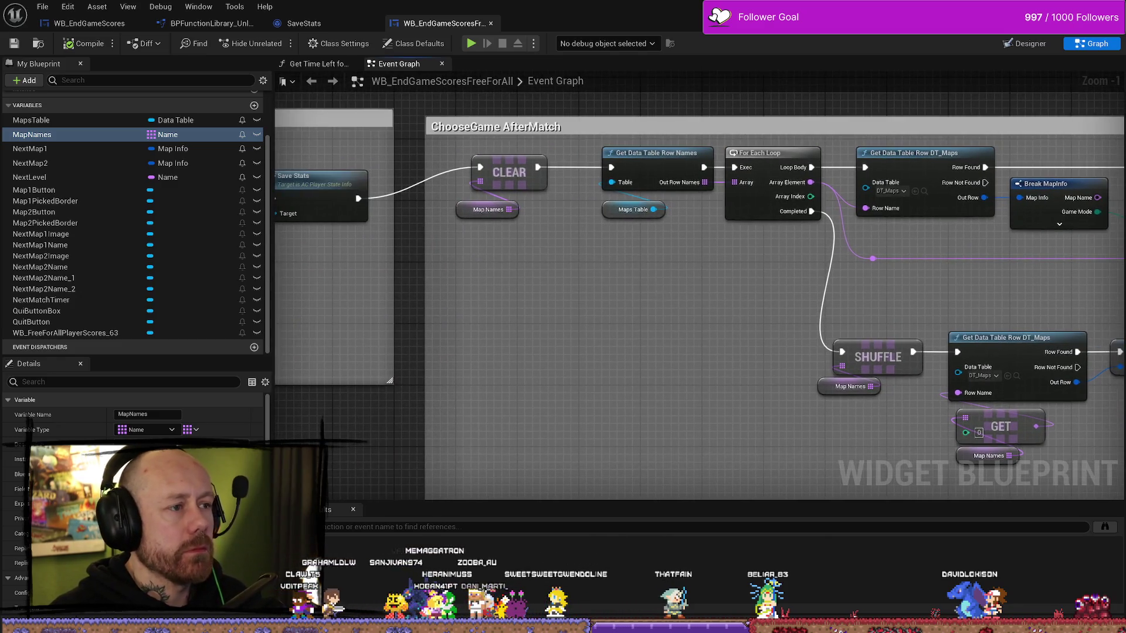
left_click_drag(660, 291, 571, 297)
left_click_drag(815, 288, 741, 288)
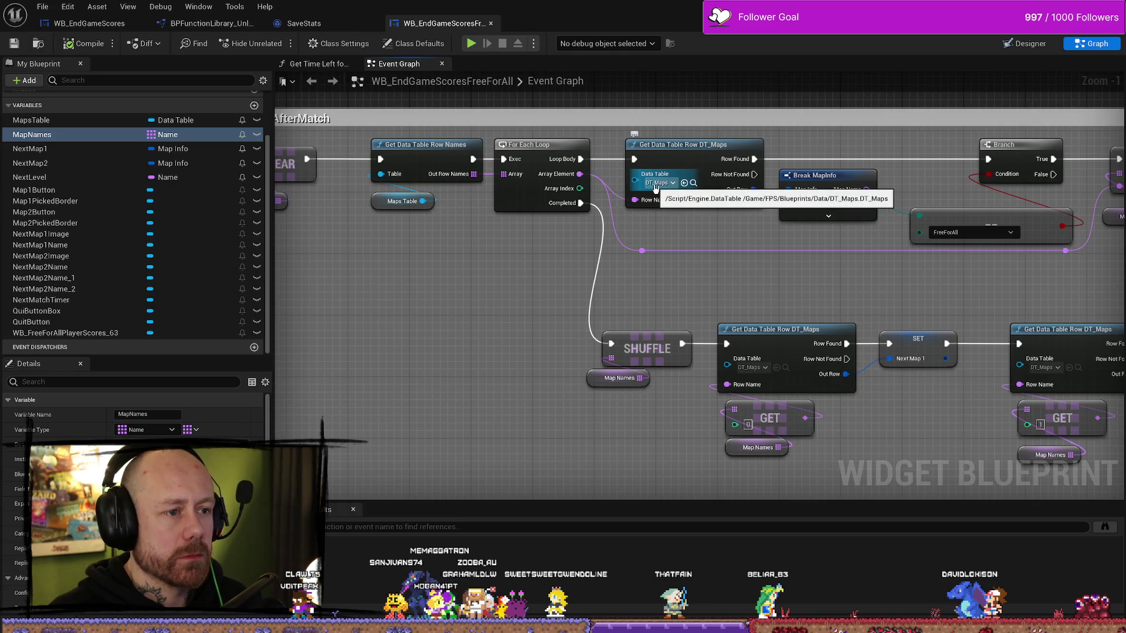
left_click_drag(778, 230, 647, 251)
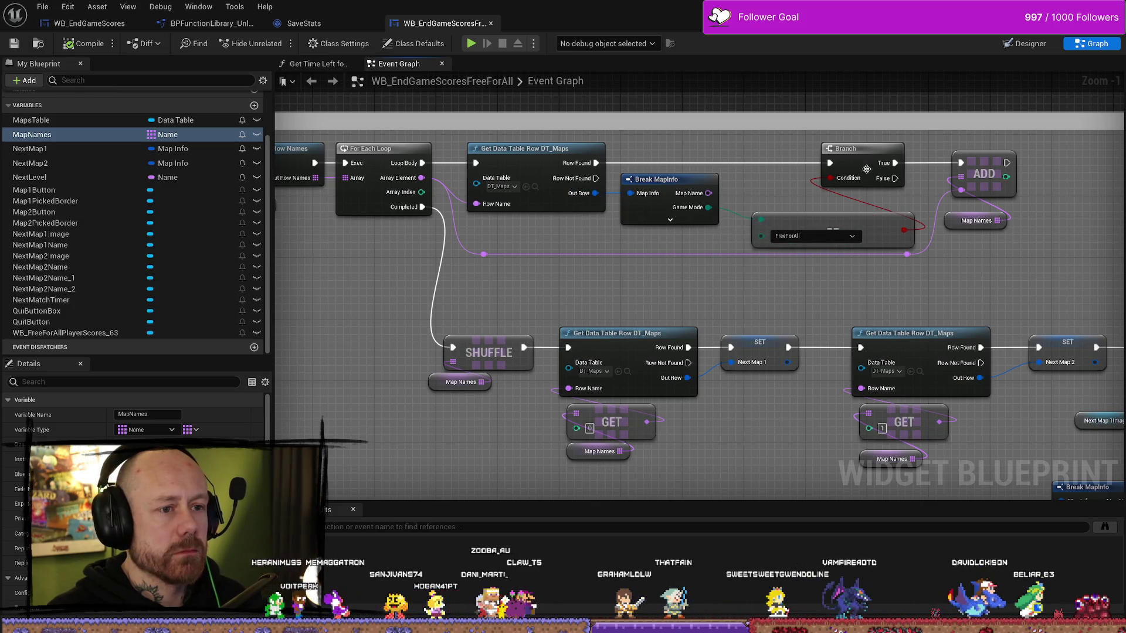
left_click_drag(980, 307, 890, 285)
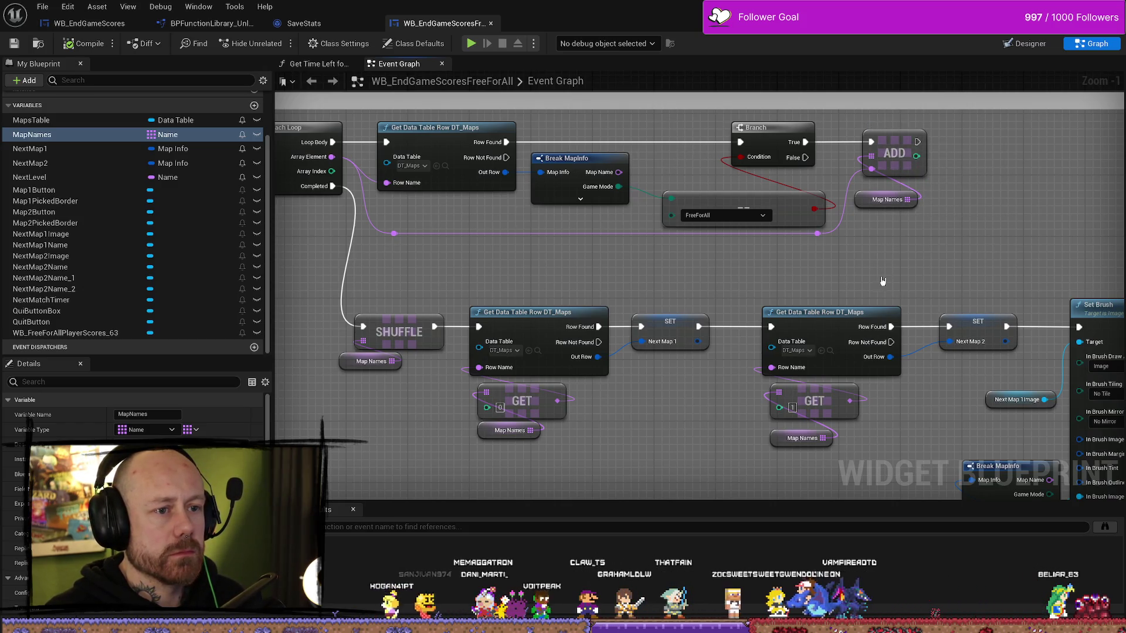
left_click_drag(846, 278, 783, 247)
left_click_drag(703, 267, 837, 211)
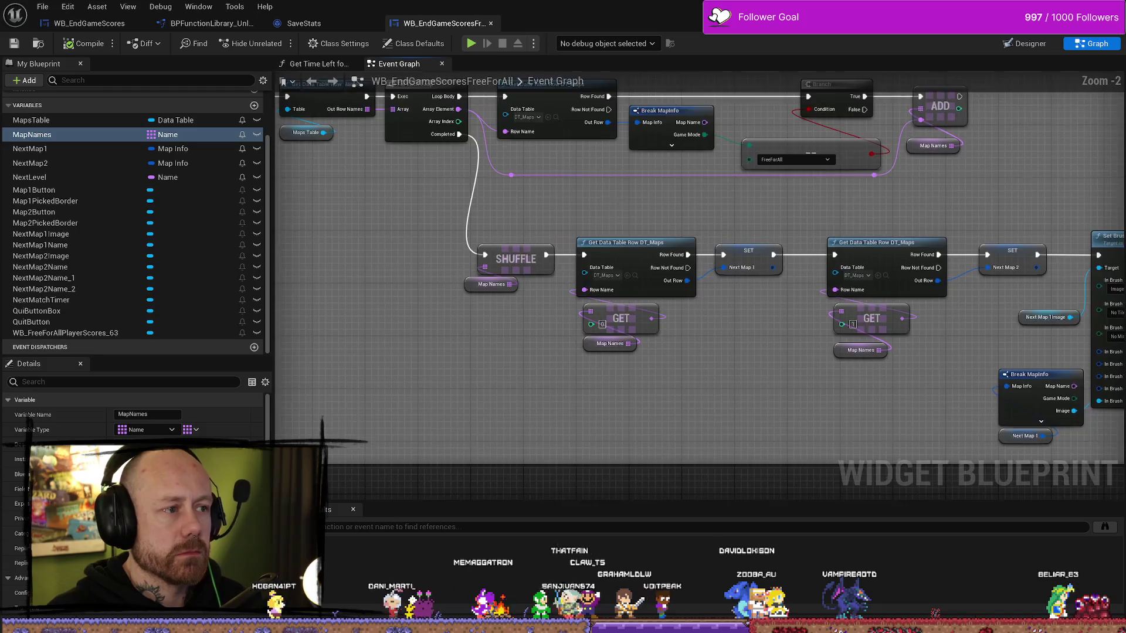
scroll(429, 183, "down", 1)
mouse_move(483, 276)
left_mouse_down()
mouse_move(524, 241)
mouse_move(446, 376)
left_mouse_up()
left_click_drag(638, 275, 517, 234)
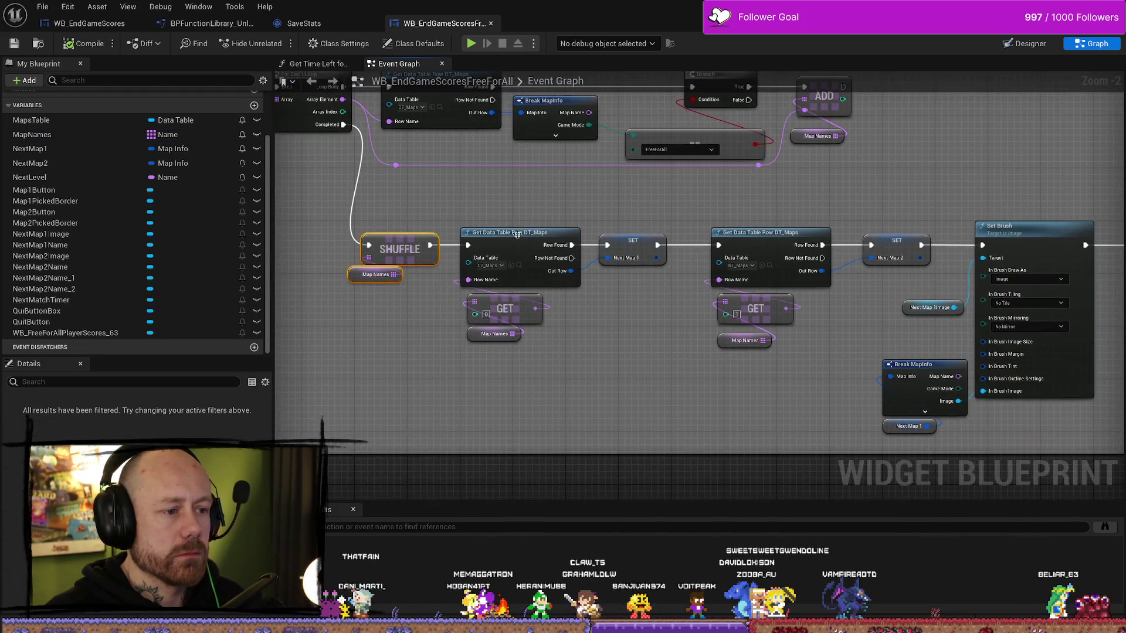
left_click(649, 370)
left_click_drag(1118, 306, 585, 278)
left_click_drag(968, 294, 585, 285)
left_click_drag(842, 288, 538, 269)
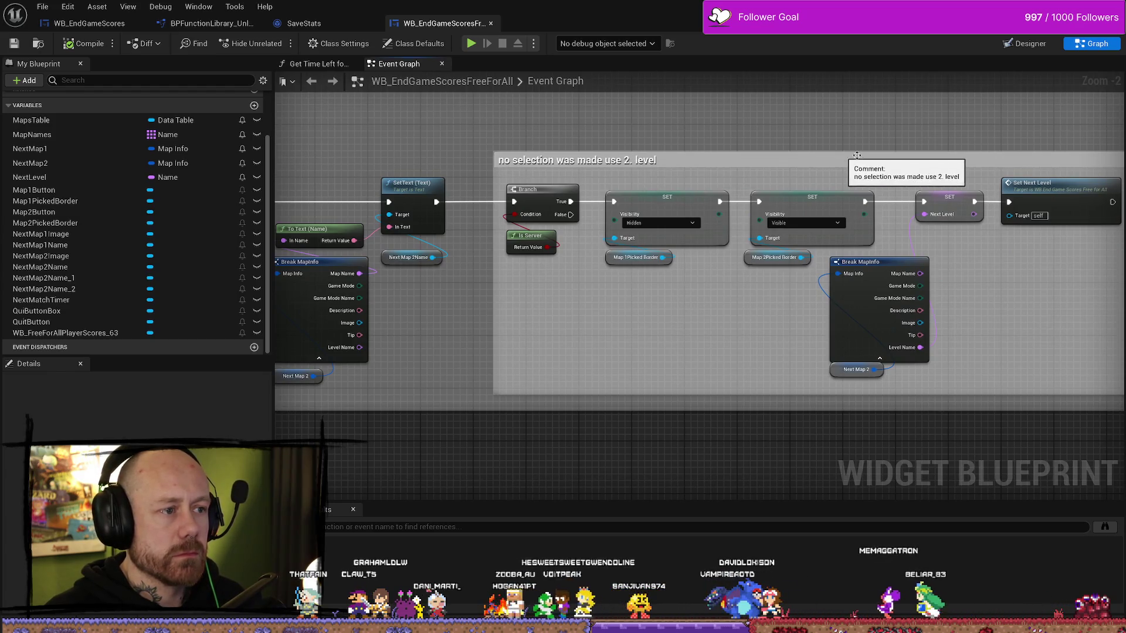
left_click_drag(1108, 230, 719, 227)
- Reword the fallback comment to 'if no selection was made use 2. level'
mouse_move(276, 73)
left_mouse_down()
mouse_move(411, 176)
mouse_move(552, 255)
left_mouse_up()
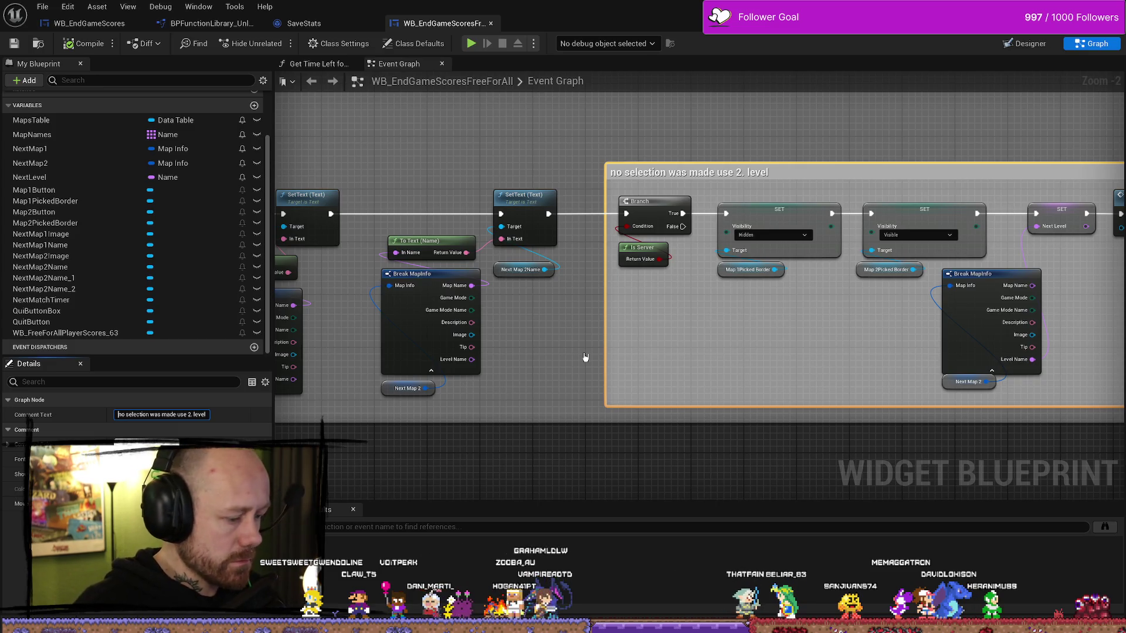
left_click(501, 170)
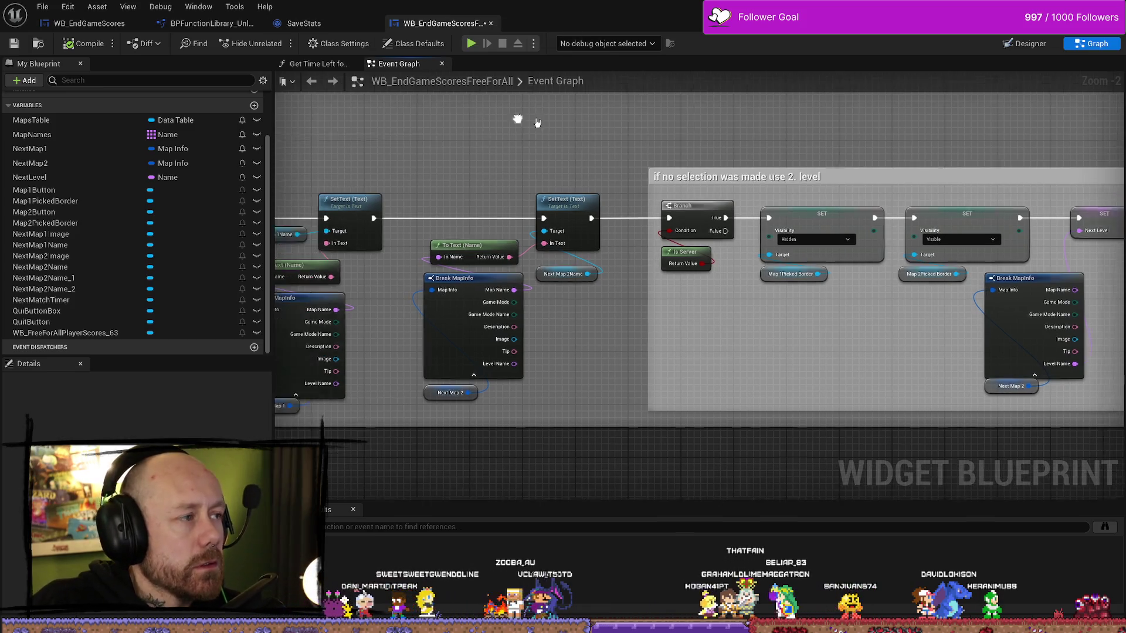
left_click(85, 24)
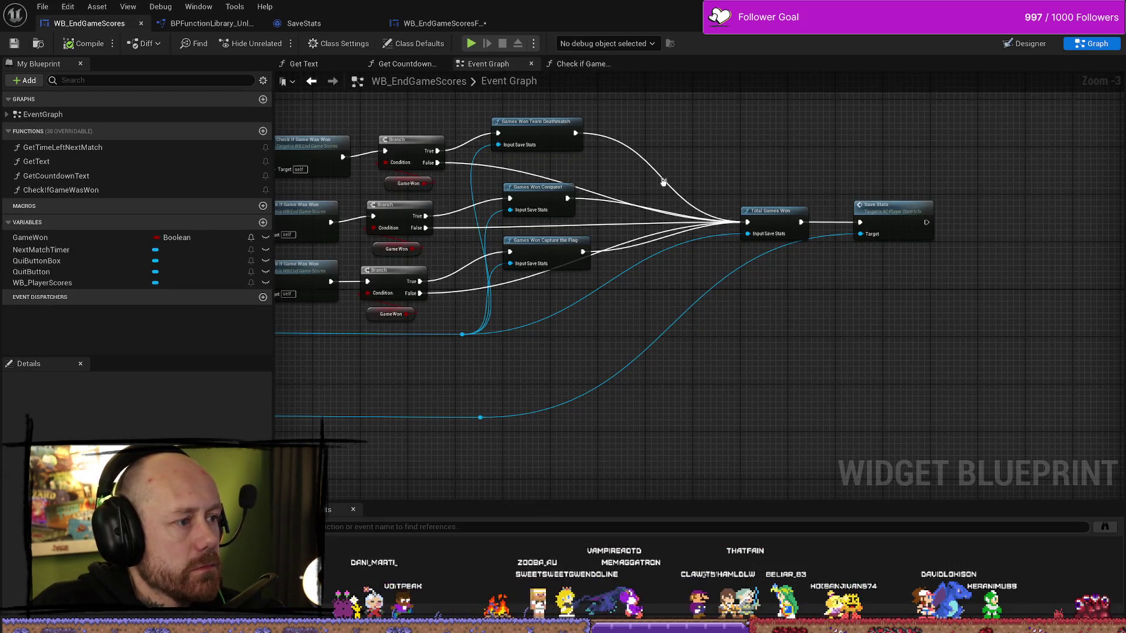
- Review the WB_EndGameScores team scoreboard canvas, zooming in and out, then minimize the widget editor
left_click(1031, 46)
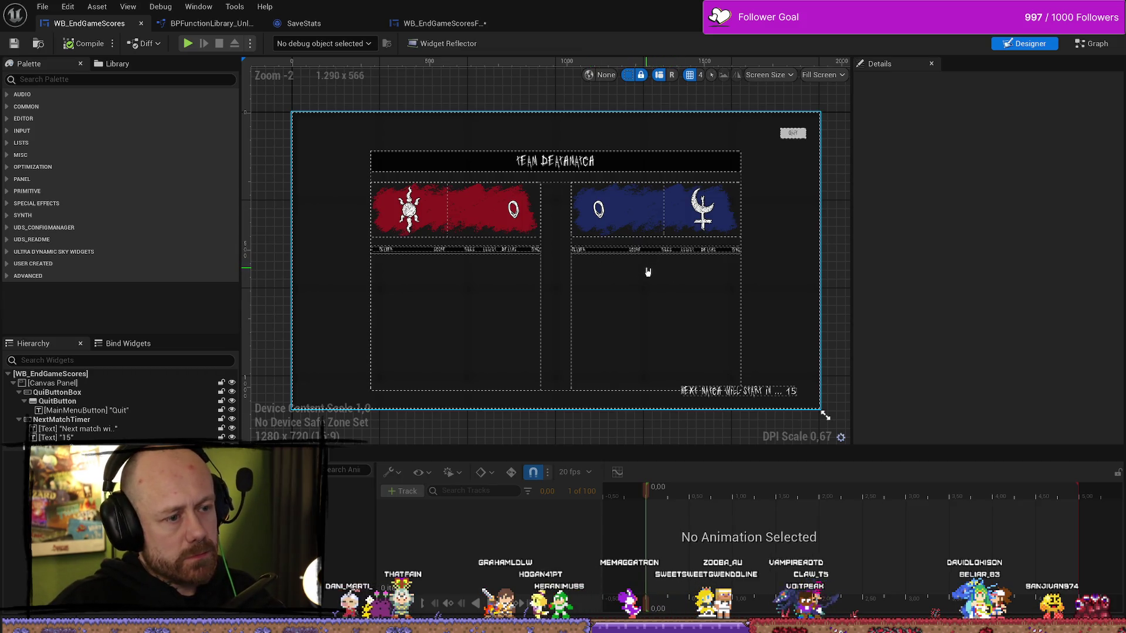
scroll(630, 267, "up", 4)
scroll(630, 267, "down", 3)
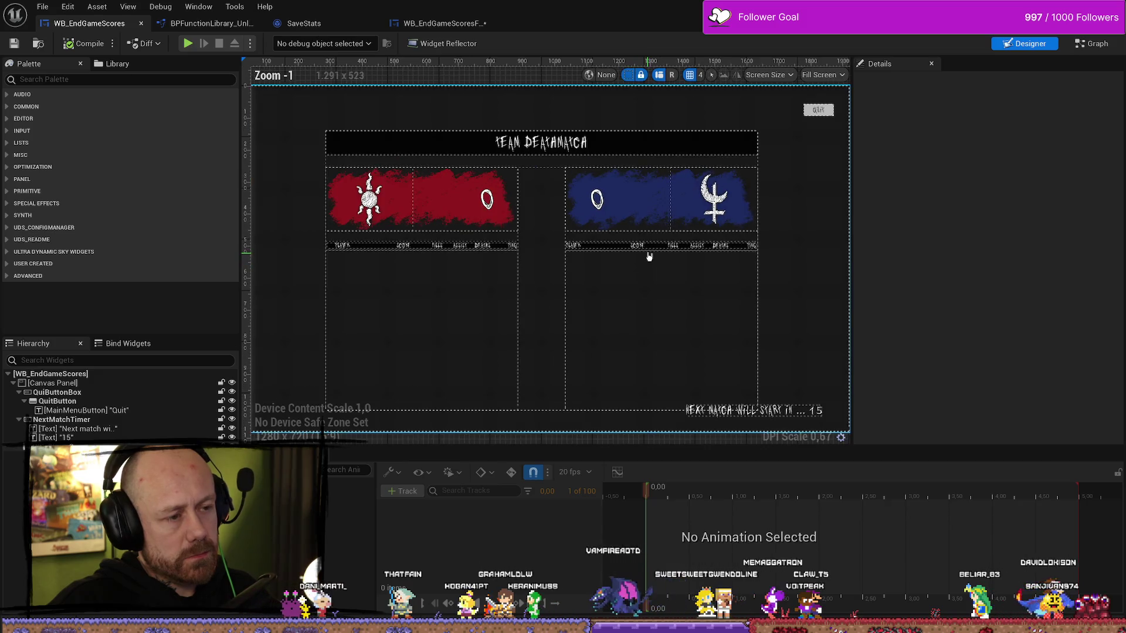
scroll(649, 256, "down", 1)
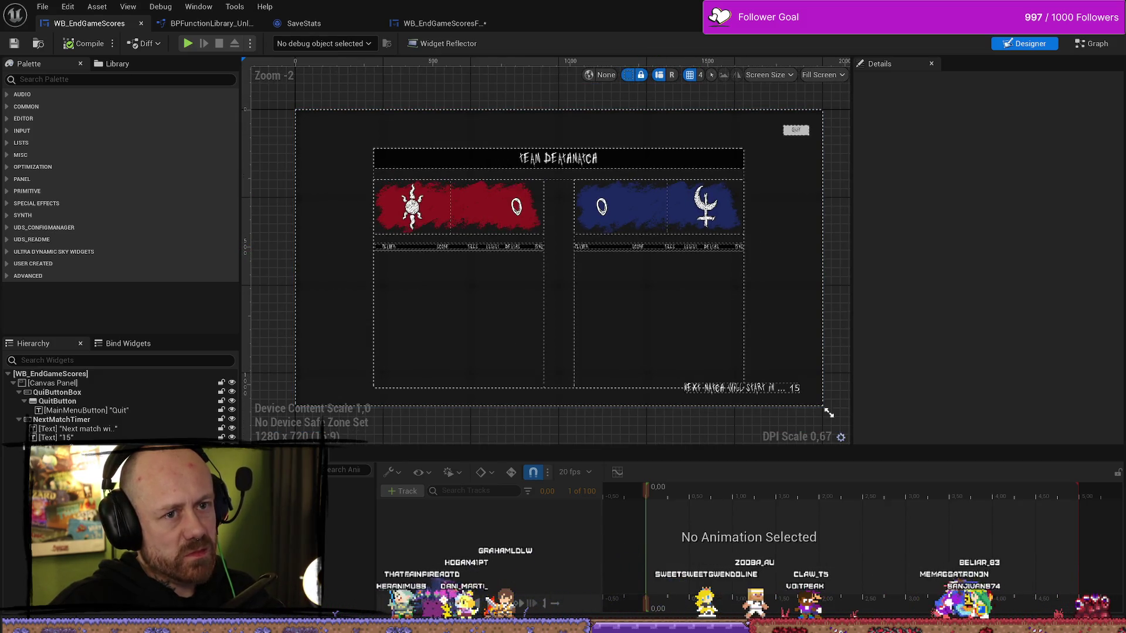
left_click(1049, 8)
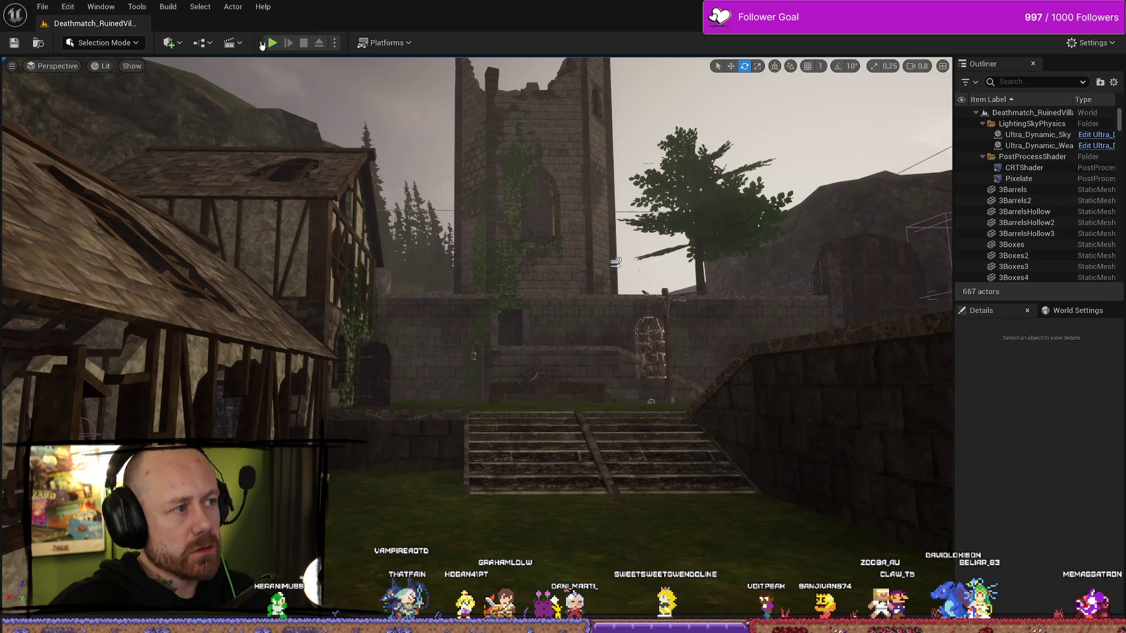
- Start a play session, then quit the current match from the pause menu
left_click(280, 43)
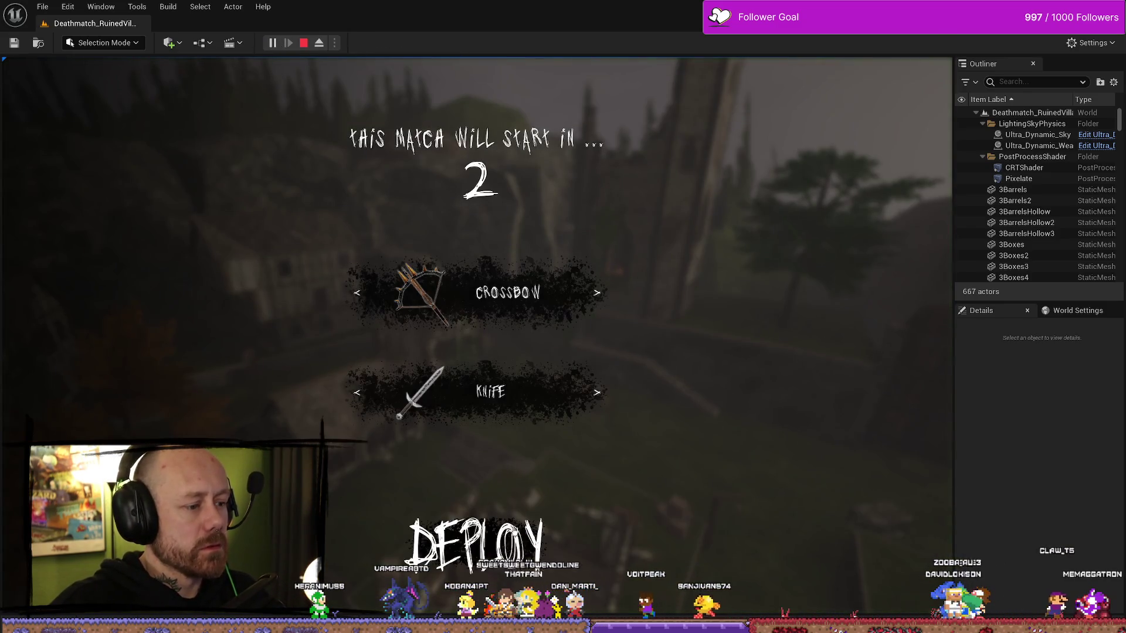
key("Escape")
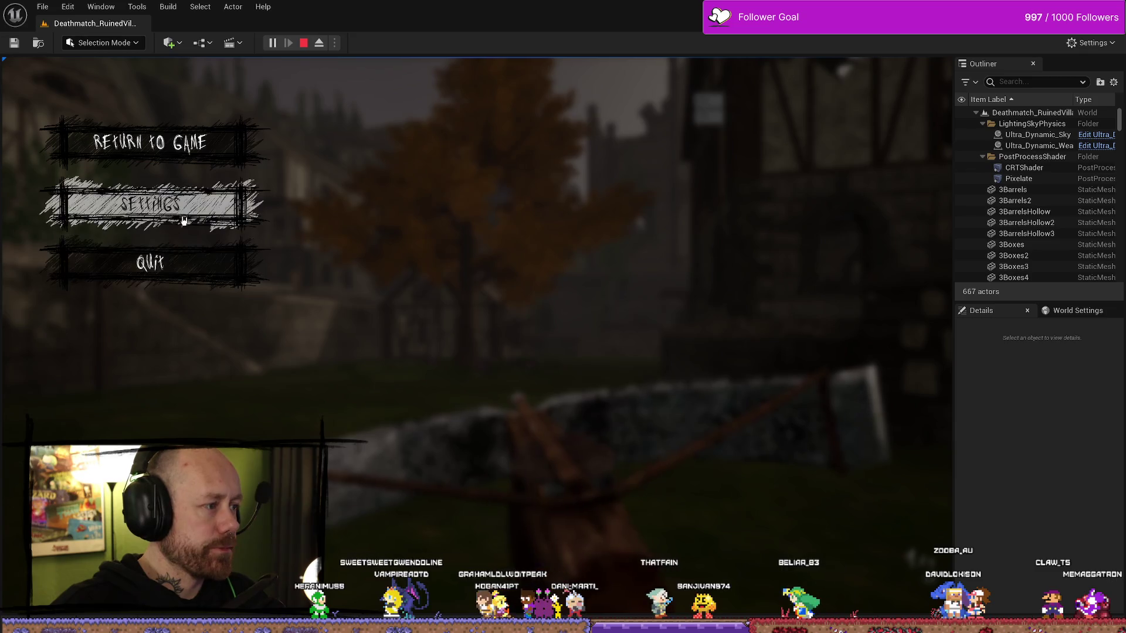
left_click(223, 263)
left_click(396, 398)
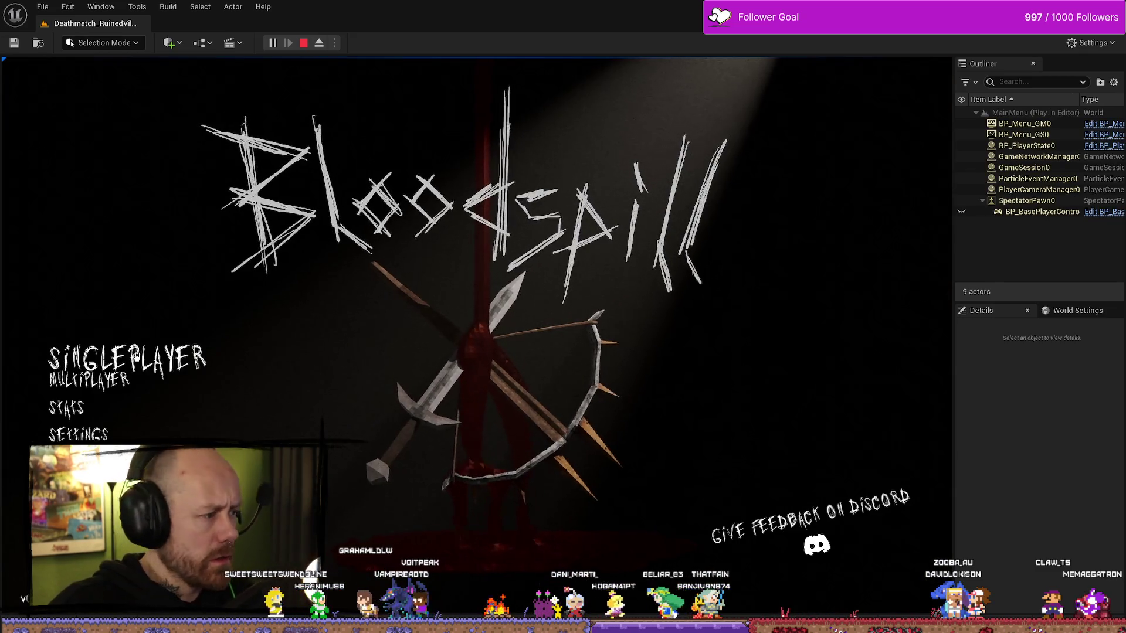
- Play a Team Deathmatch match to its end-game scoreboard, stop, and bring up the Content Browser
left_click(740, 246)
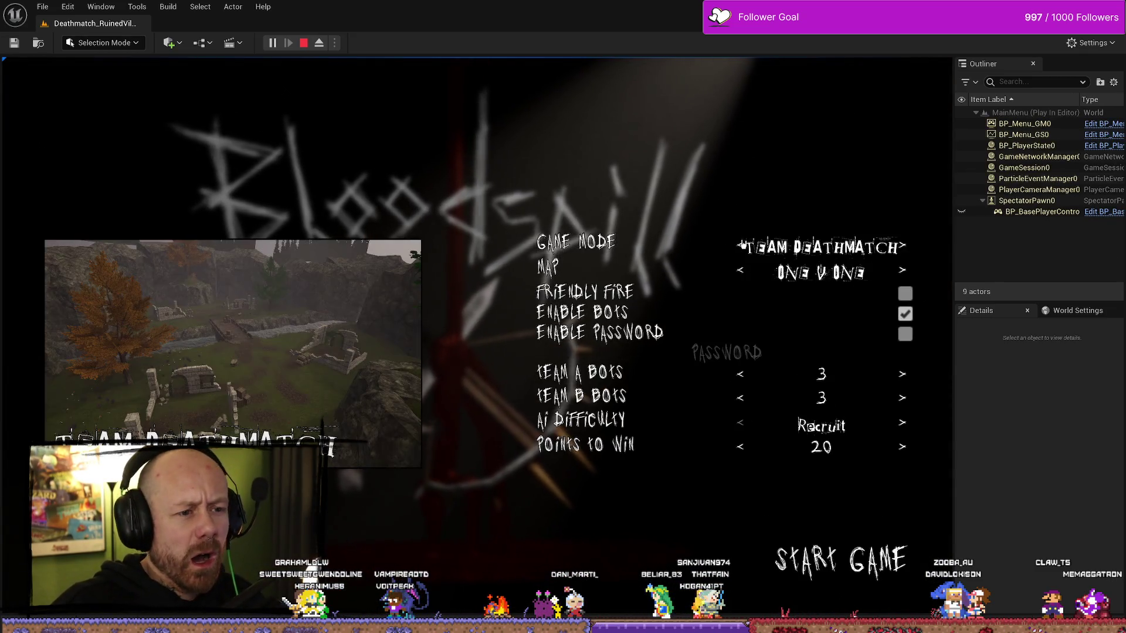
left_click(845, 568)
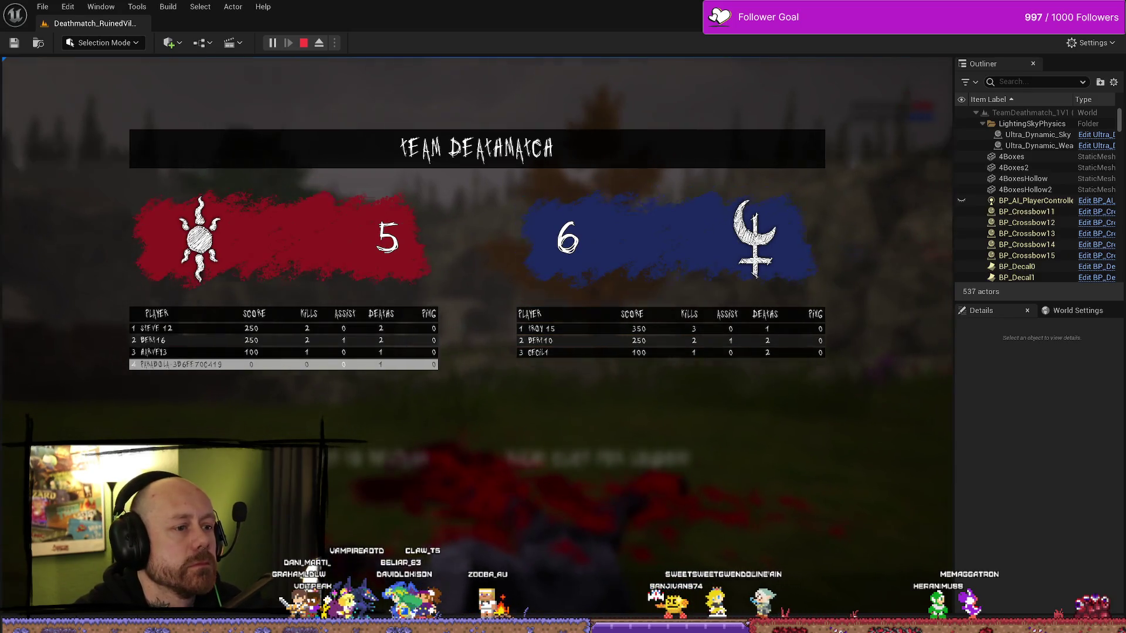
key("Escape")
key("ctrl+space")
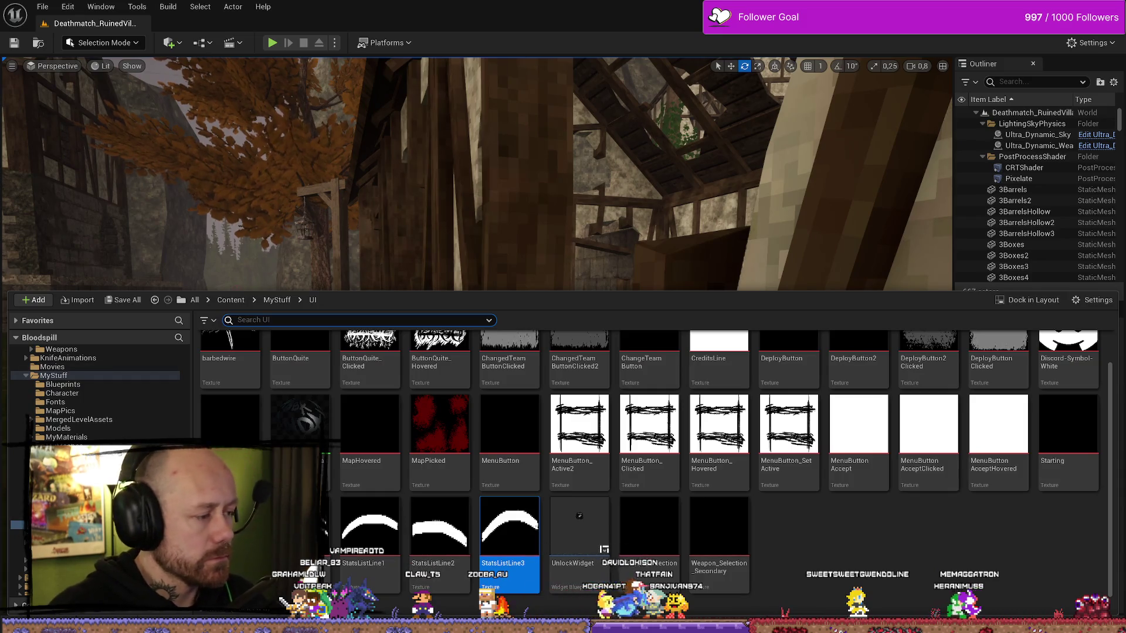
- Select the embedded WB_PlayerScores, undo an accidental move, and open it in its own tab
key("alt+Tab")
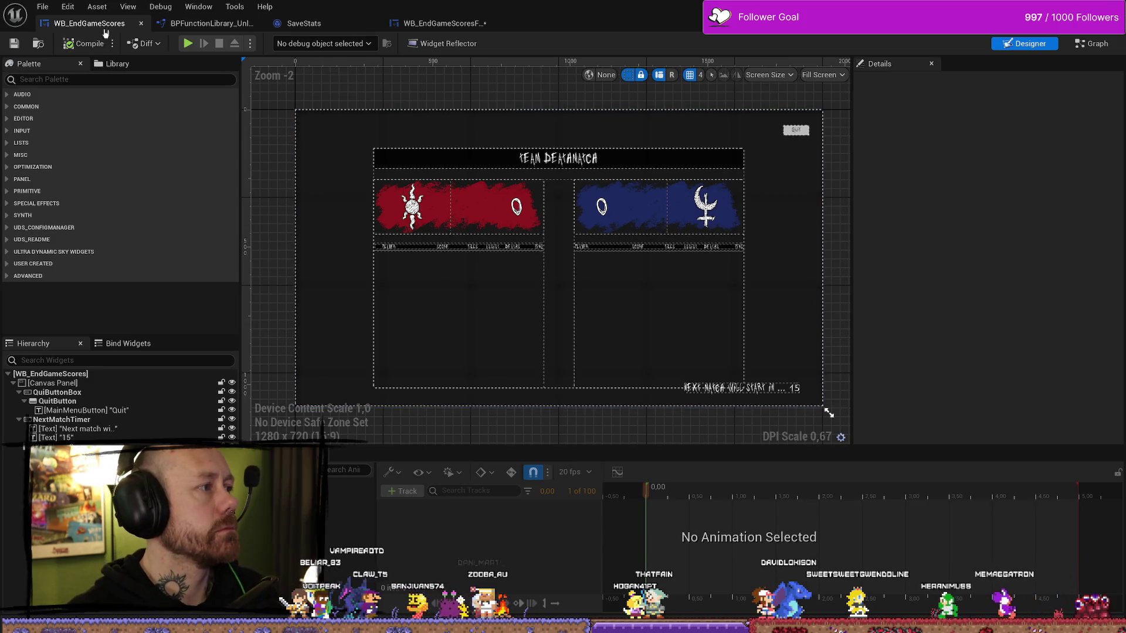
left_click(444, 169)
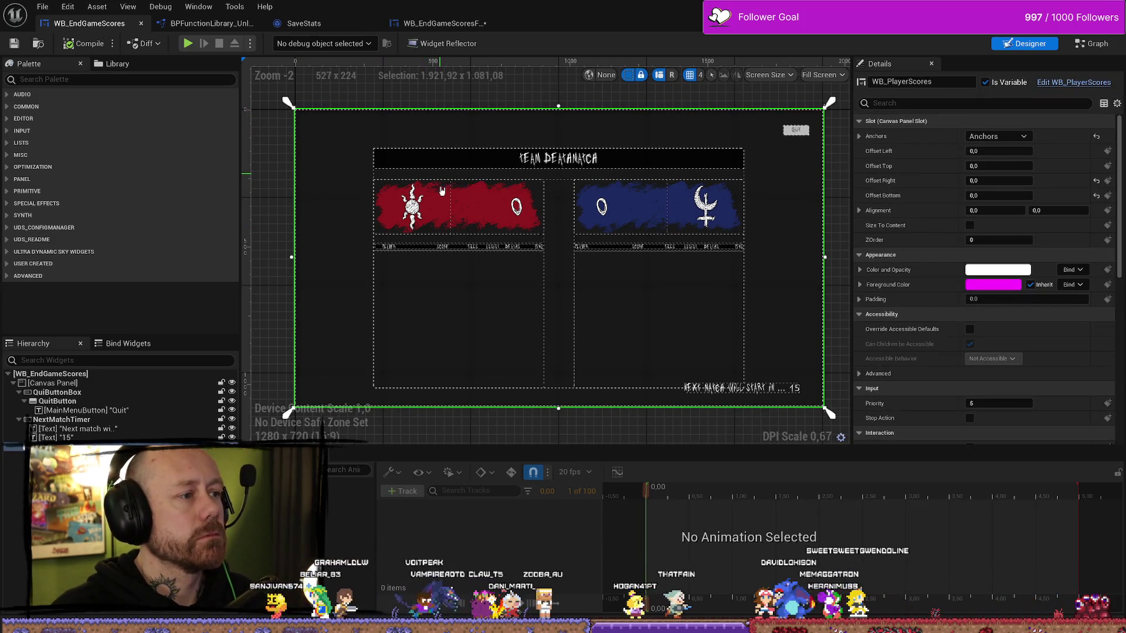
left_click_drag(442, 191, 460, 174)
key("ctrl+z")
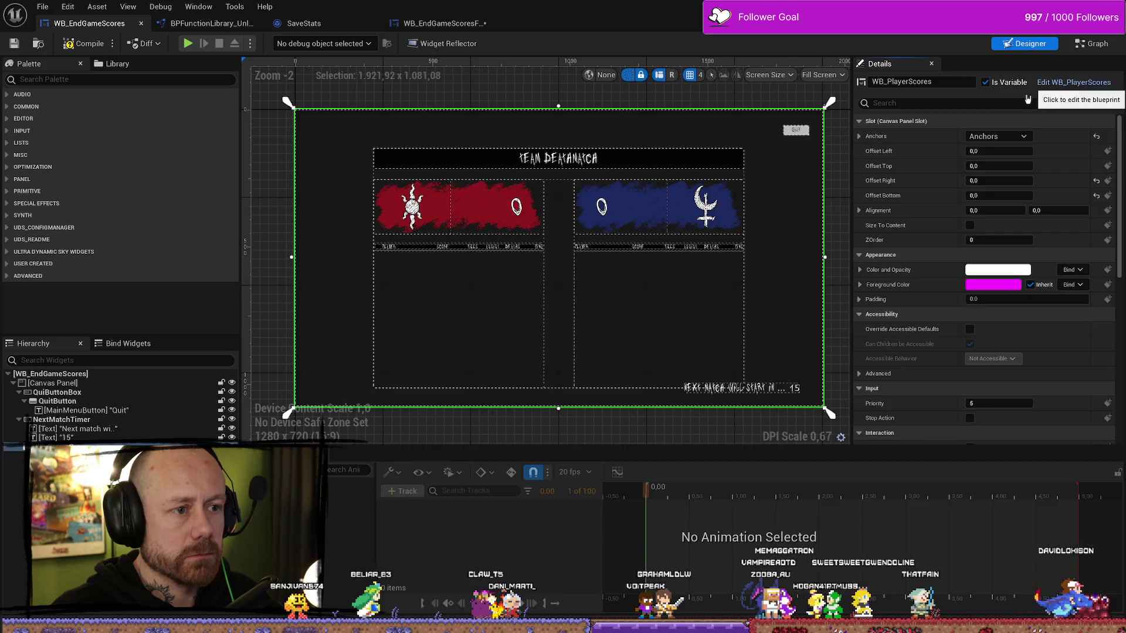
left_click(1050, 83)
left_click(467, 157)
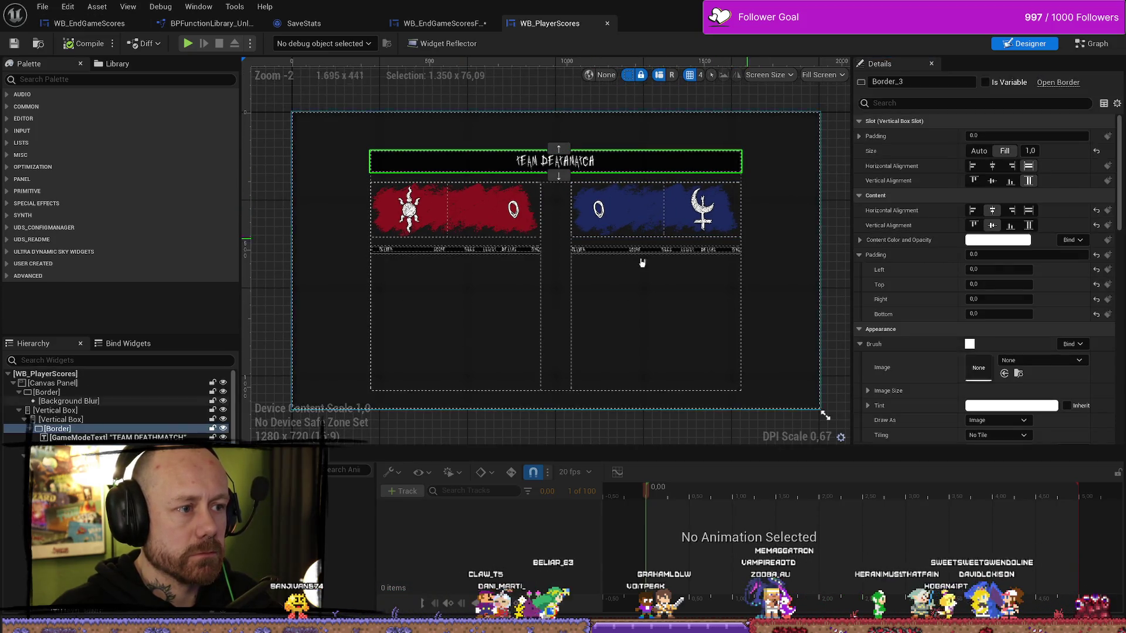
- Inspect the WB_PlayerScores root, Canvas Panel, left team list and outer Vertical Box
left_click(107, 377)
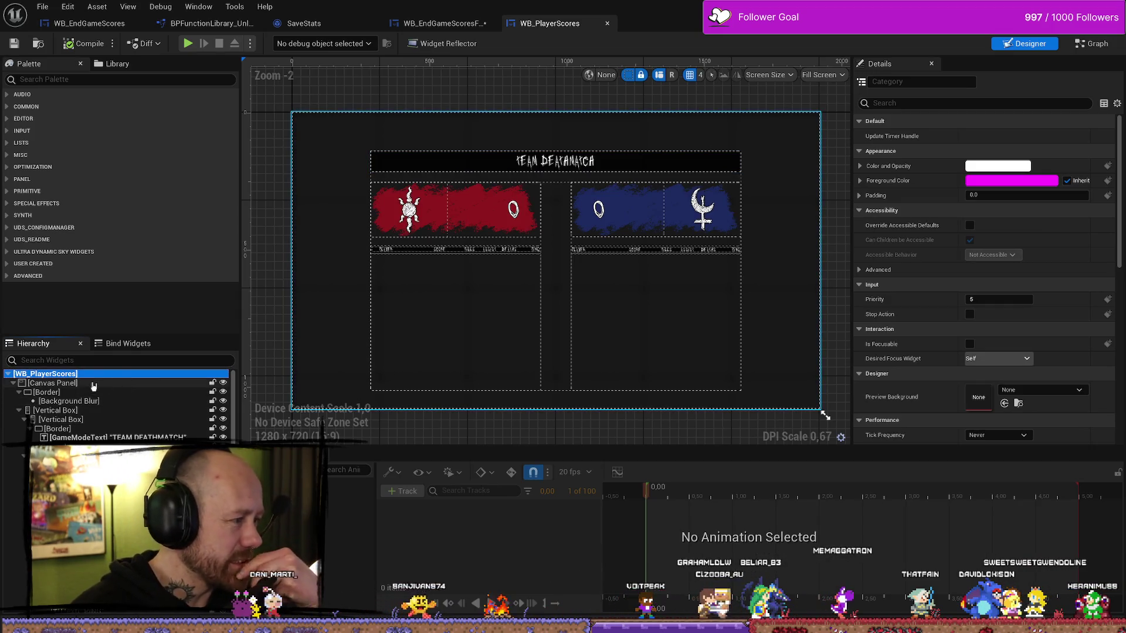
left_click(59, 383)
left_click(439, 265)
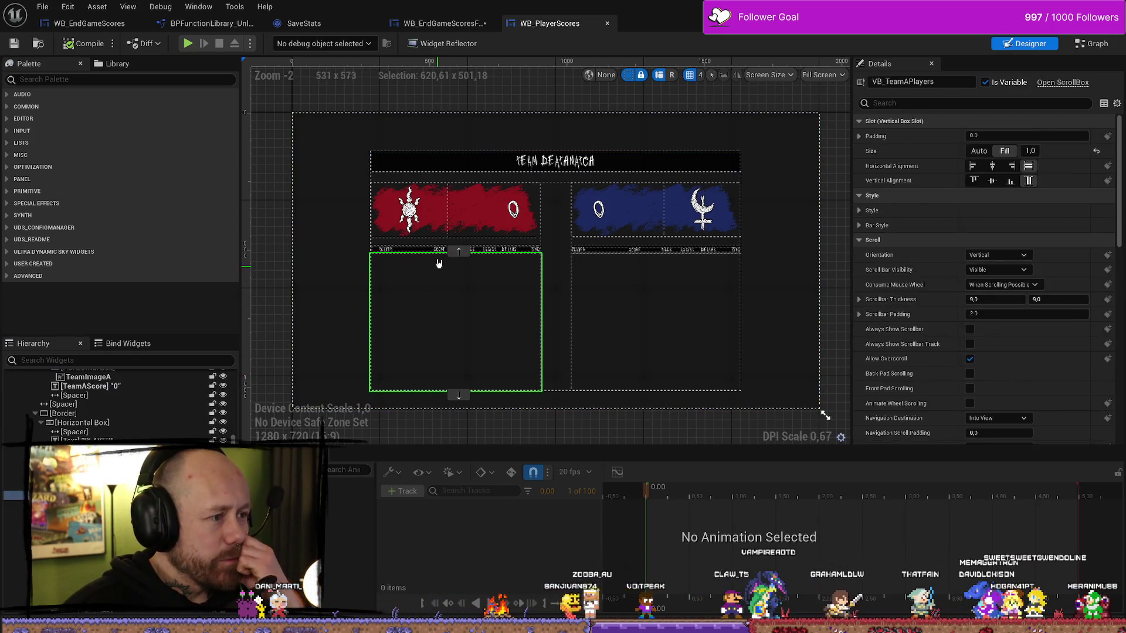
scroll(82, 411, "up", 10)
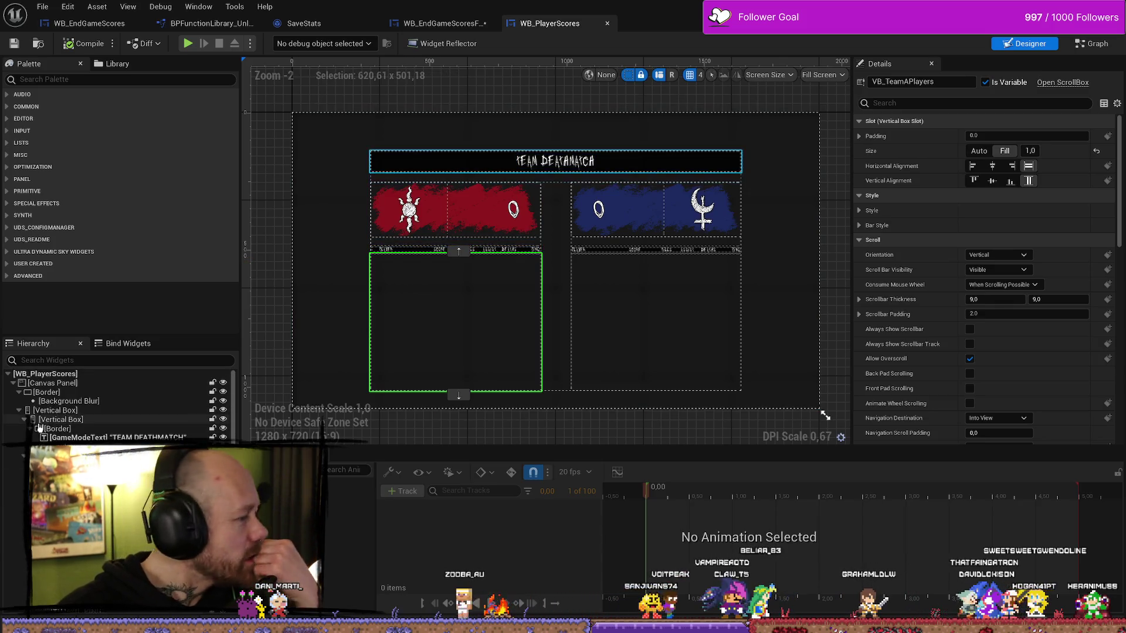
left_click(53, 411)
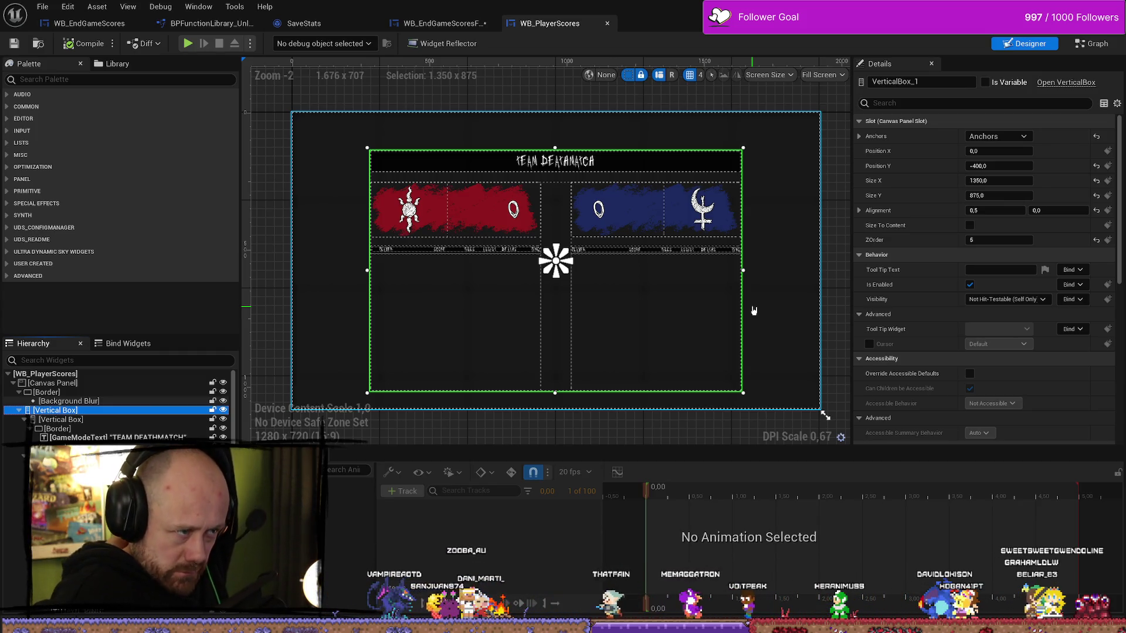
- View the free-for-all end screen layout and move the WB_PlayerScores tab to second place
left_click(452, 23)
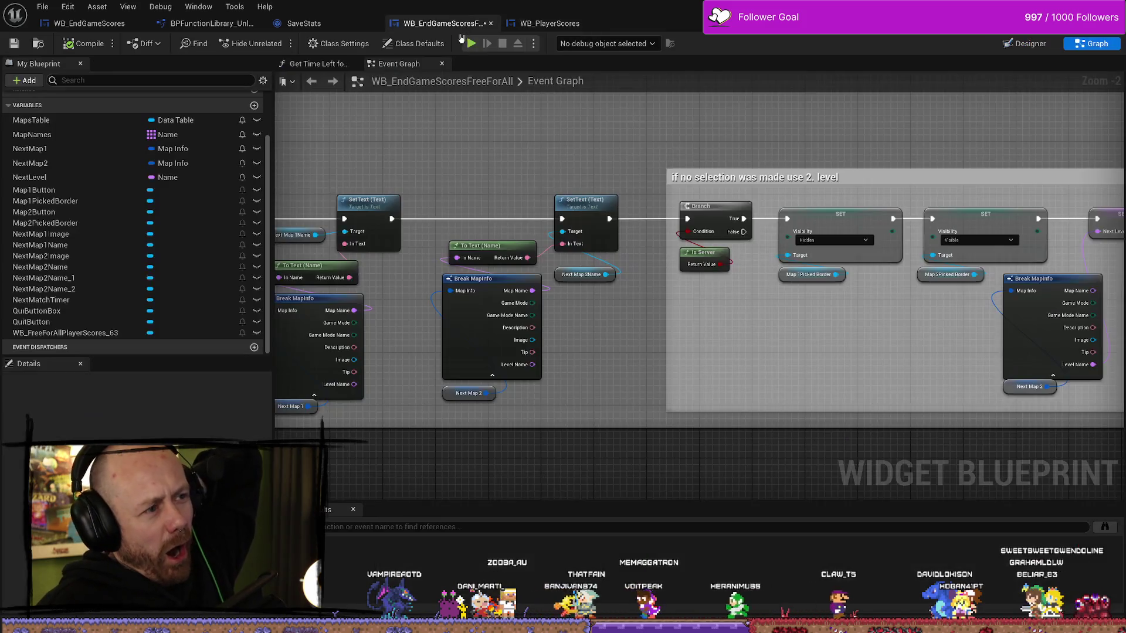
left_click(1017, 43)
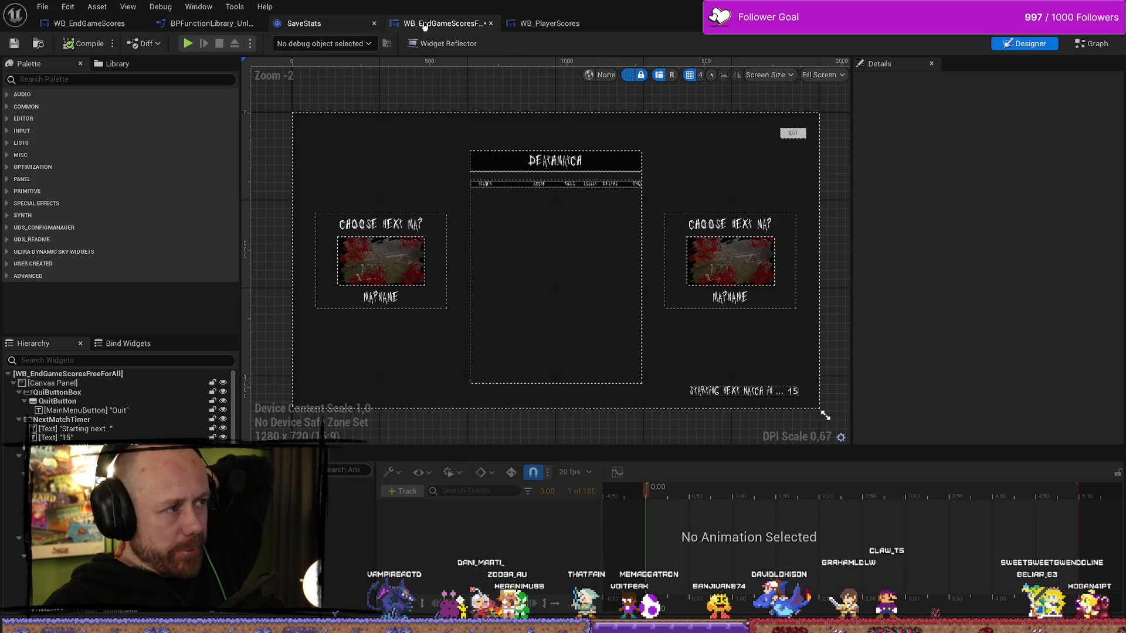
left_click(550, 24)
left_click_drag(550, 23, 207, 26)
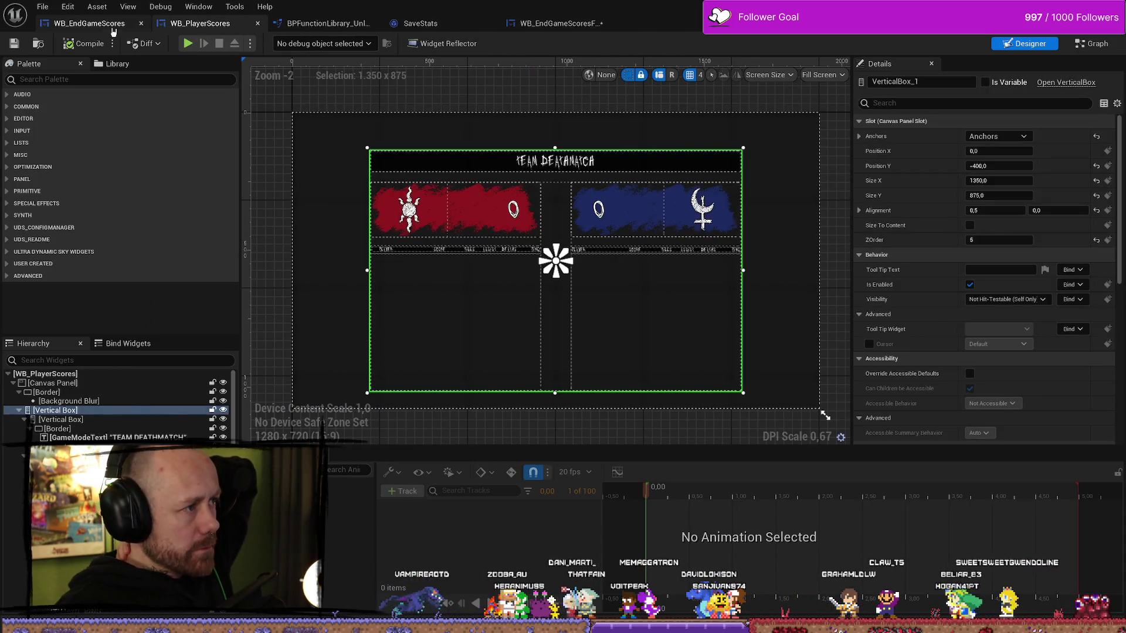
left_click(89, 23)
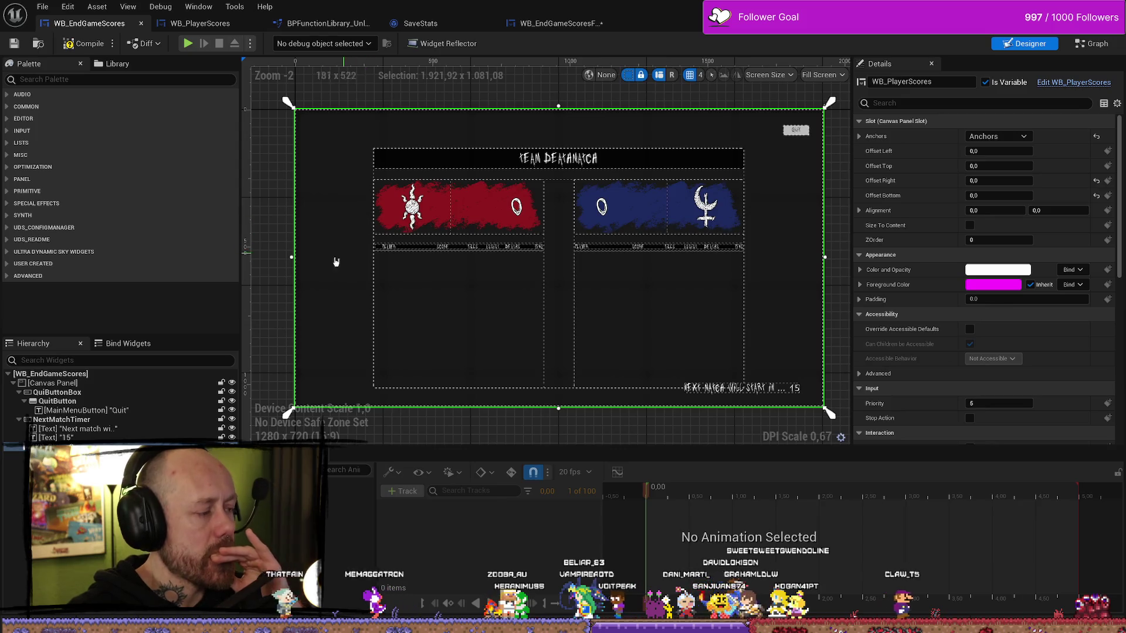
- Narrow the embedded WB_PlayerScores from its right edge to about 1174 (Offset Right 496.5)
left_click(795, 389)
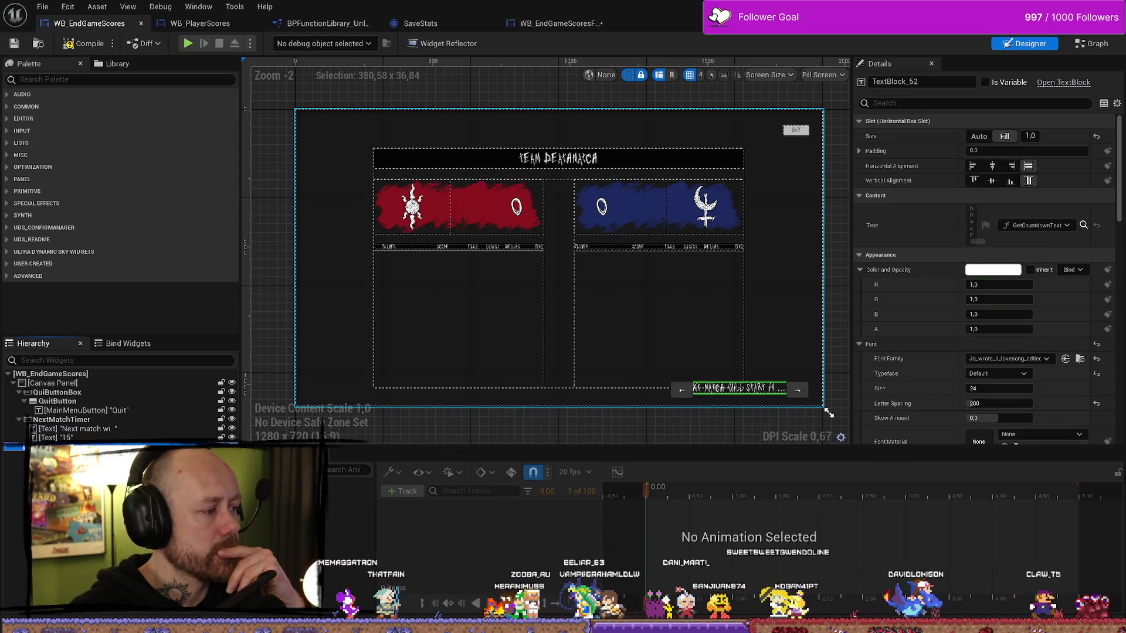
left_click(796, 388)
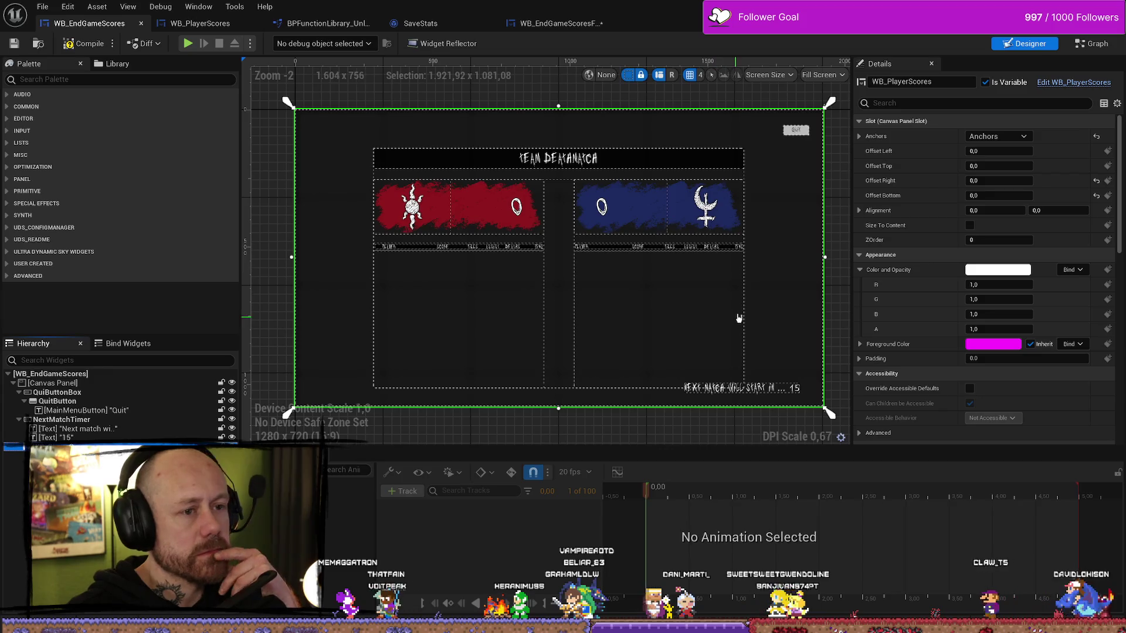
mouse_move(826, 256)
left_mouse_down()
mouse_move(649, 250)
mouse_move(694, 250)
left_mouse_up()
left_click(722, 251)
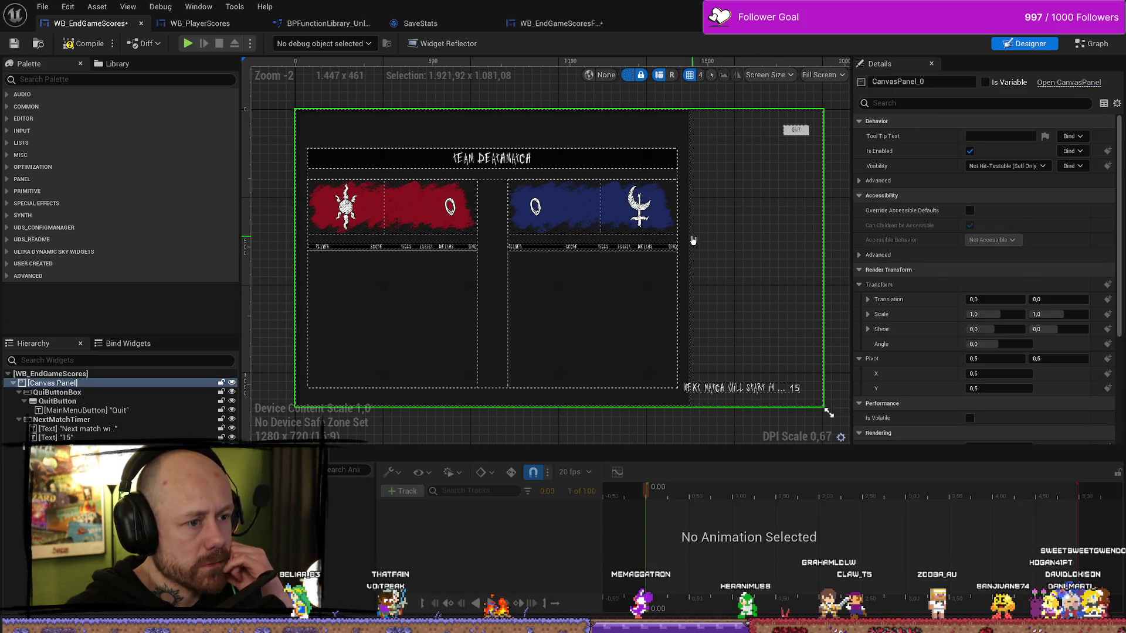
left_click(691, 248)
left_click_drag(694, 258, 689, 257)
left_click(731, 262)
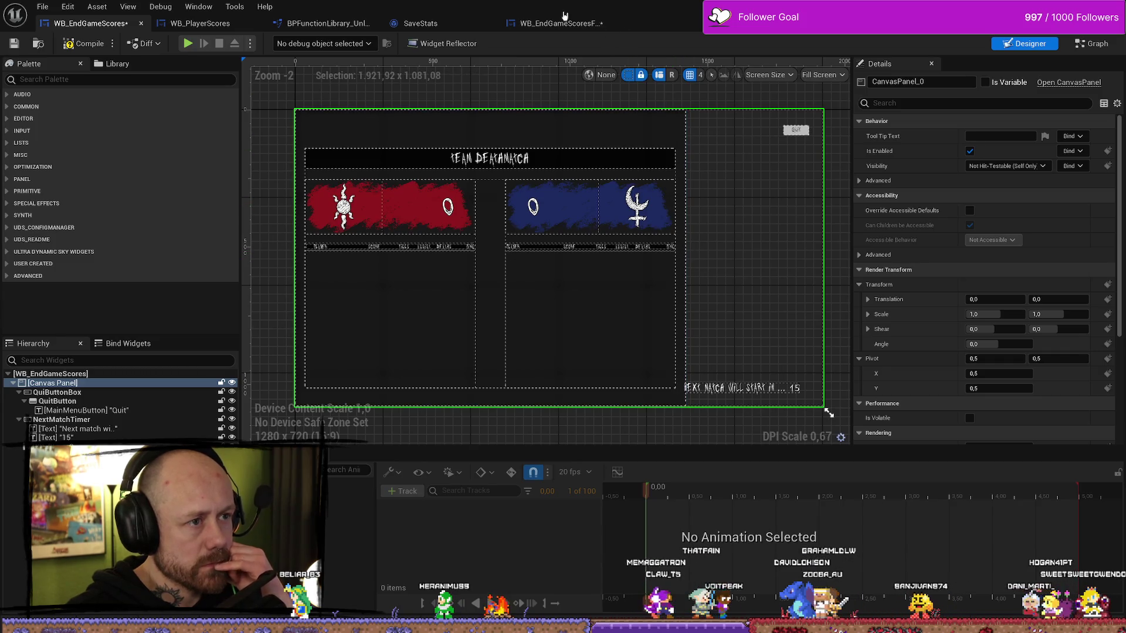
left_click(205, 25)
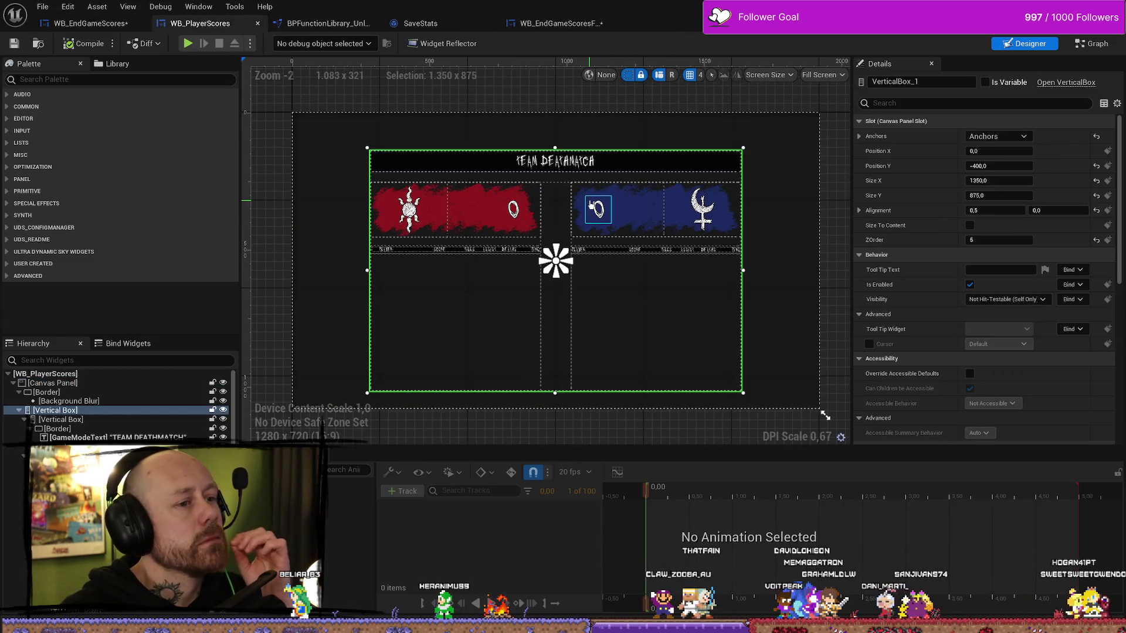
- Inspect the Background Blur and Border settings, briefly hiding and showing the Border to compare
left_click(784, 244)
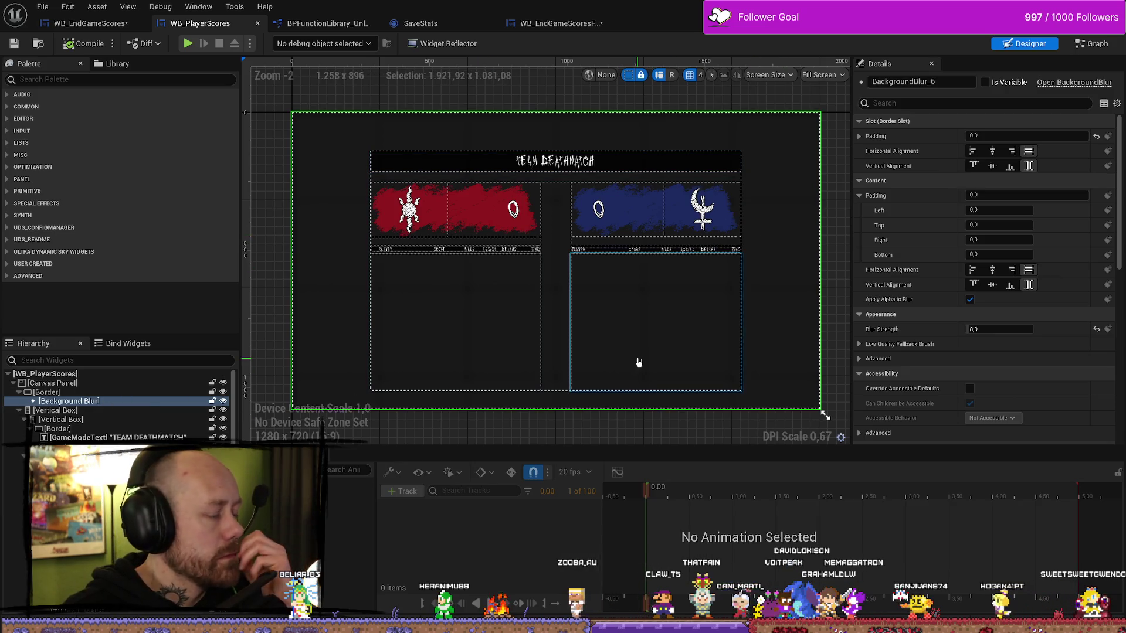
left_click(85, 393)
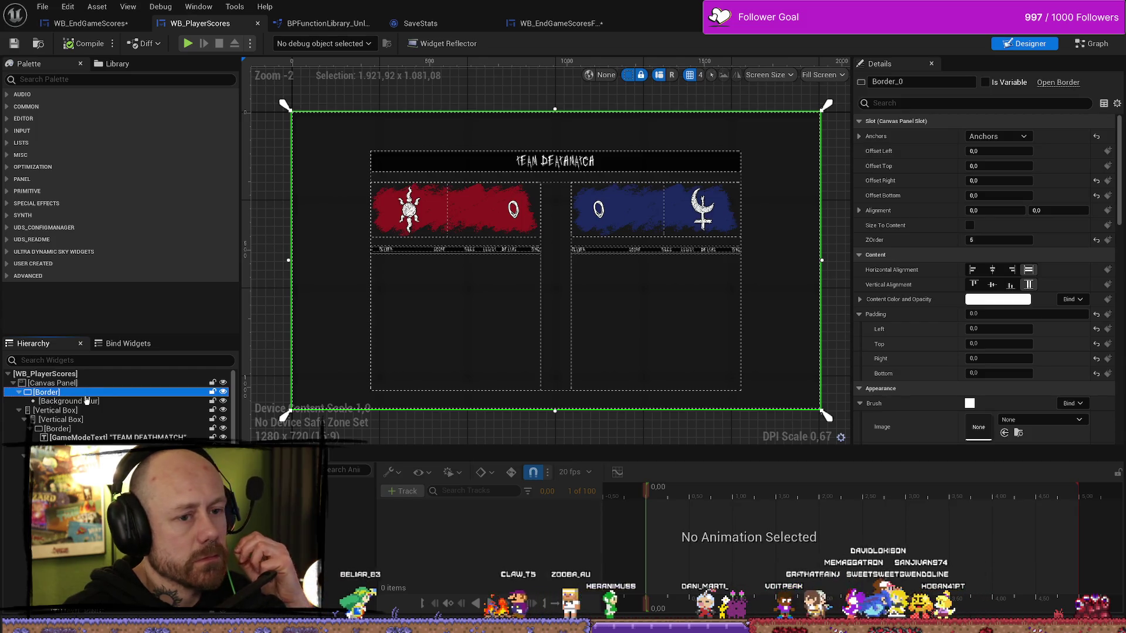
scroll(938, 403, "down", 5)
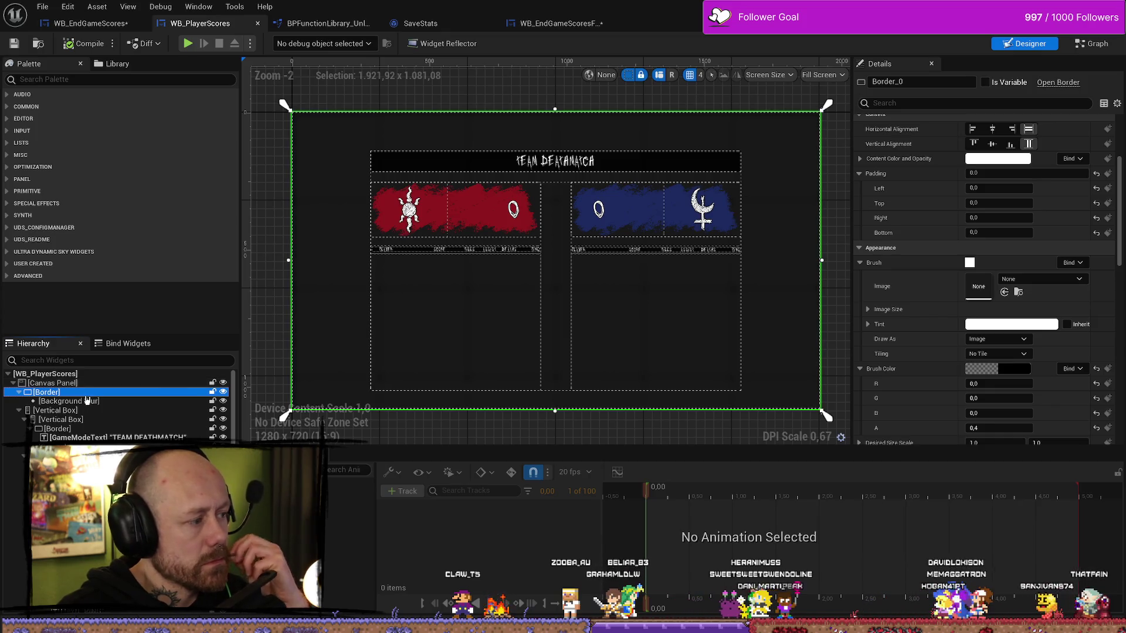
left_click(53, 383)
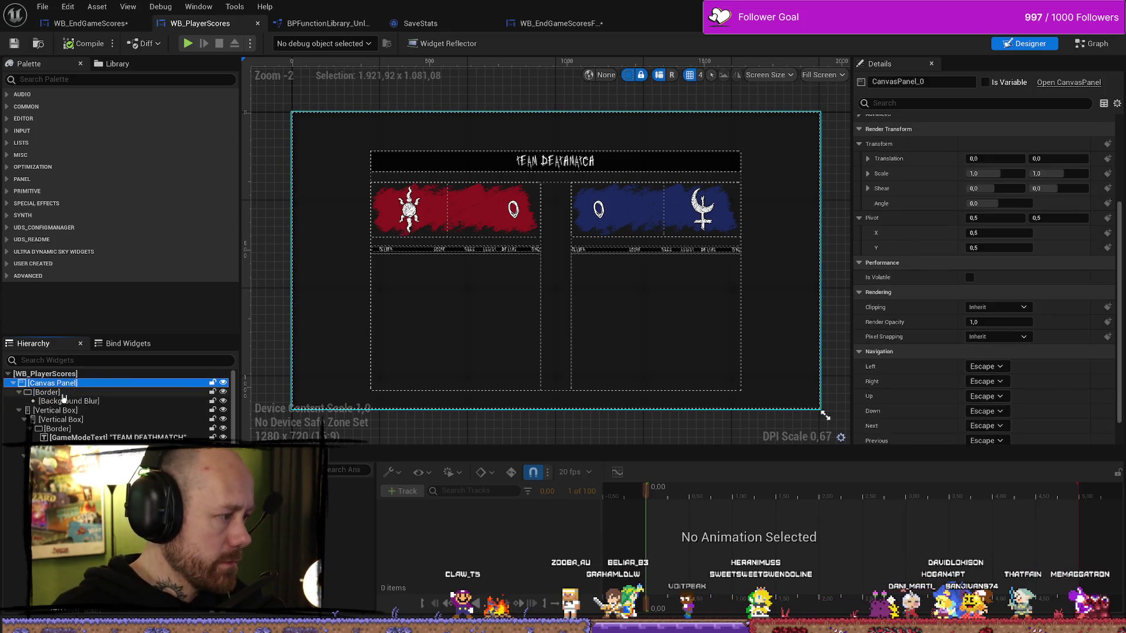
left_click(47, 391)
left_click(223, 392)
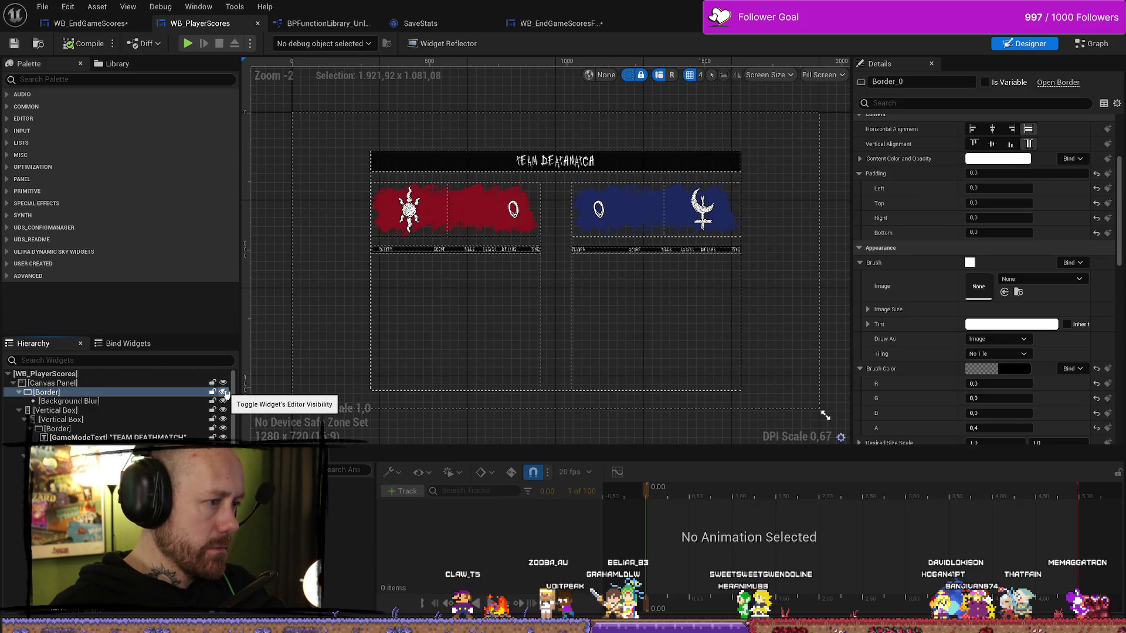
left_click(224, 392)
- Select the Border together with its Background Blur for reuse in WB_EndGameScores
left_click(83, 401)
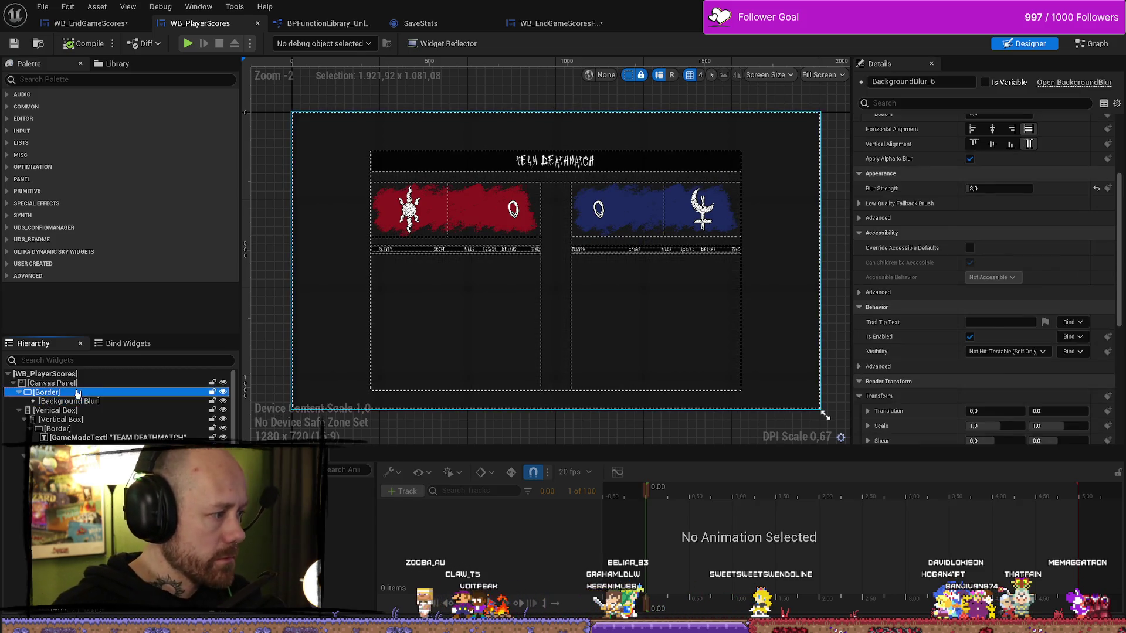
left_click(84, 392)
left_click(82, 402, "ctrl")
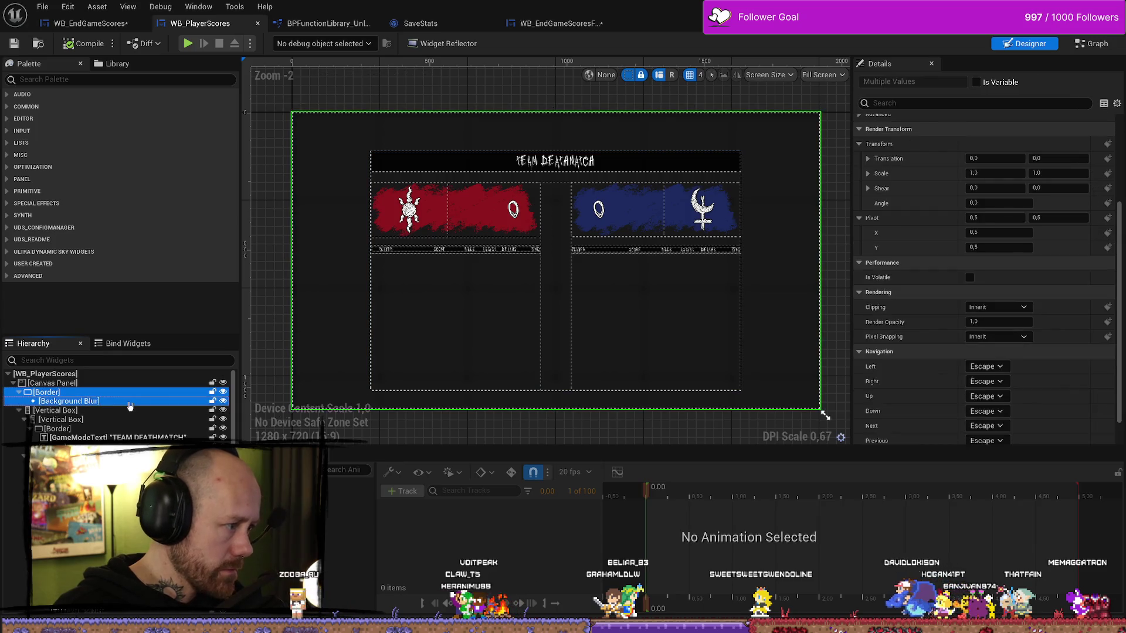
left_click(91, 23)
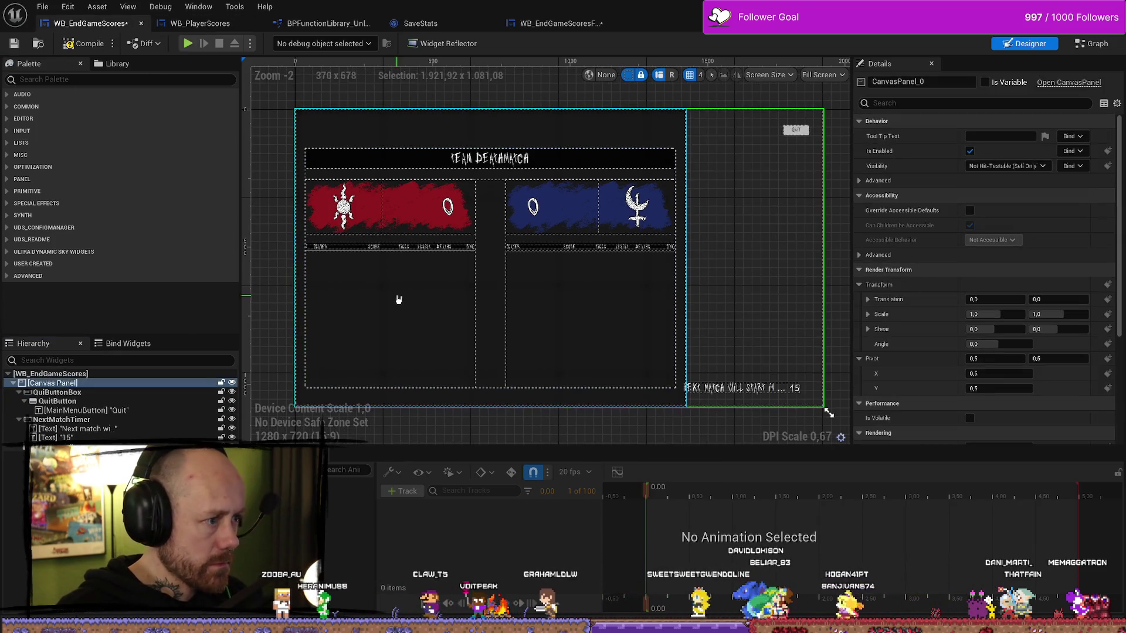
left_click(51, 383)
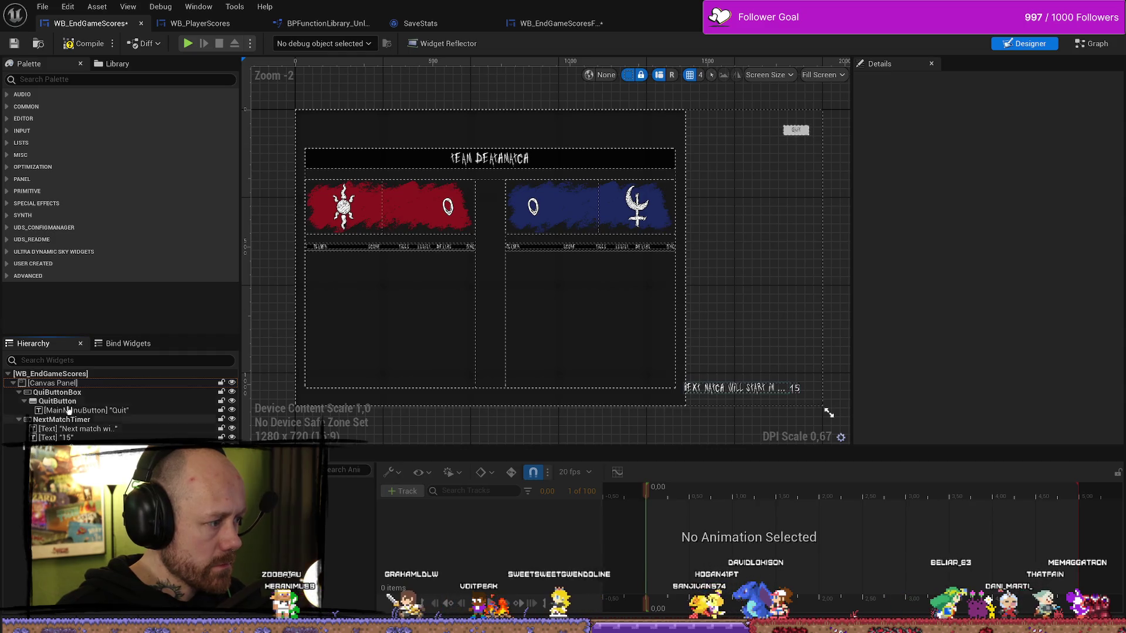
- Paste the blurred Border into WB_EndGameScores directly under the Canvas Panel
key("ctrl+v")
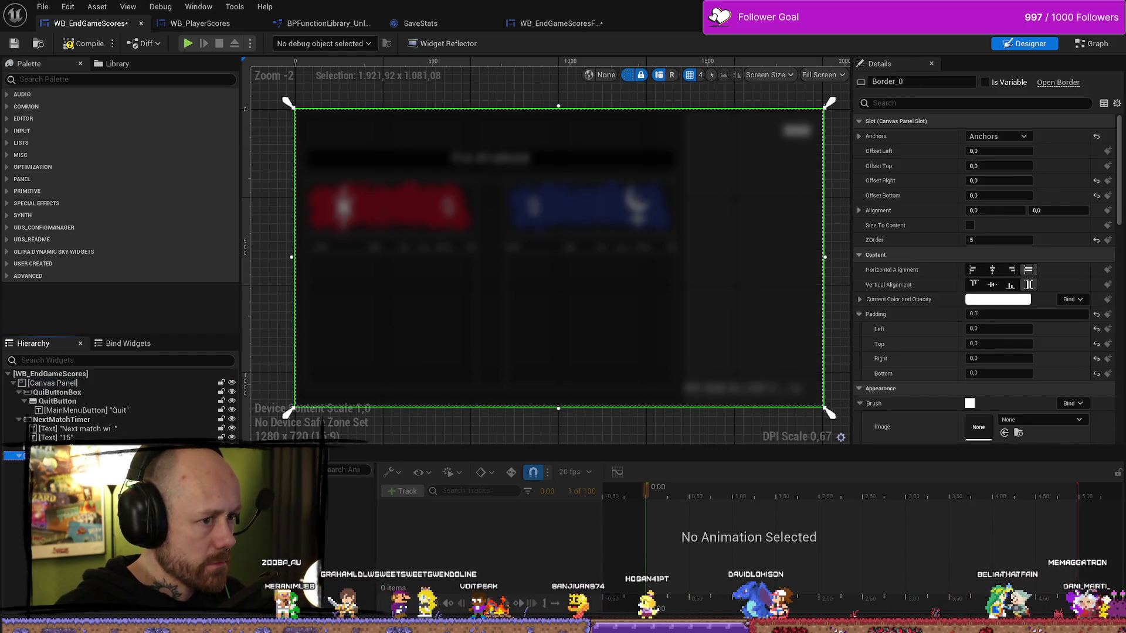
left_click_drag(18, 455, 53, 381)
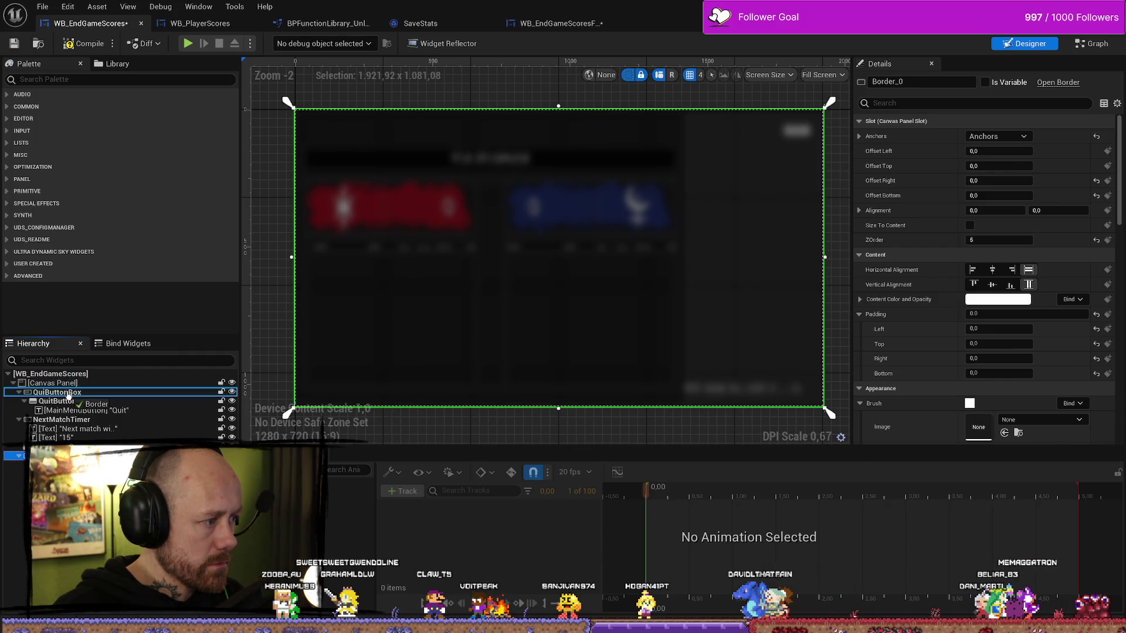
left_click_drag(70, 393, 69, 393)
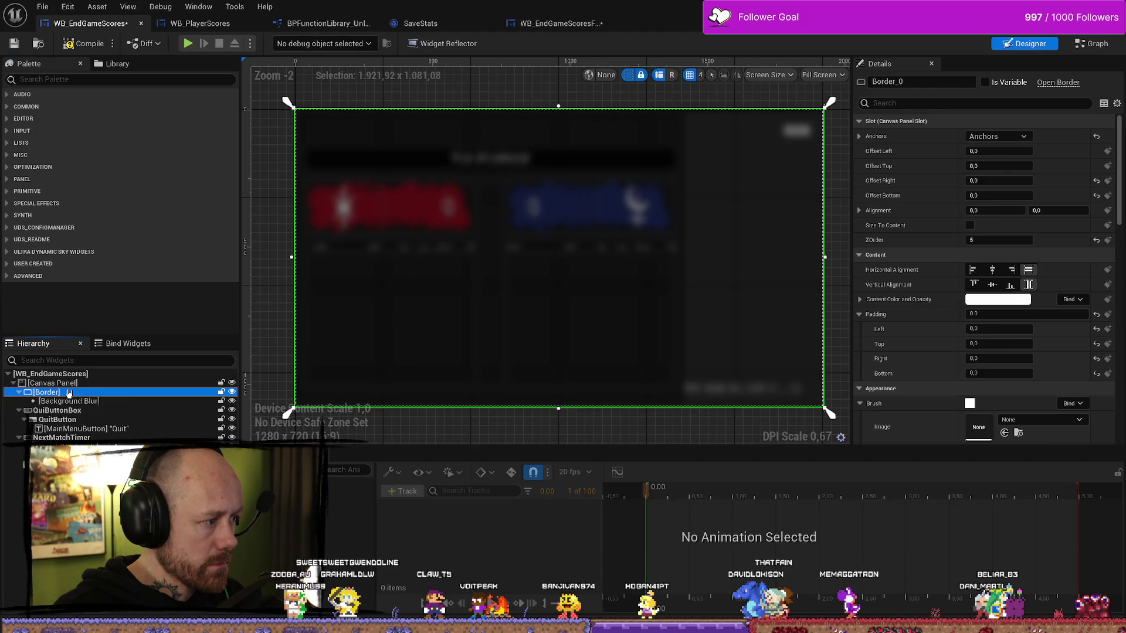
left_click(58, 411)
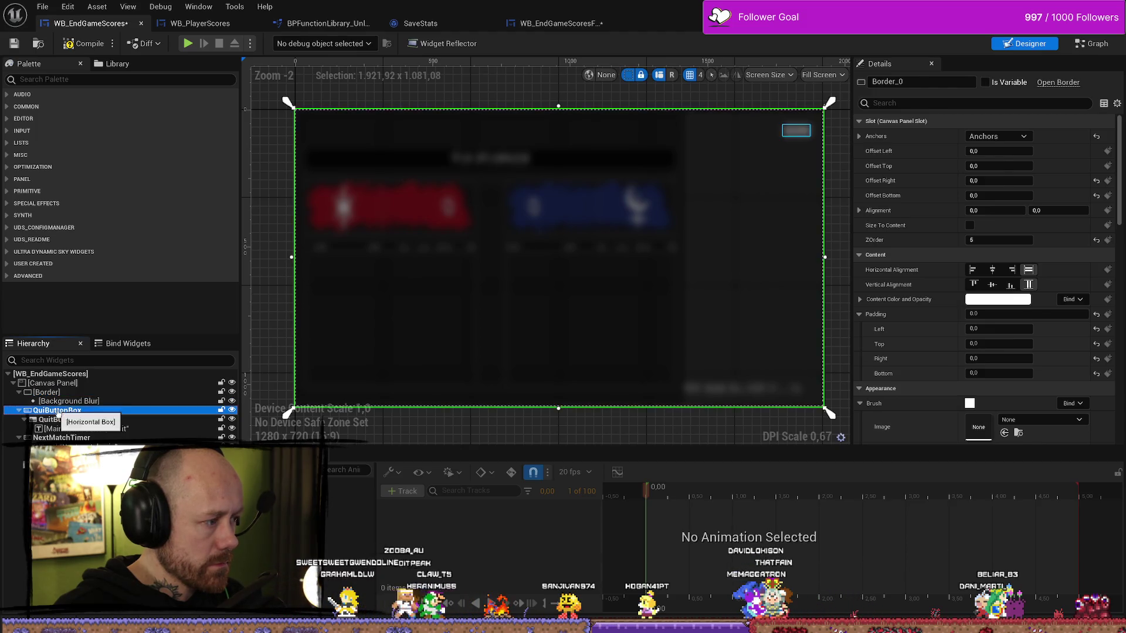
left_click(40, 419)
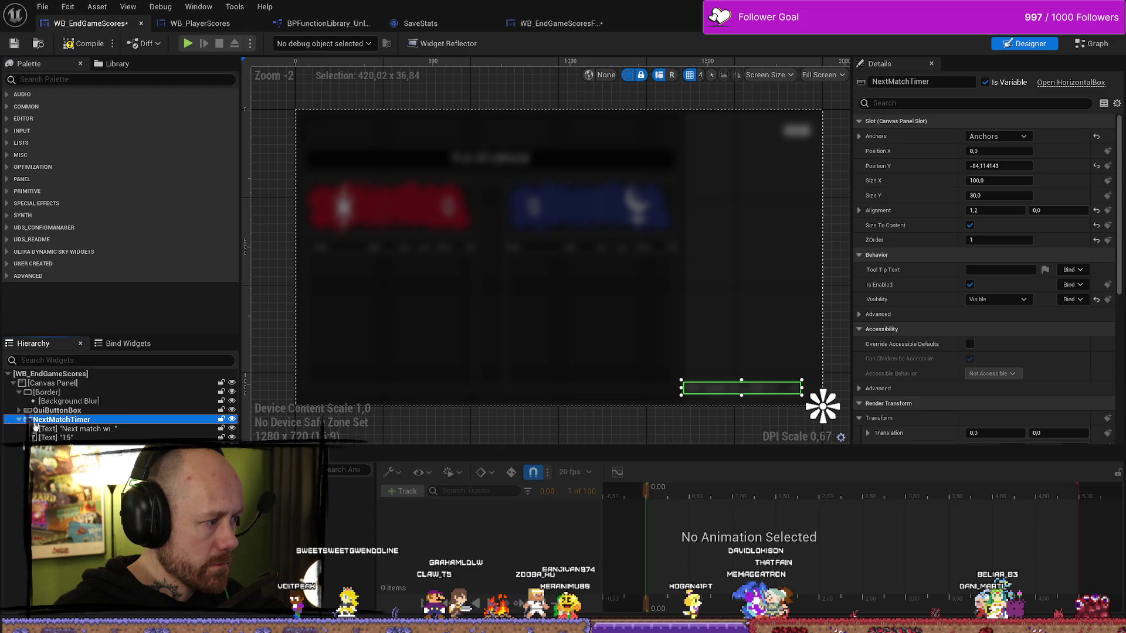
double_click(22, 393)
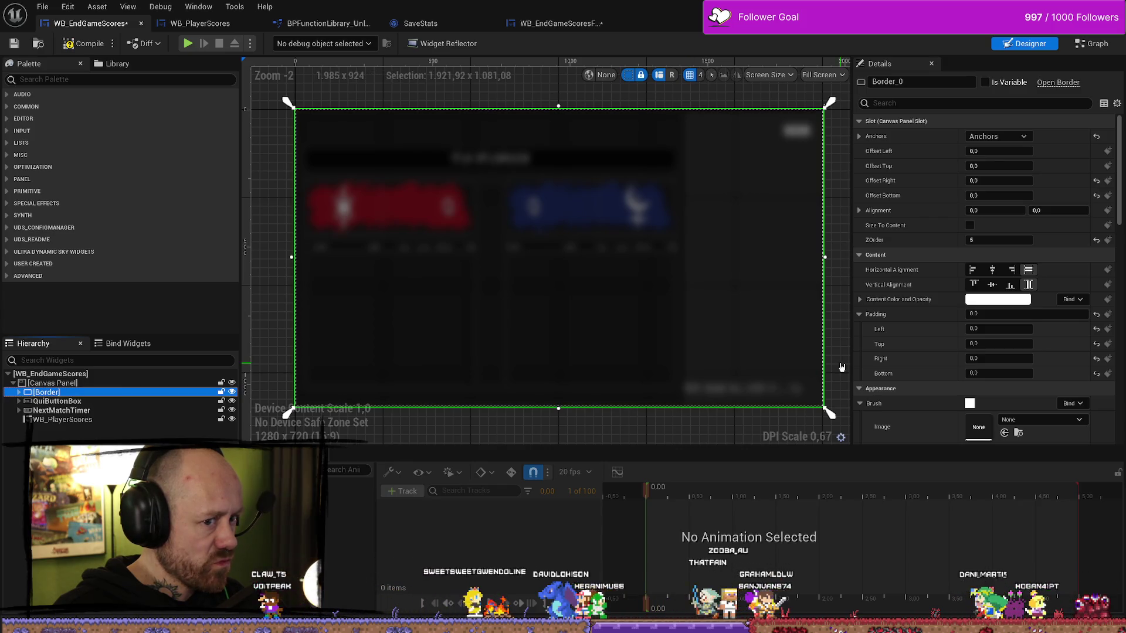
- Change the Border's ZOrder so the blur draws behind the other widgets
left_click(1002, 241)
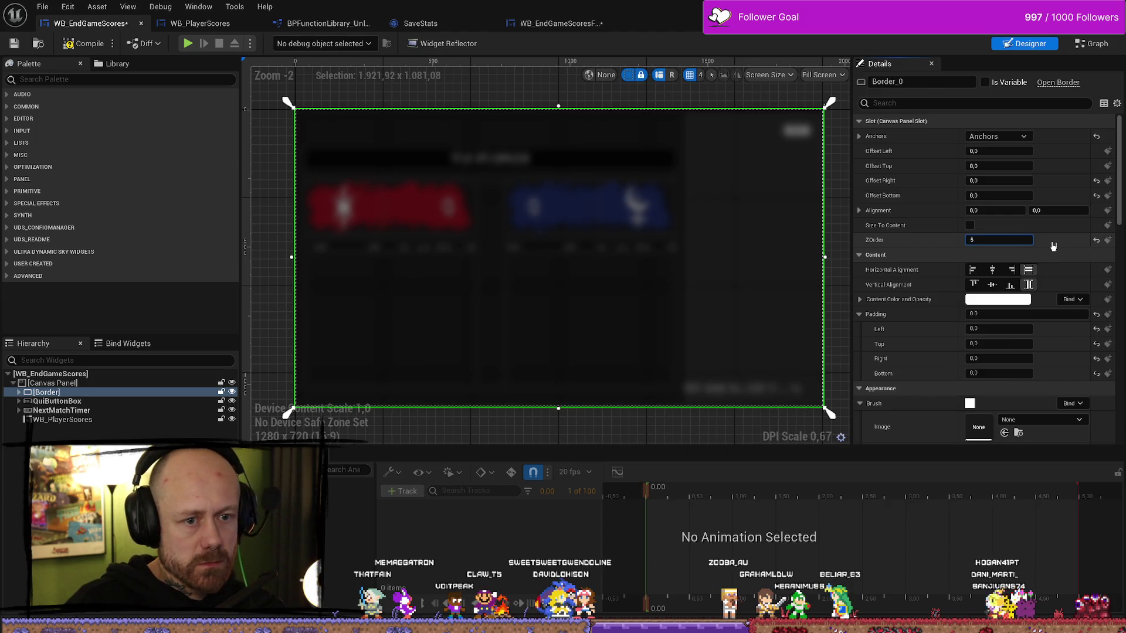
type("6")
type("0")
key("Return")
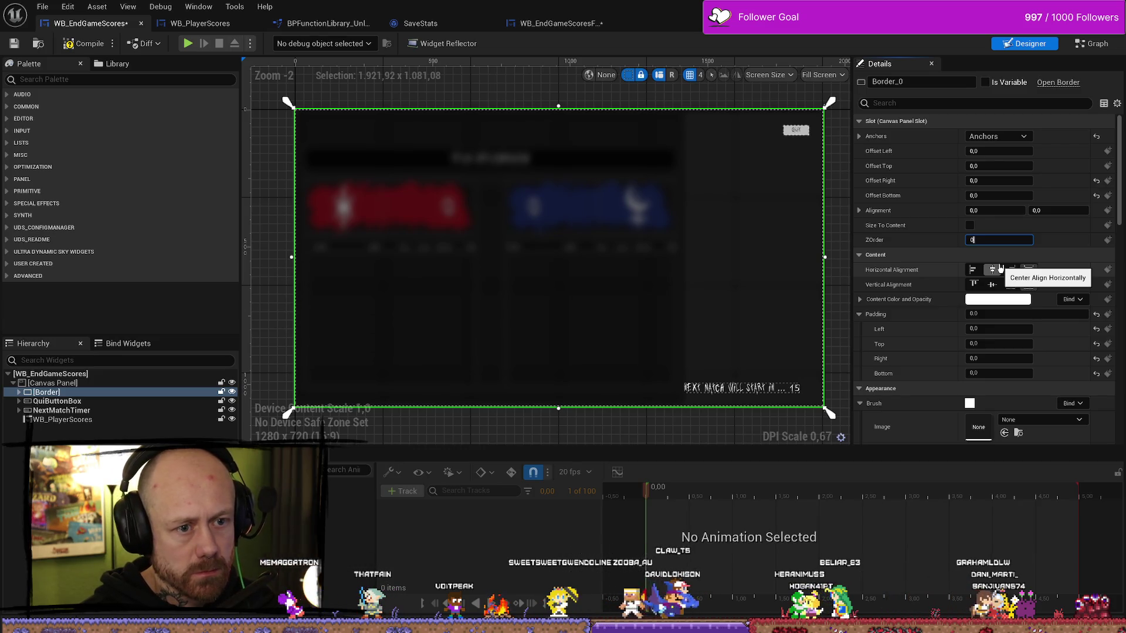
type("2")
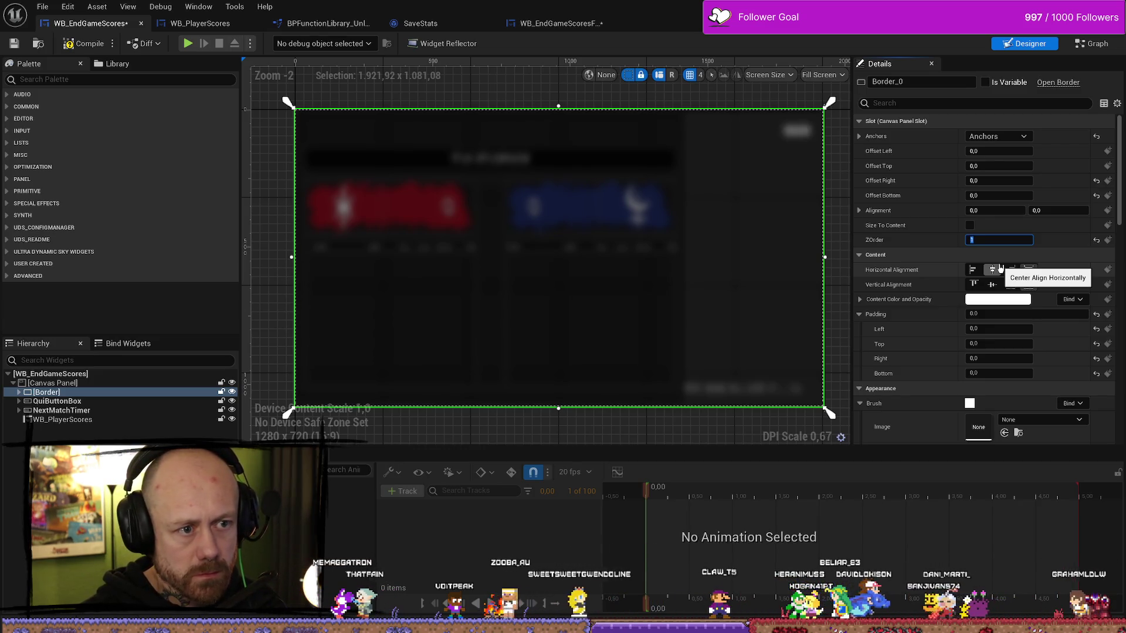
type("5")
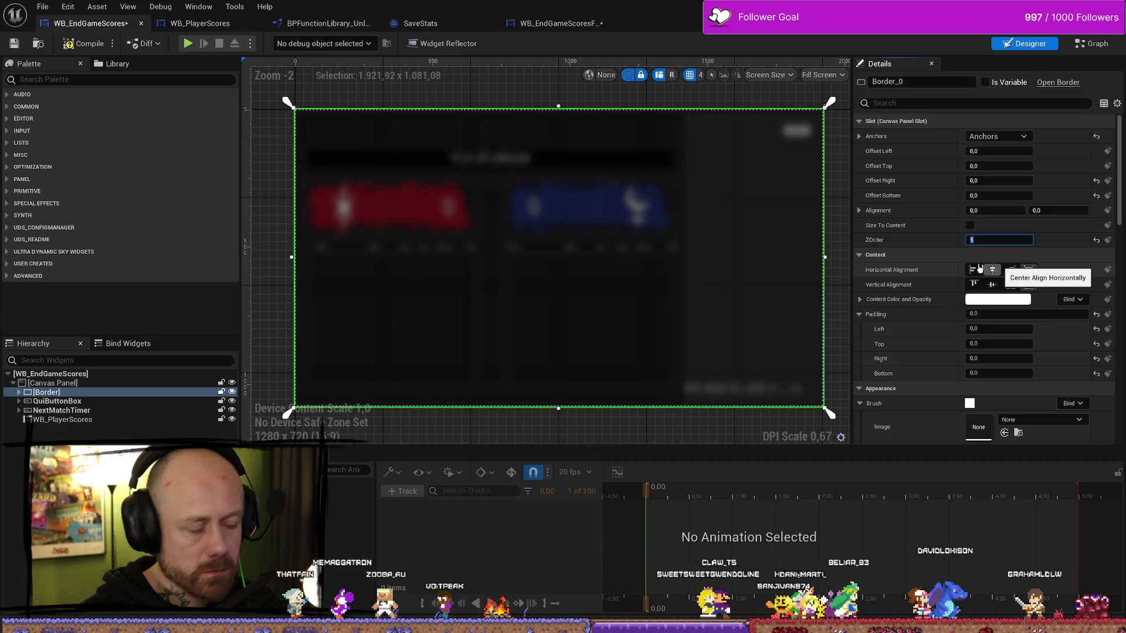
- Compare the quit button box's and Border's draw order, filtering Details for ZOrder
left_click(57, 401)
left_click(1007, 241)
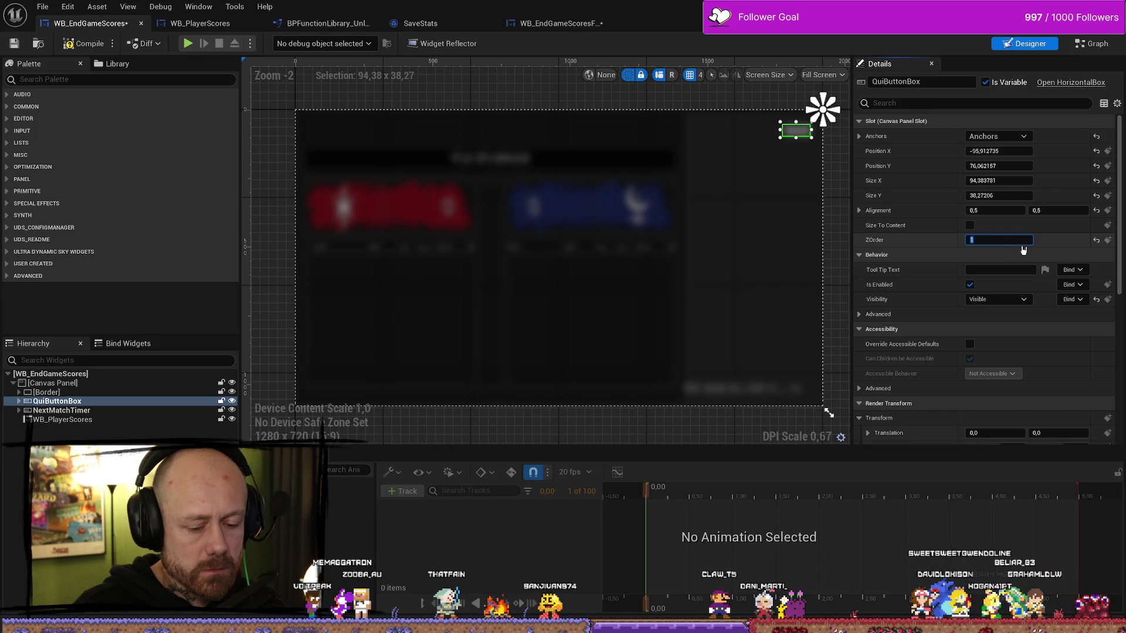
left_click(85, 384)
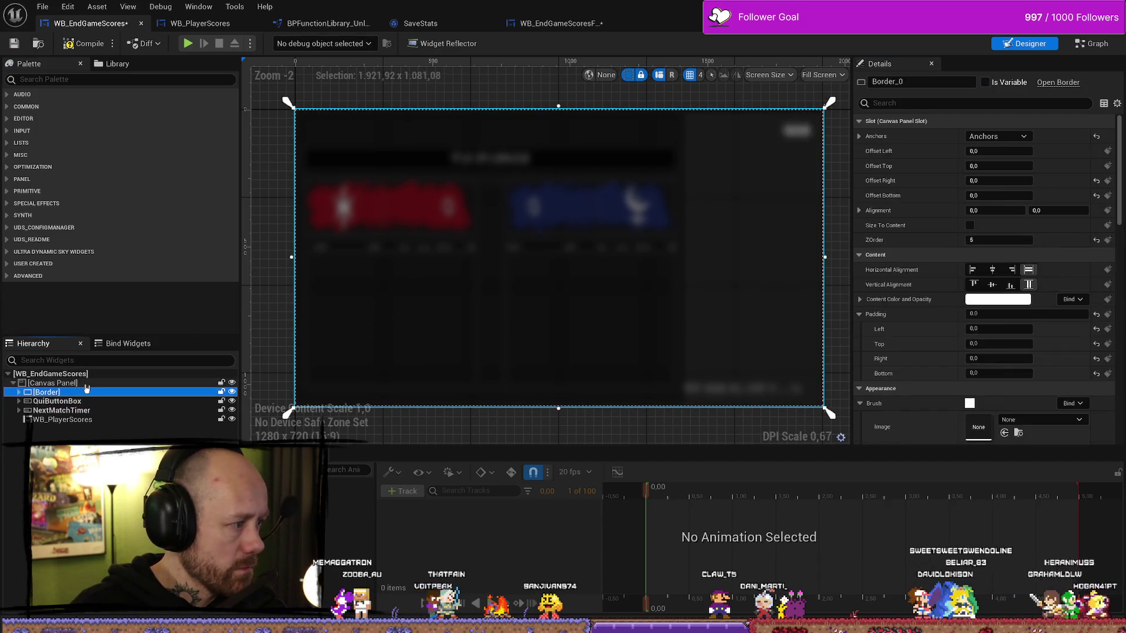
left_click(84, 393)
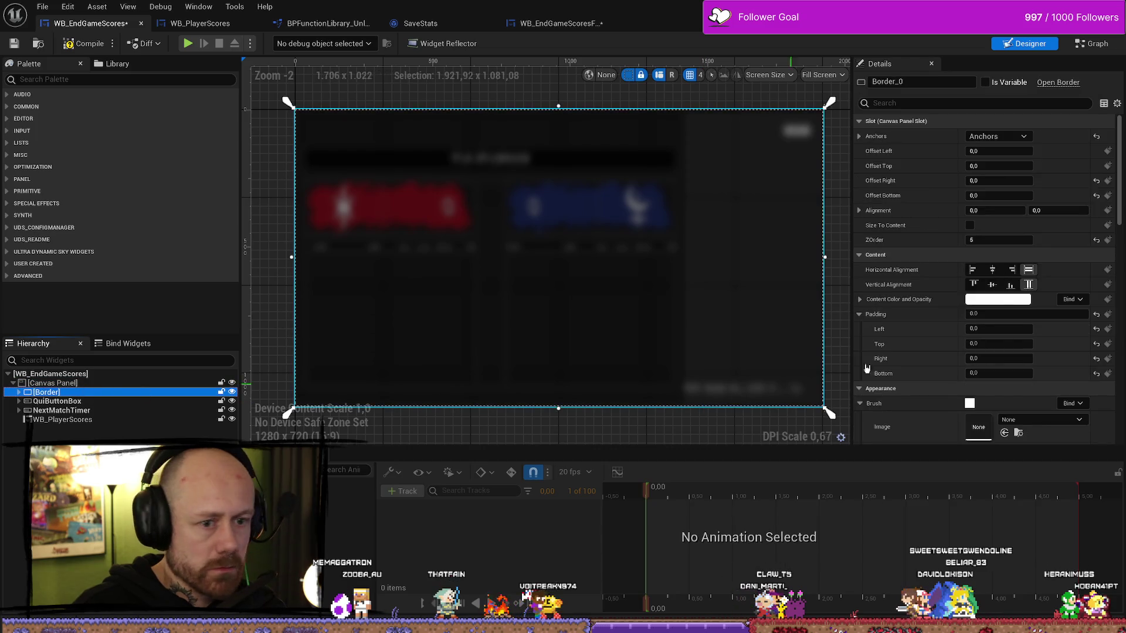
left_click(71, 384)
left_click(72, 393)
left_click(75, 401)
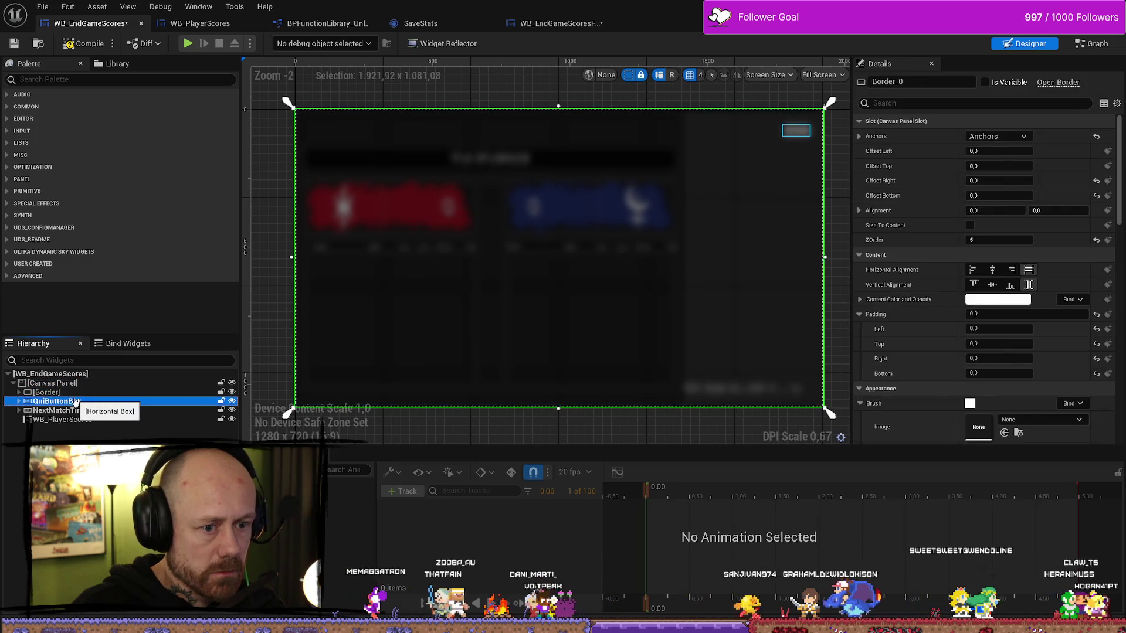
left_click(59, 392)
left_click(907, 103)
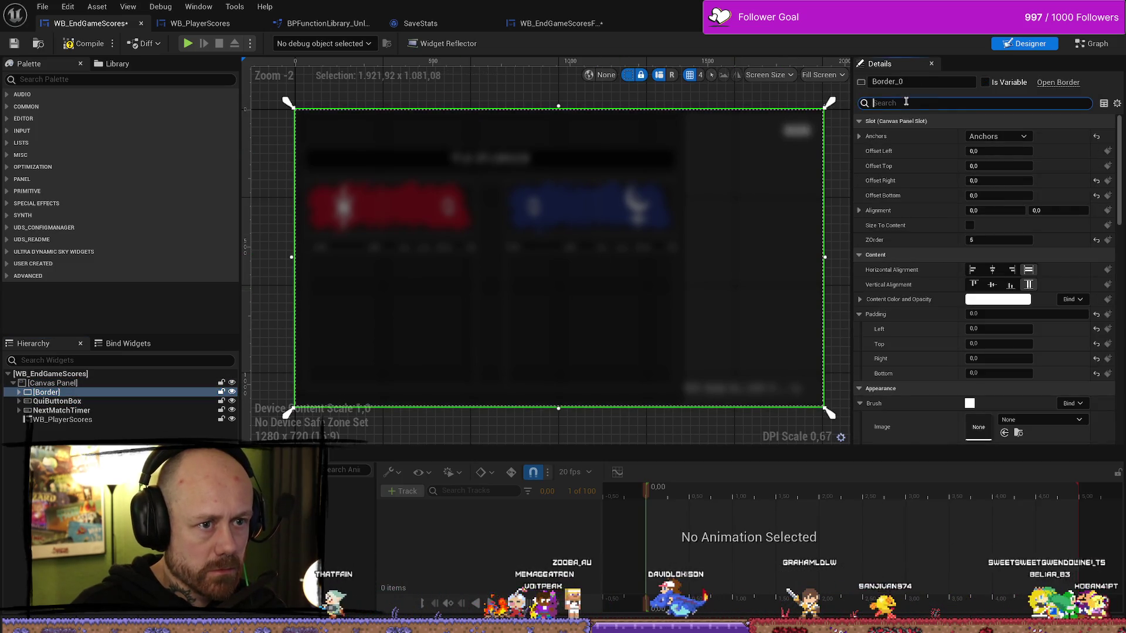
type("zl")
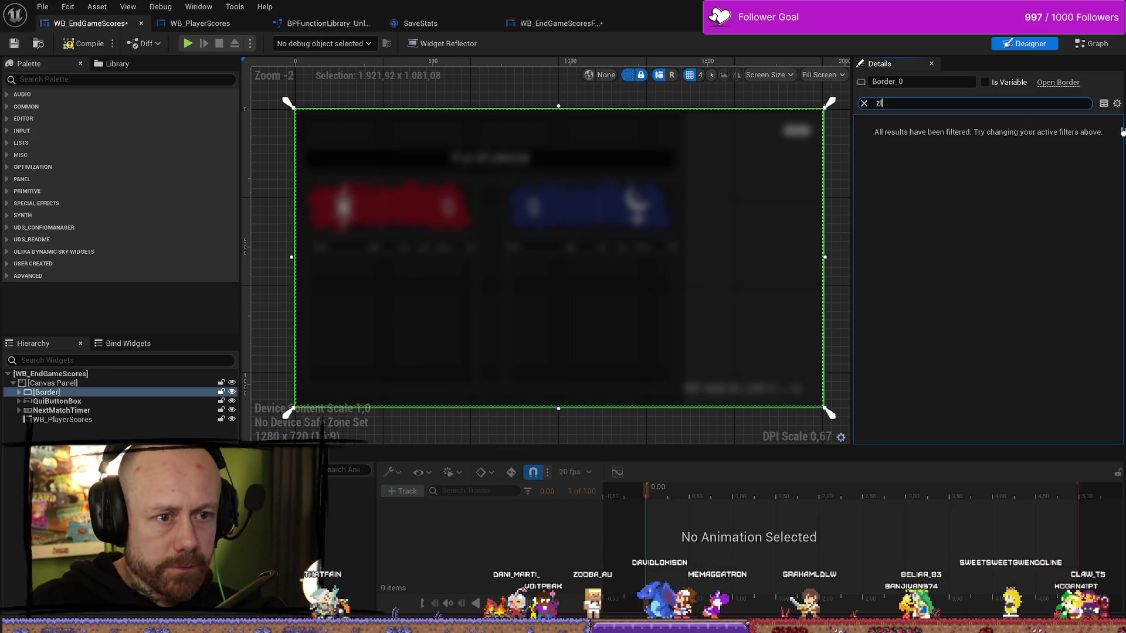
key("BackSpace")
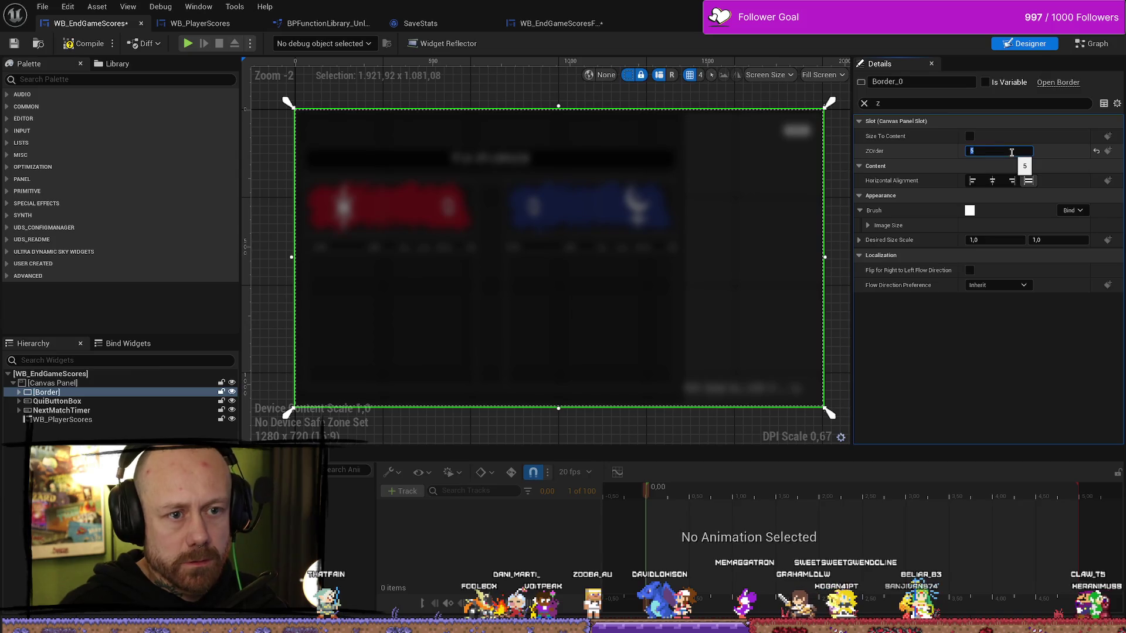
- Set WB_PlayerScores ZOrder to 1 so the scores draw sharp above the blur
left_click(96, 403)
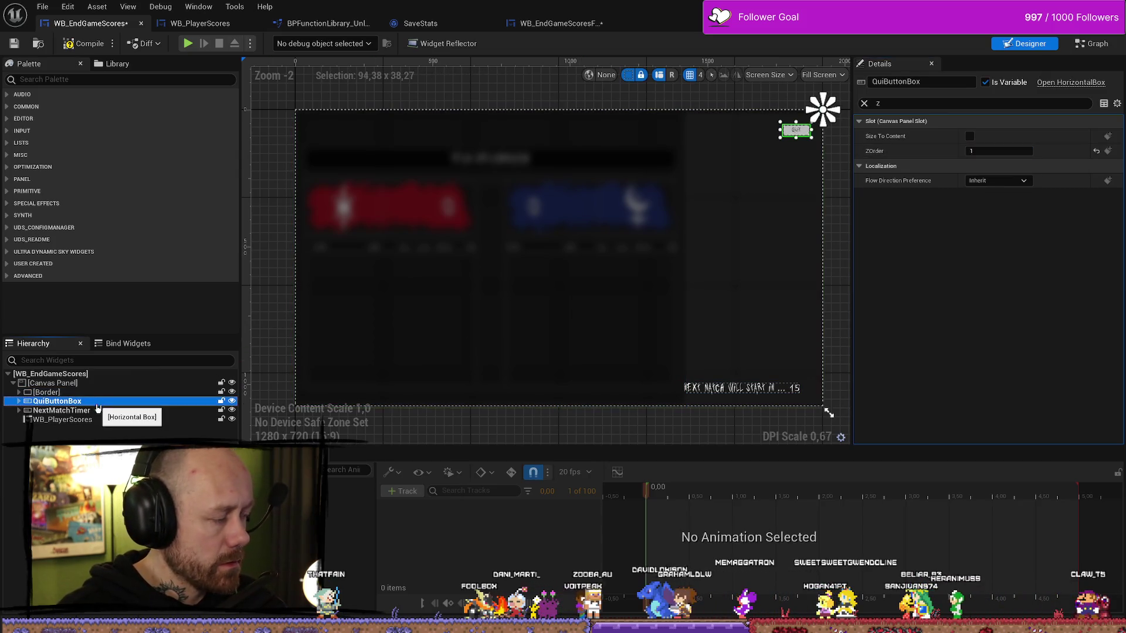
left_click(98, 411)
left_click(98, 420)
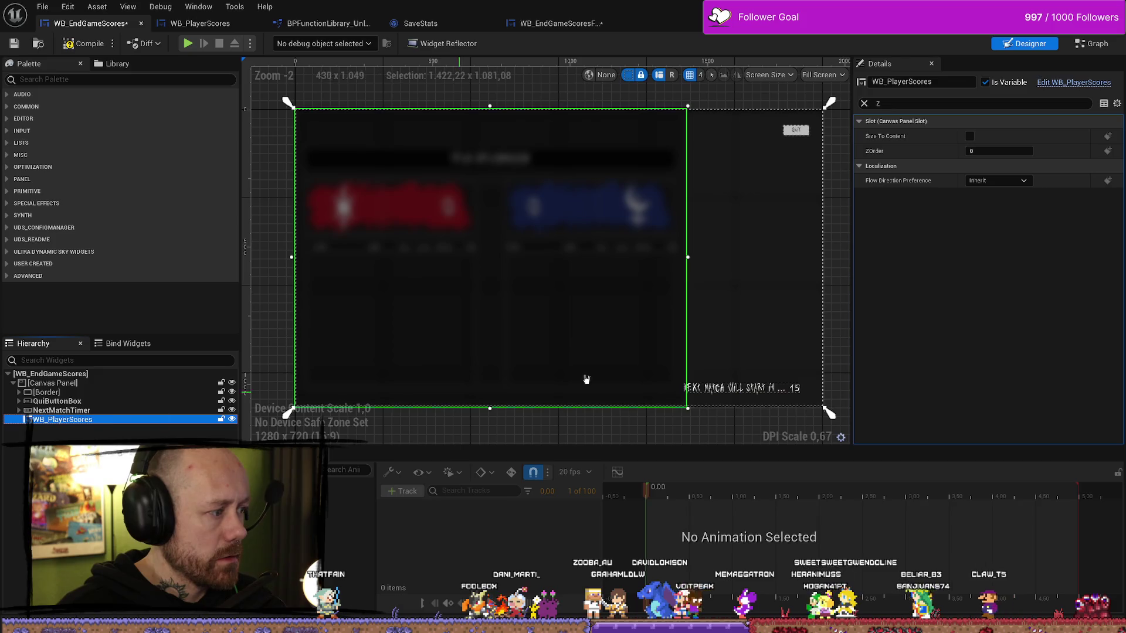
left_click(1010, 152)
type("1")
key("Return")
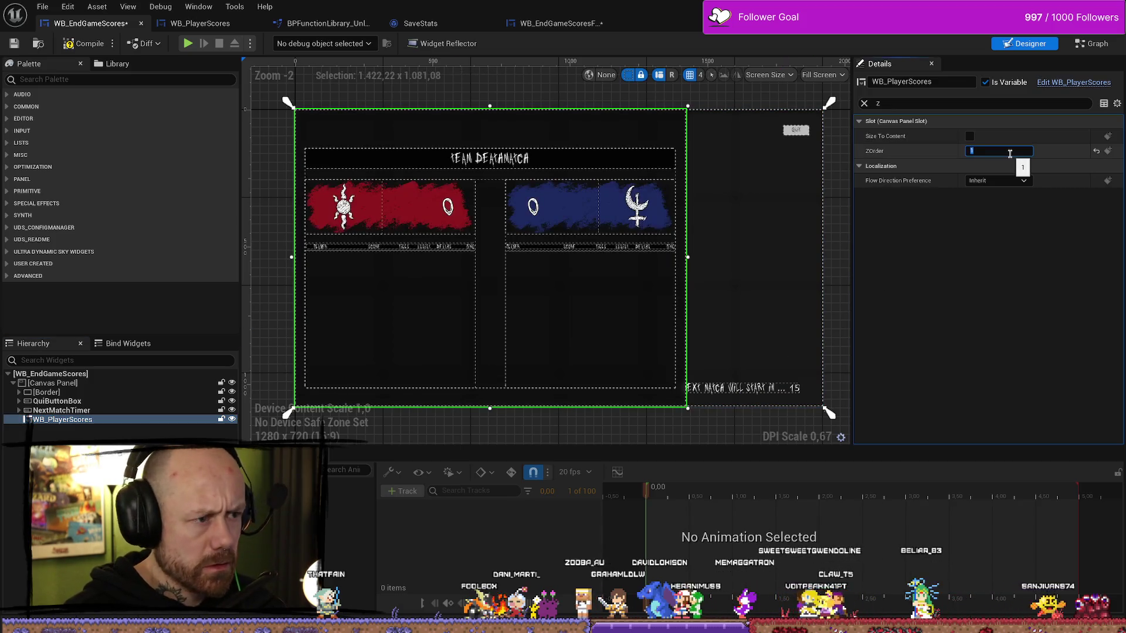
left_click(749, 98)
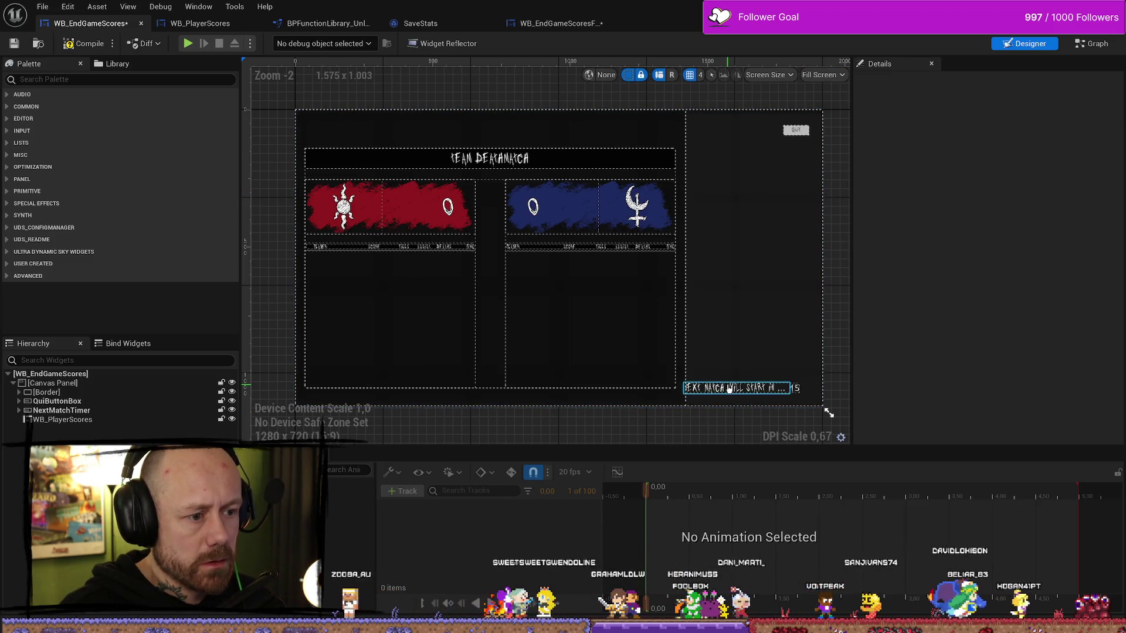
- Drag the scoreboard's right edge slightly further left
left_click(734, 309)
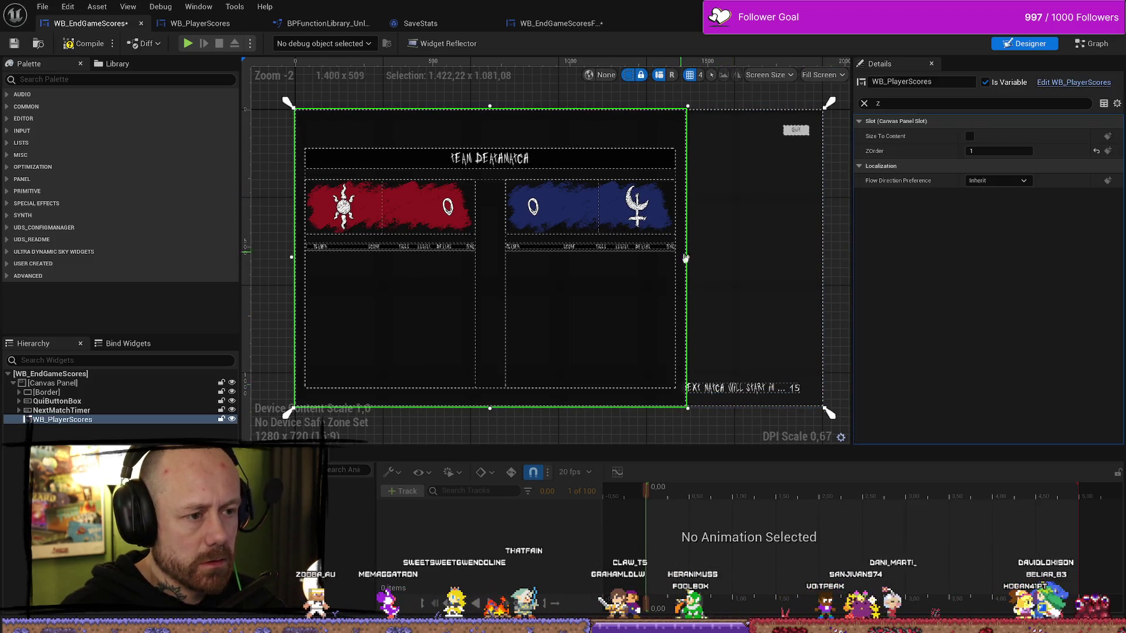
left_click_drag(688, 256, 678, 256)
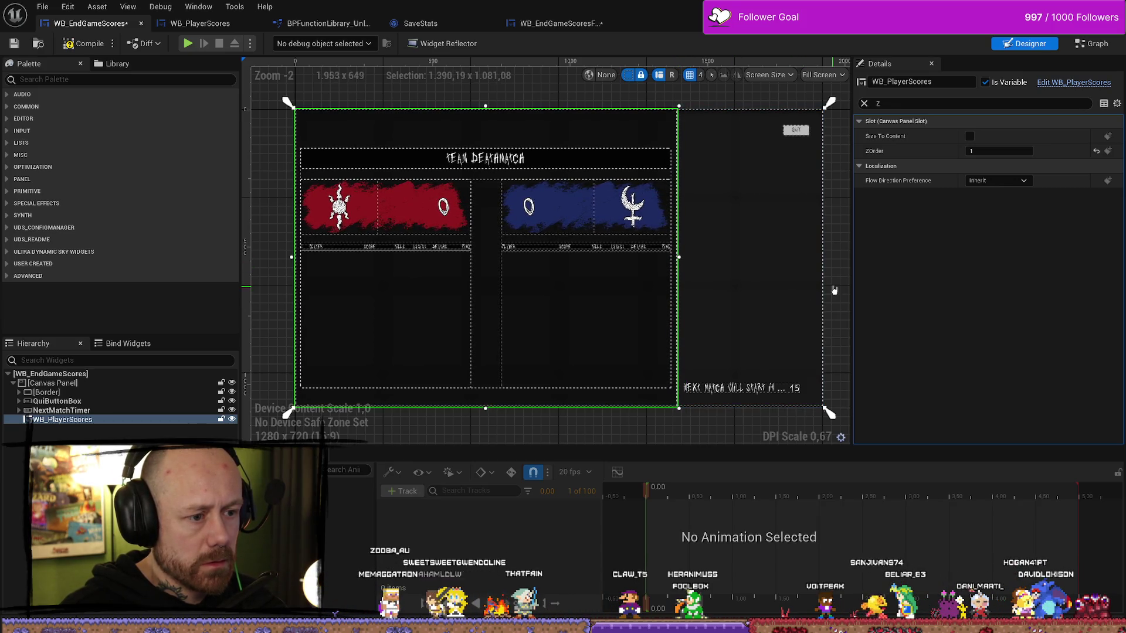
left_click(837, 289)
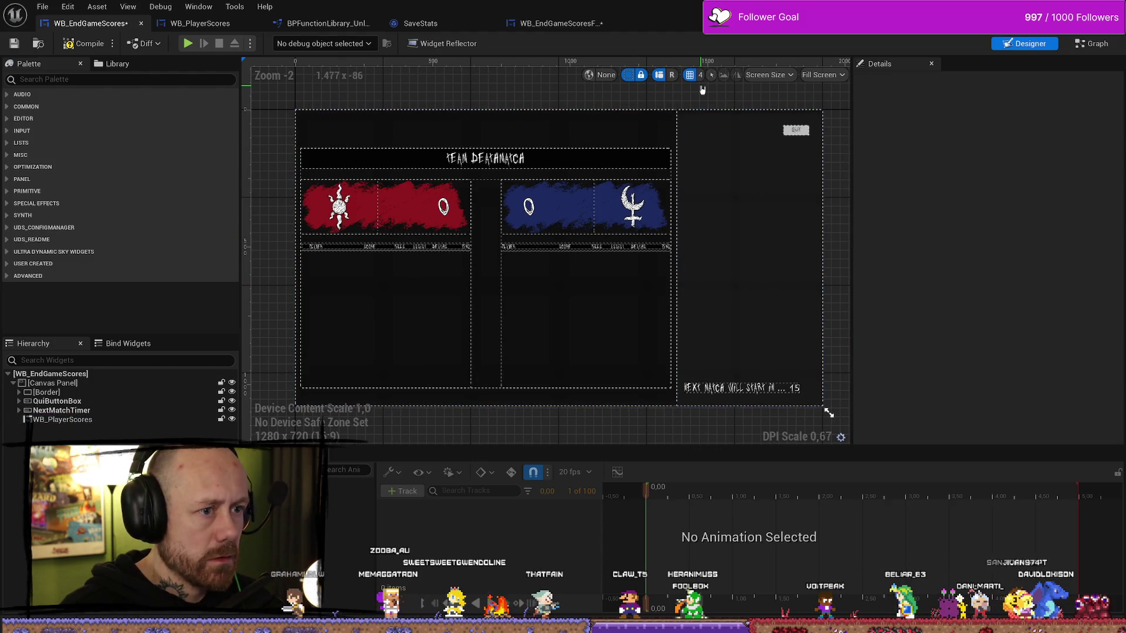
- Save the WB_EndGameScores team widget
left_click(796, 130)
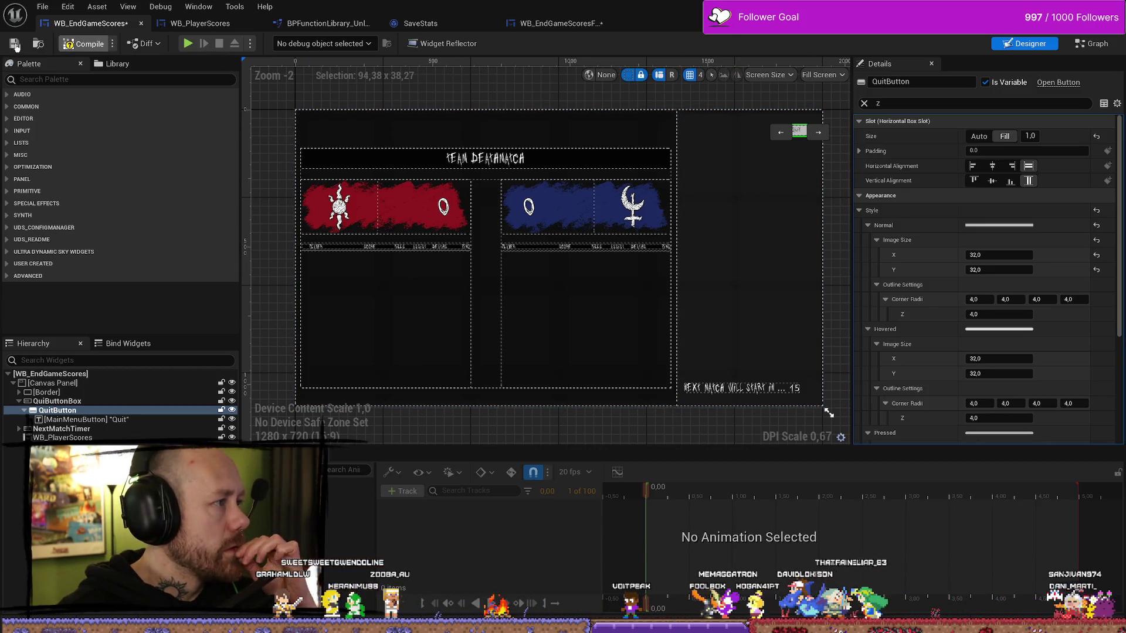
key("ctrl+s")
left_click(801, 193)
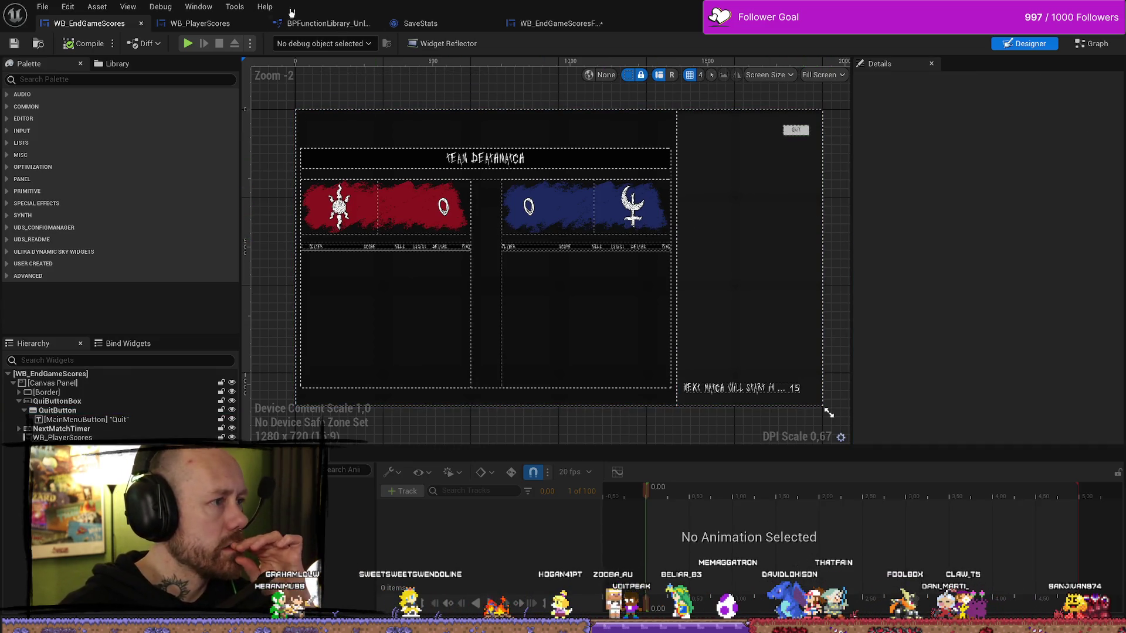
- In WB_EndGameScoresFreeForAll, select both 'Choose next map' VerticalBoxes in the Hierarchy
left_click(574, 24)
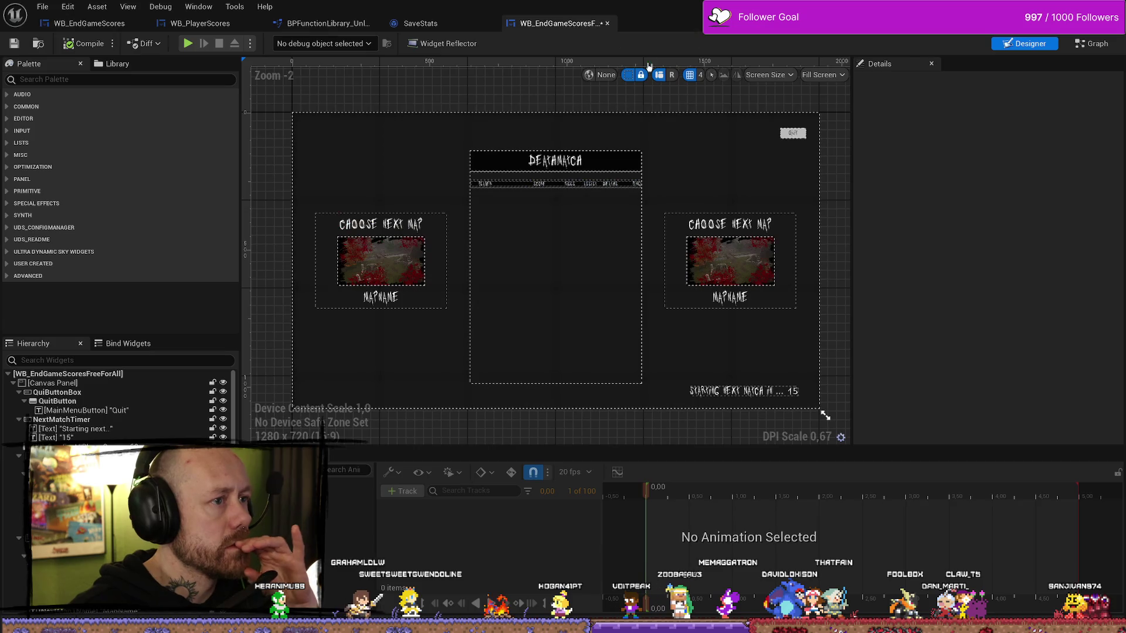
left_click(735, 277)
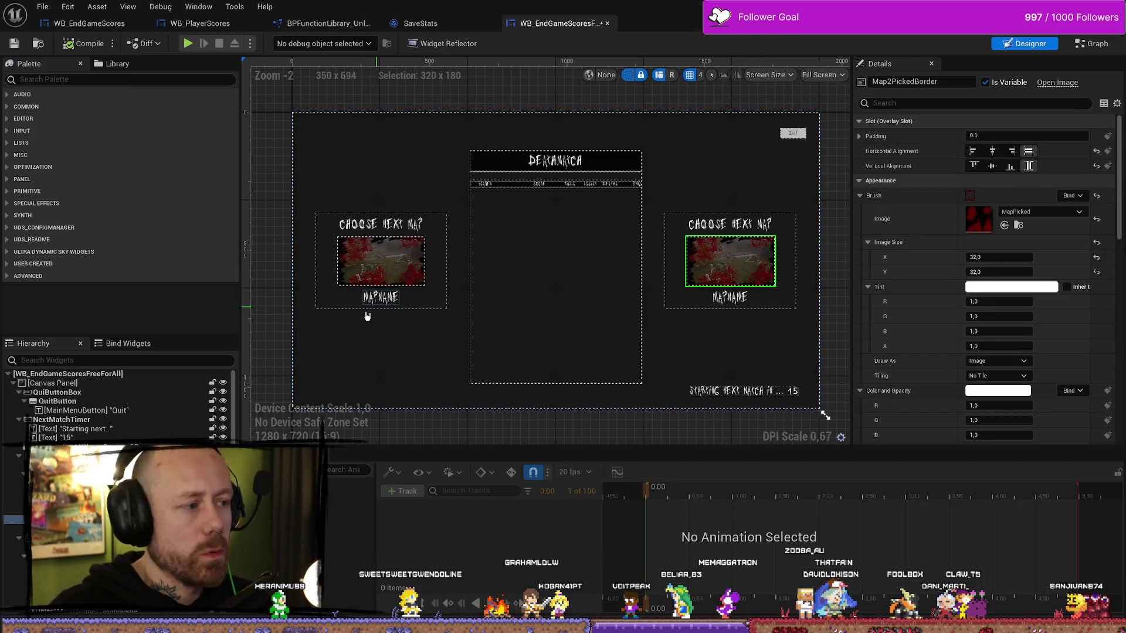
left_click(70, 501)
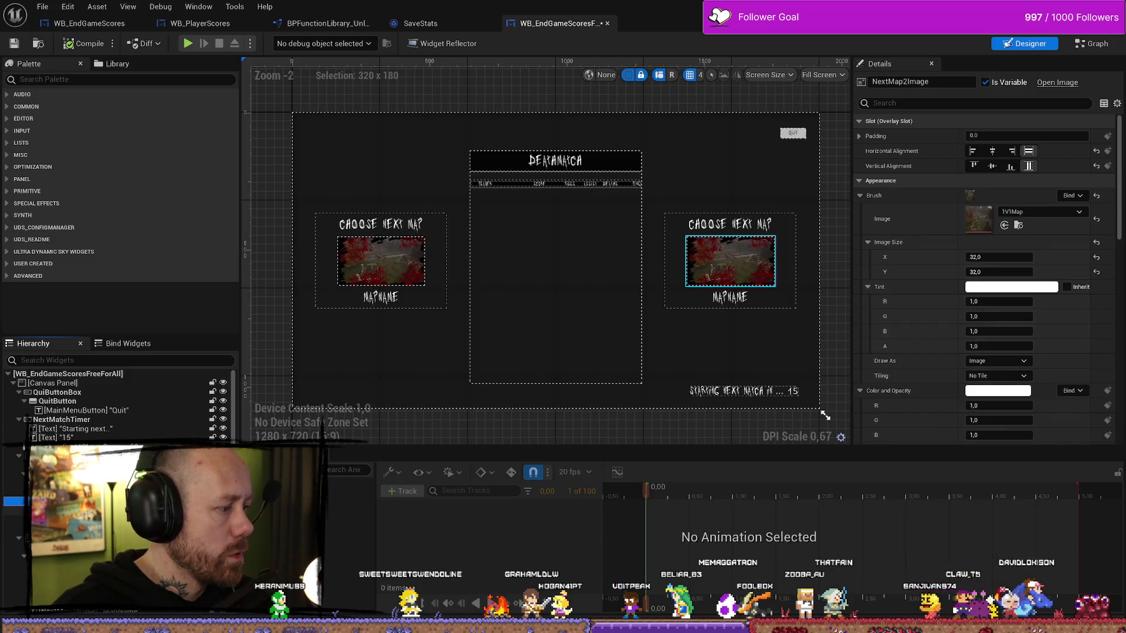
left_click(71, 484)
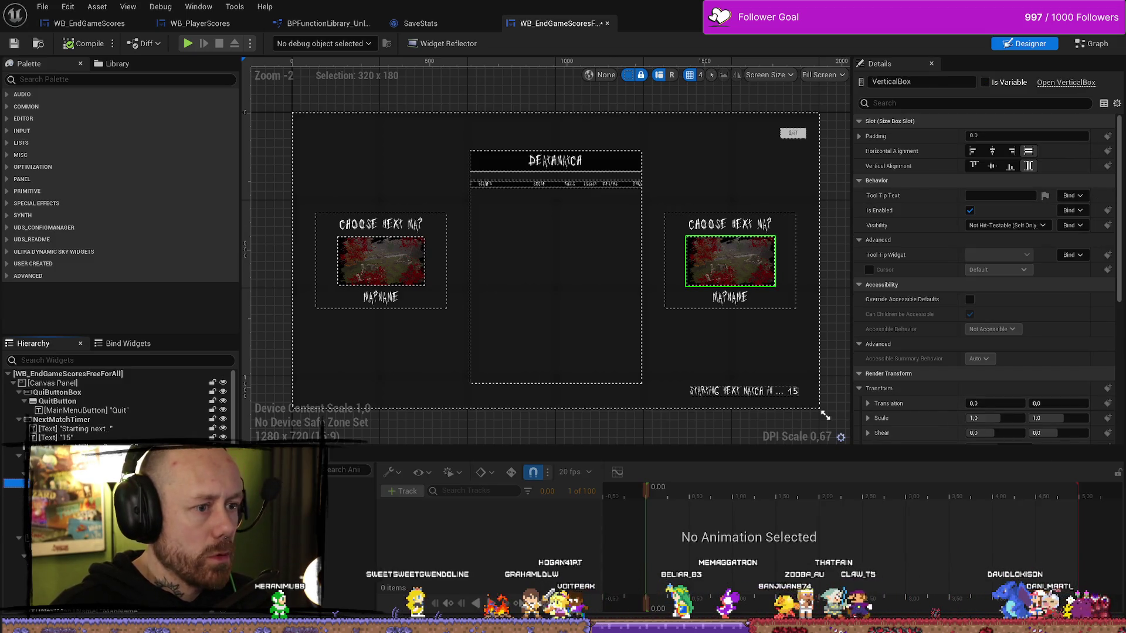
left_click(71, 455)
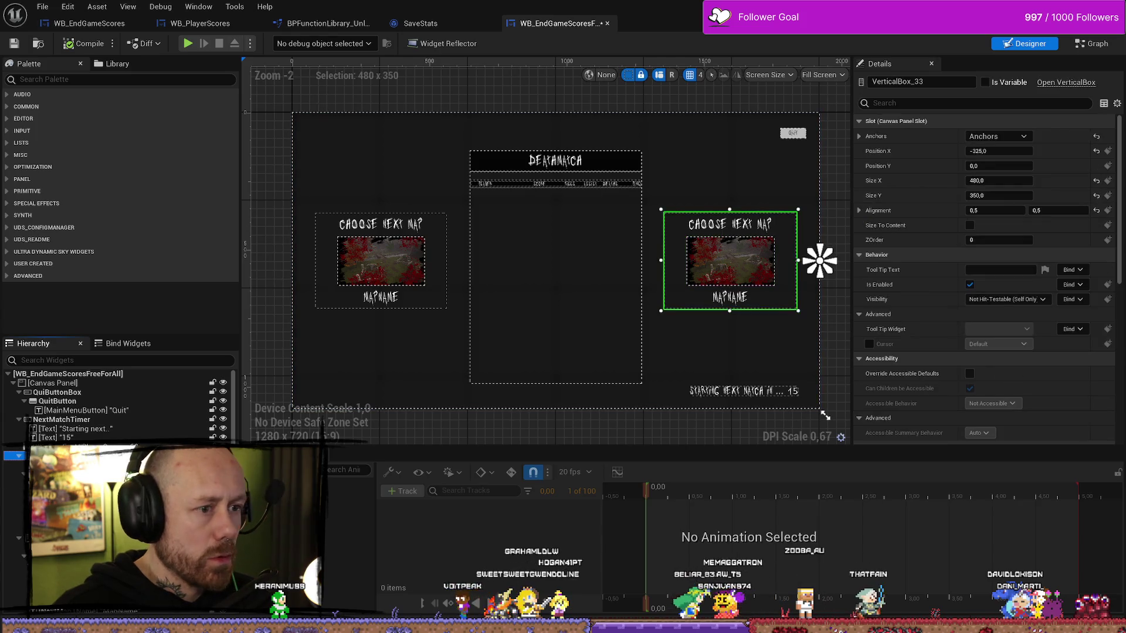
scroll(70, 535, "down", 1)
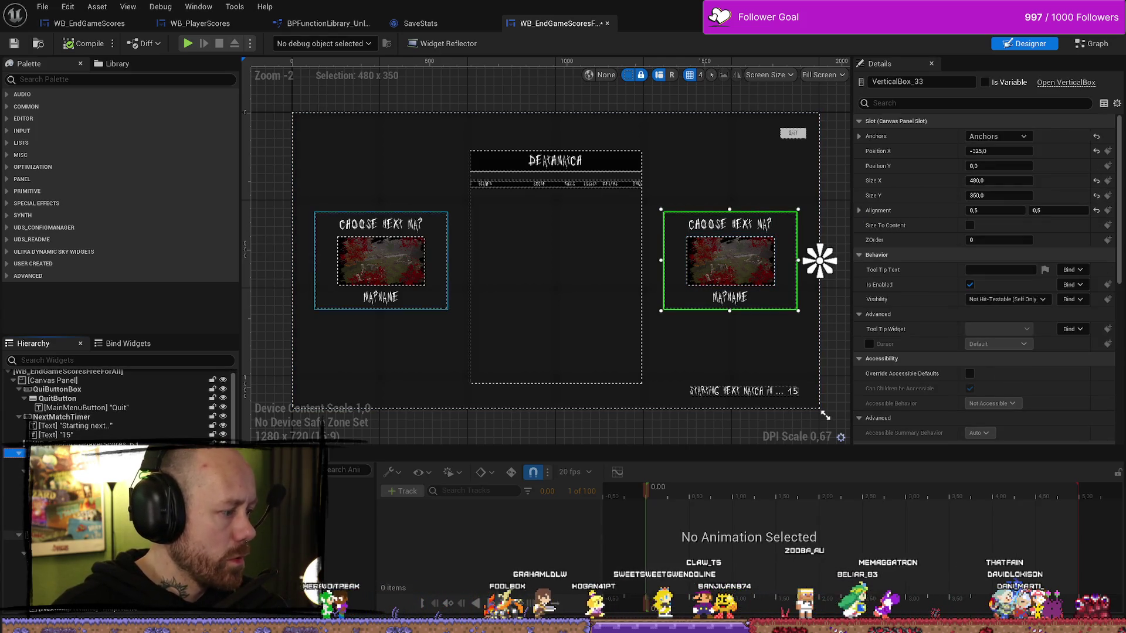
left_click(70, 535, "ctrl")
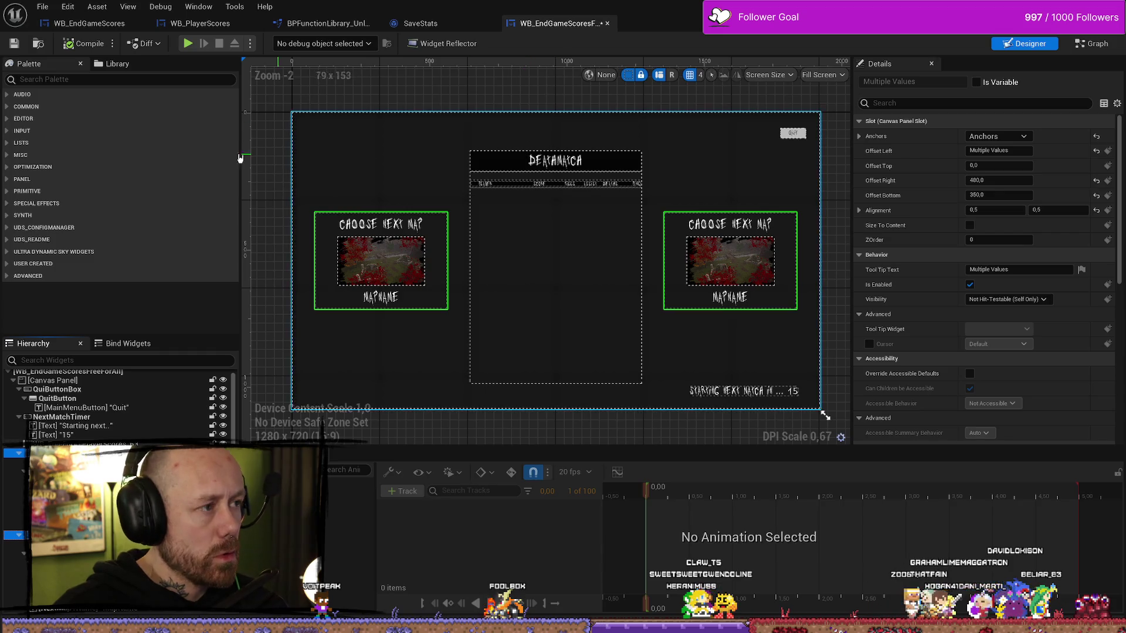
left_click(89, 24)
- Move the pasted map panel out of the blur onto the canvas and enlarge it
left_click(733, 228)
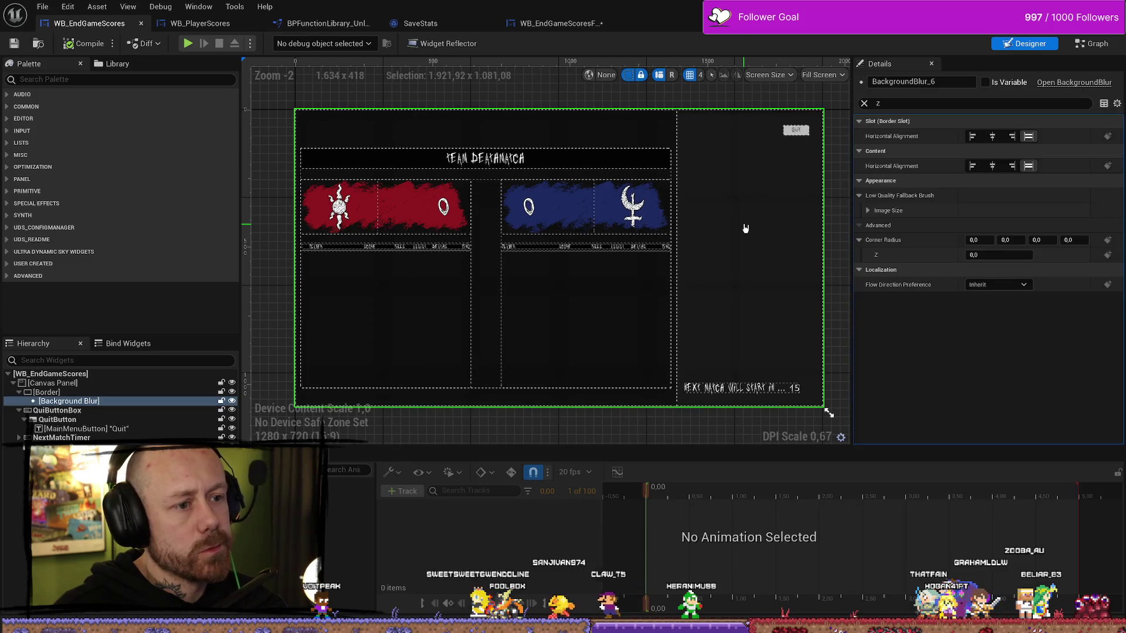
left_click(743, 229)
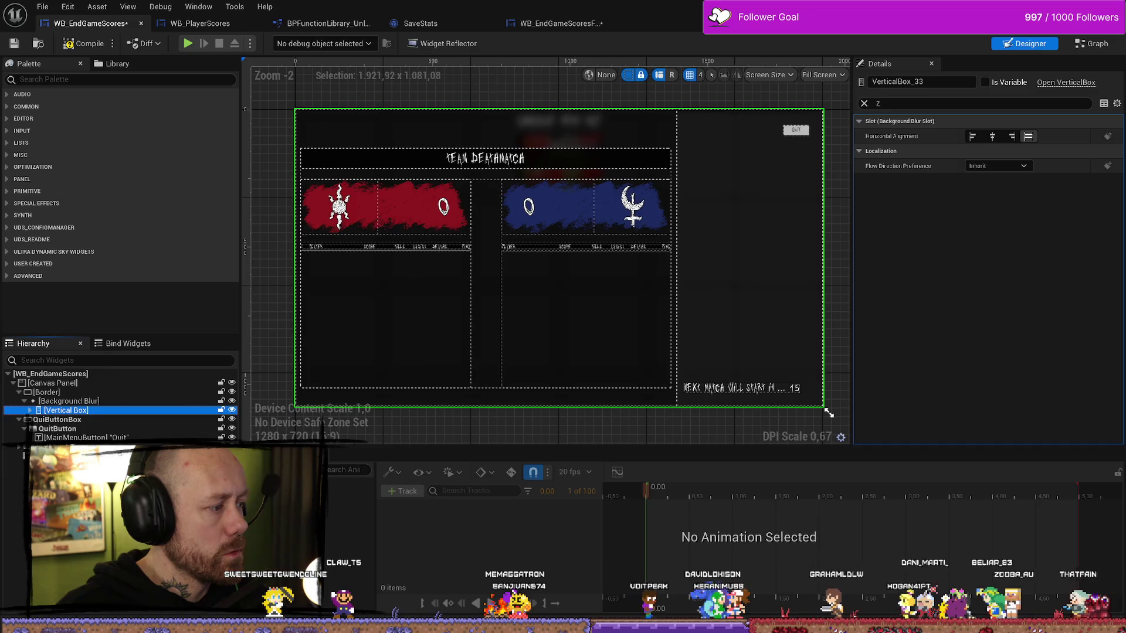
key("ctrl+x")
key("ctrl+v")
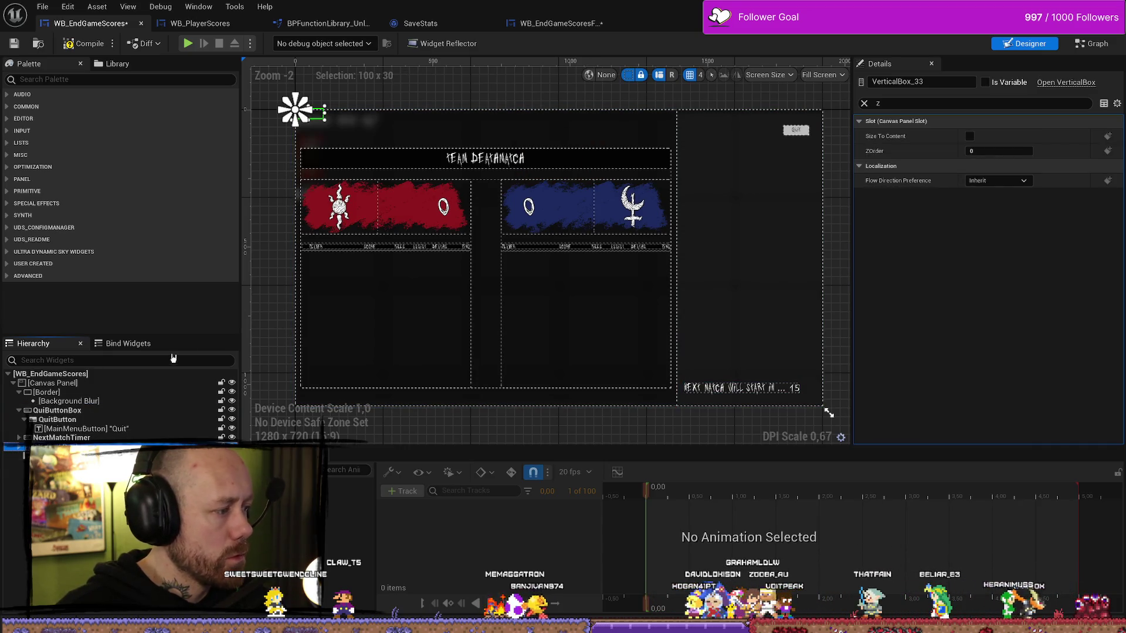
mouse_move(325, 118)
left_mouse_down()
mouse_move(455, 249)
mouse_move(432, 239)
left_mouse_up()
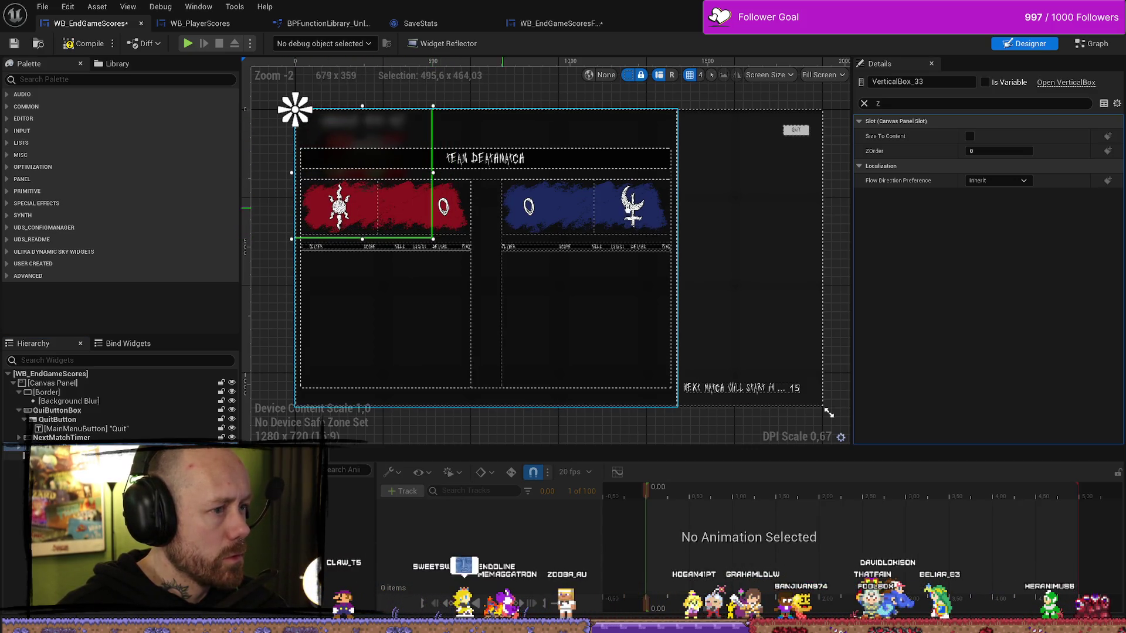
- Give the Choose Next Map panel ZOrder 1, fit its size, and place it in the right column
left_click(999, 151)
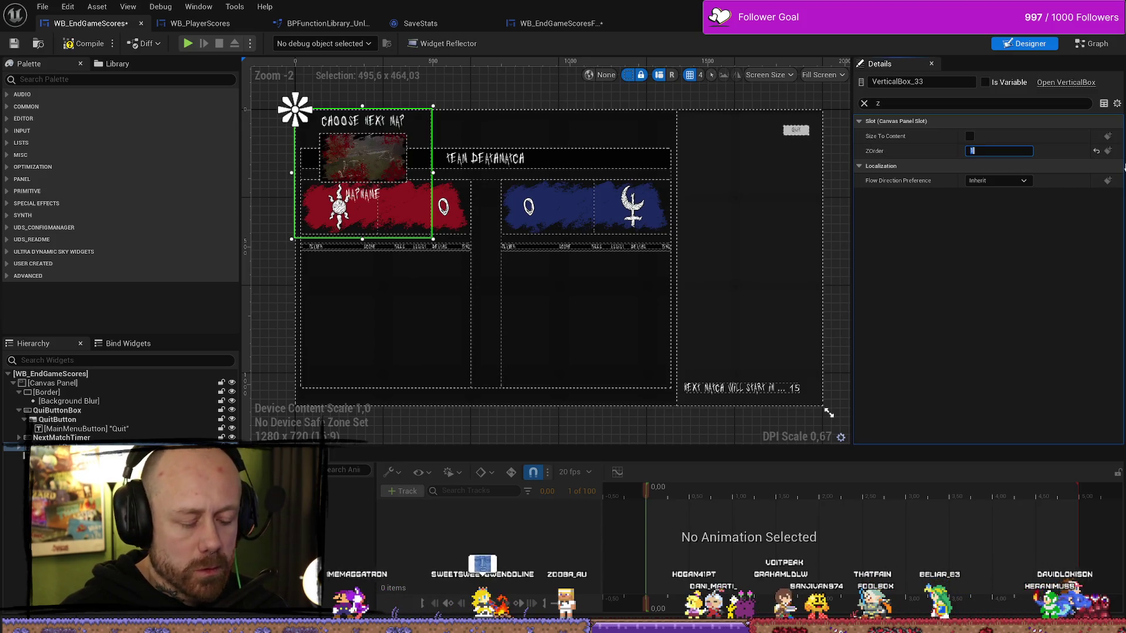
type("1")
left_click_drag(434, 240, 425, 205)
mouse_move(369, 172)
left_mouse_down()
mouse_move(759, 231)
mouse_move(761, 212)
left_mouse_up()
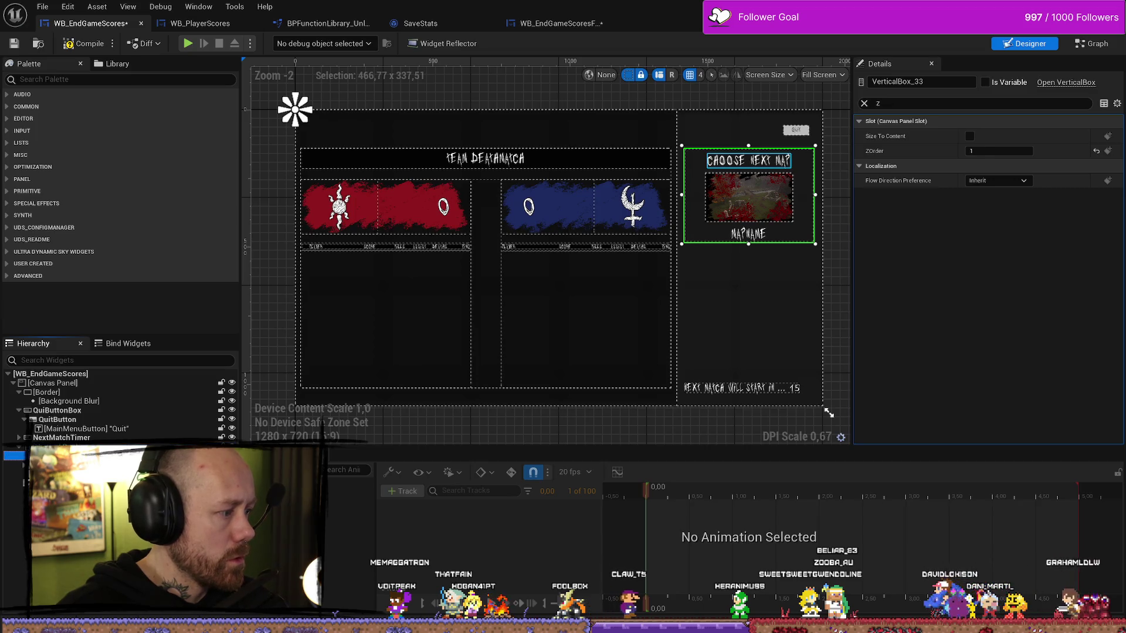
left_click(752, 161)
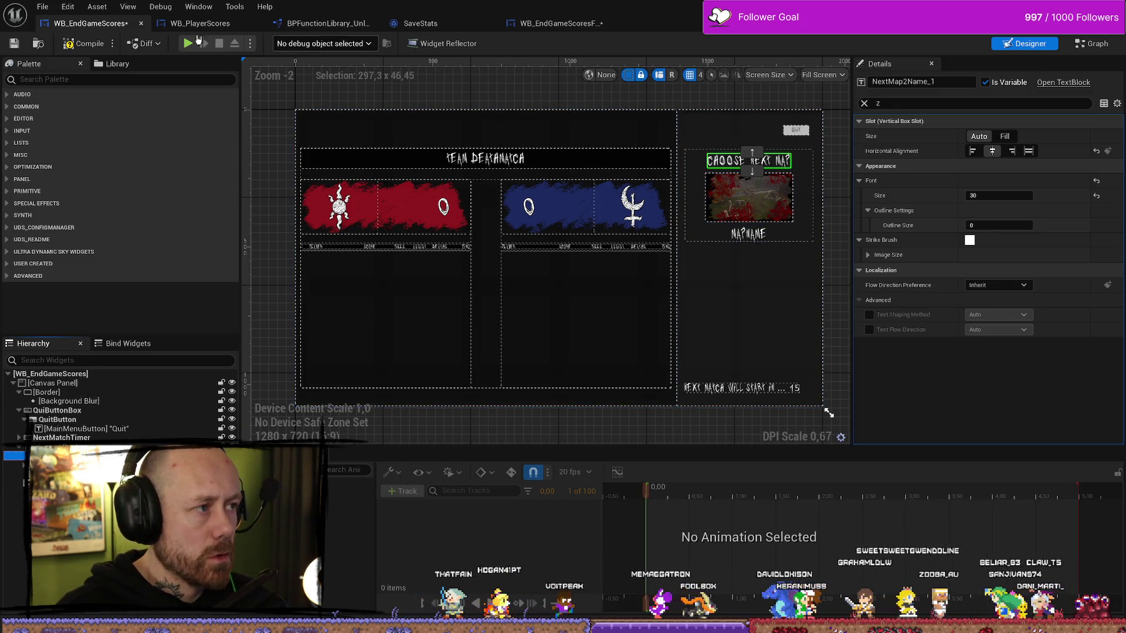
left_click(199, 23)
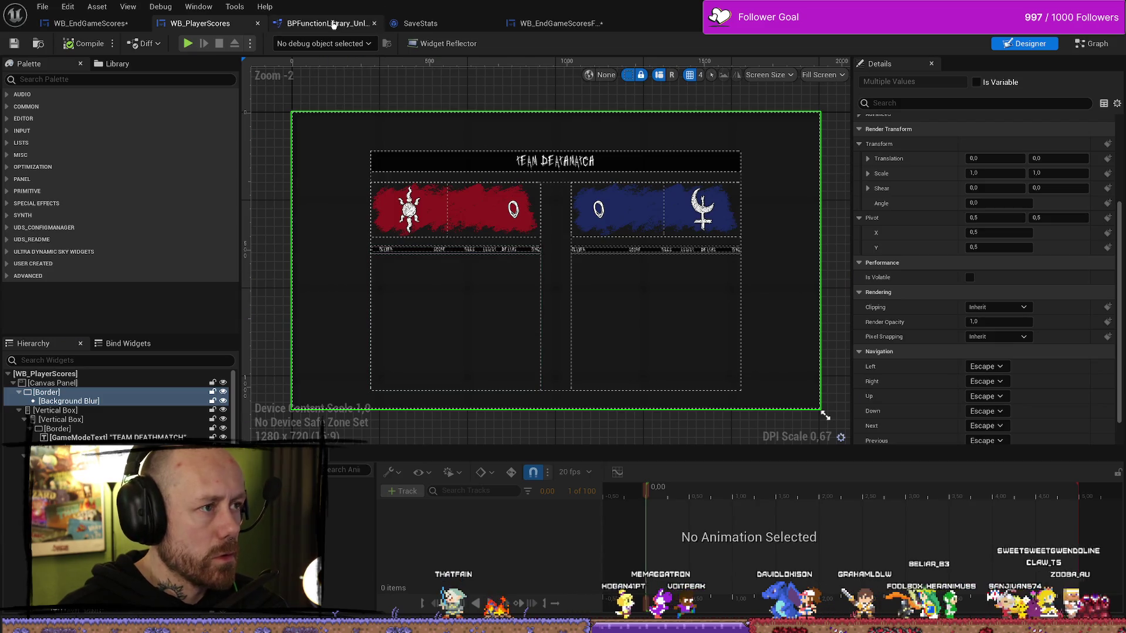
- Read the position and size of the right and left map panels in WB_EndGameScoresFreeForAll
left_click(554, 23)
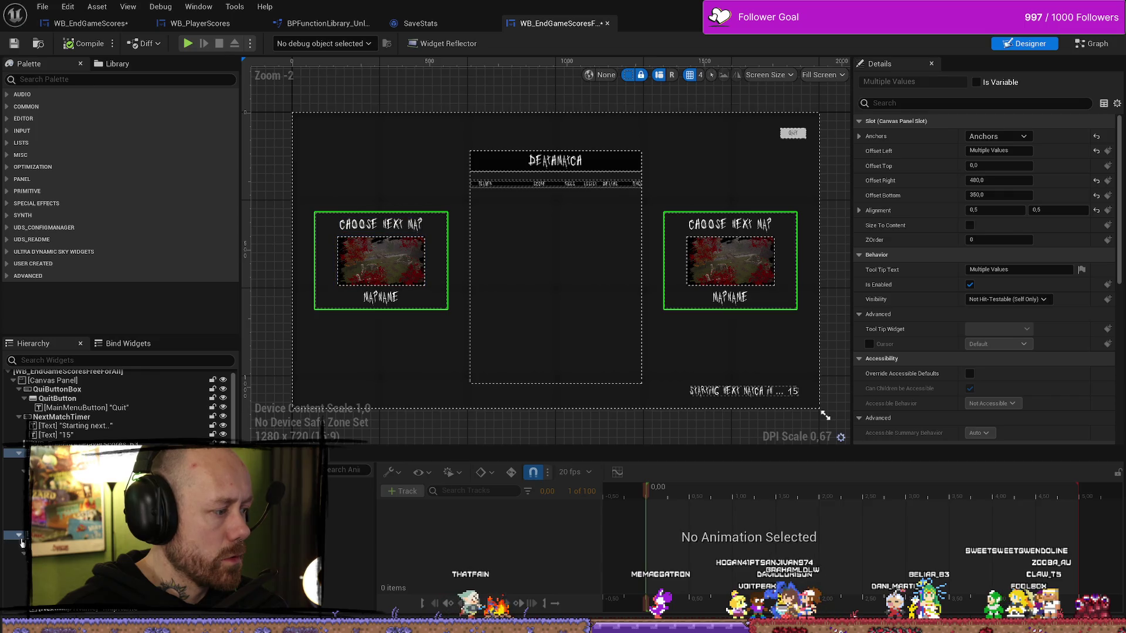
left_click(19, 537)
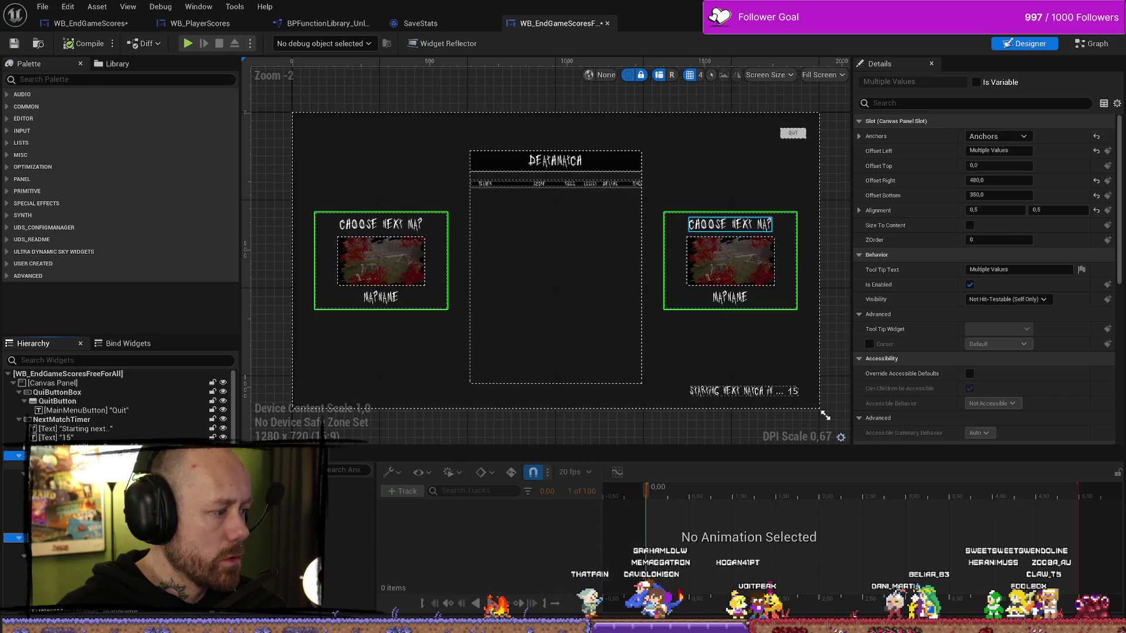
left_click(819, 259)
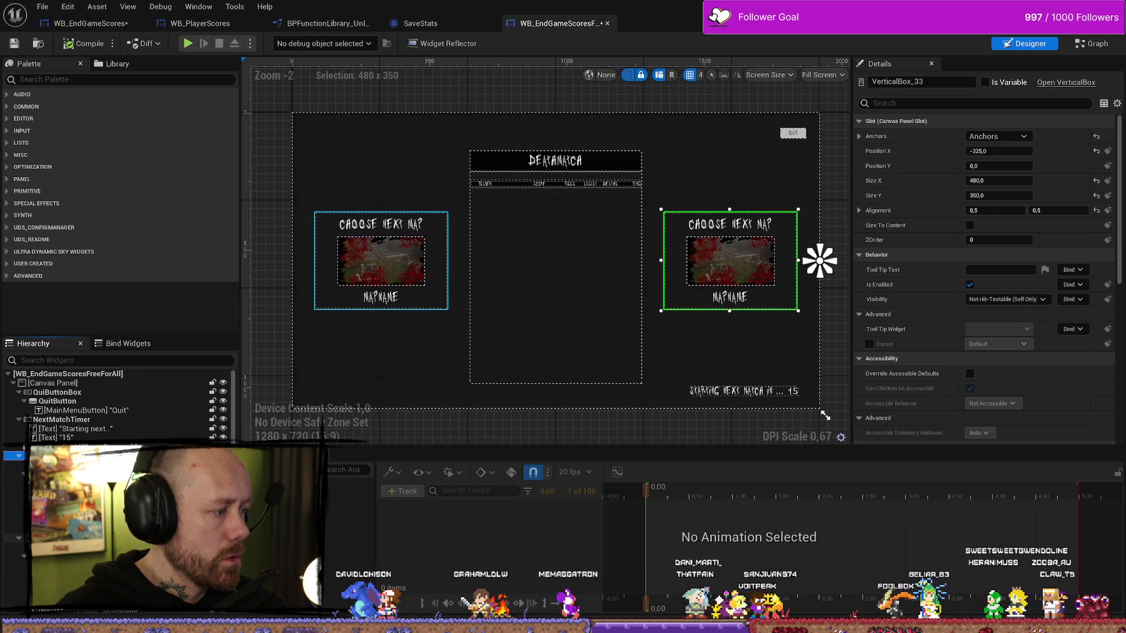
left_click(291, 259)
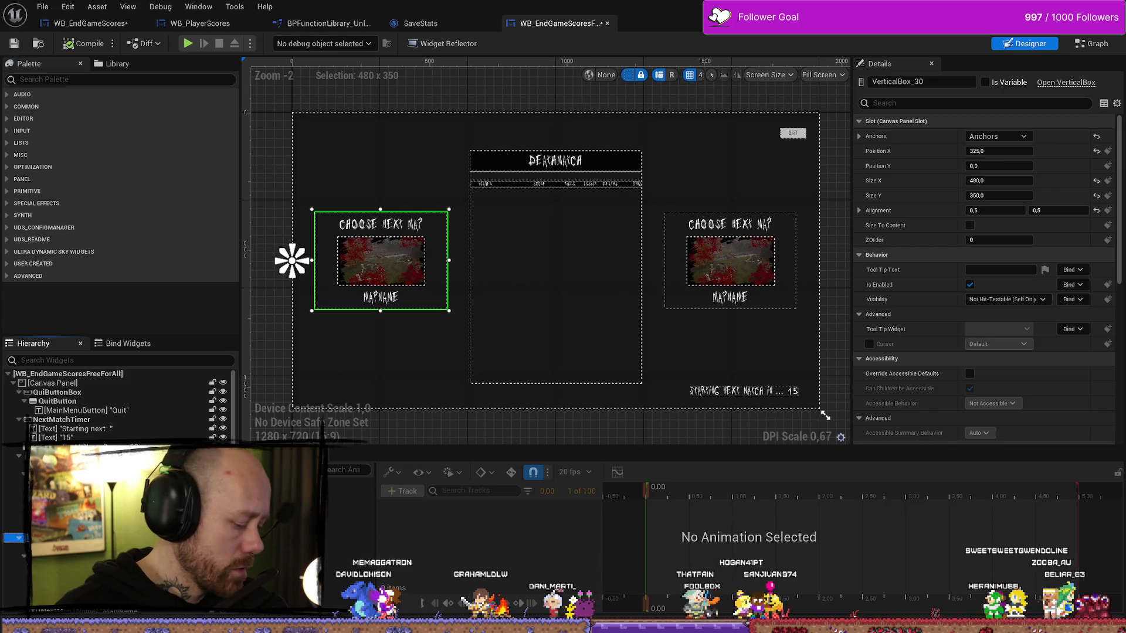
- Cycle through the SaveStats, WB_EndGameScores and free-for-all tabs, ending on WB_EndGameScores
left_click(420, 23)
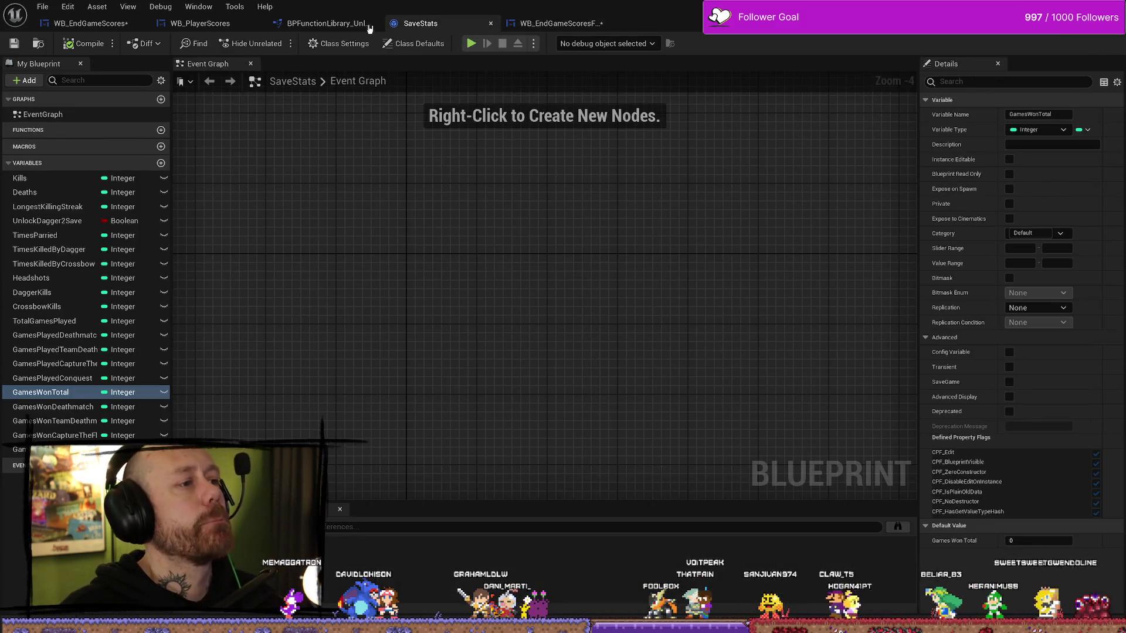
left_click(91, 24)
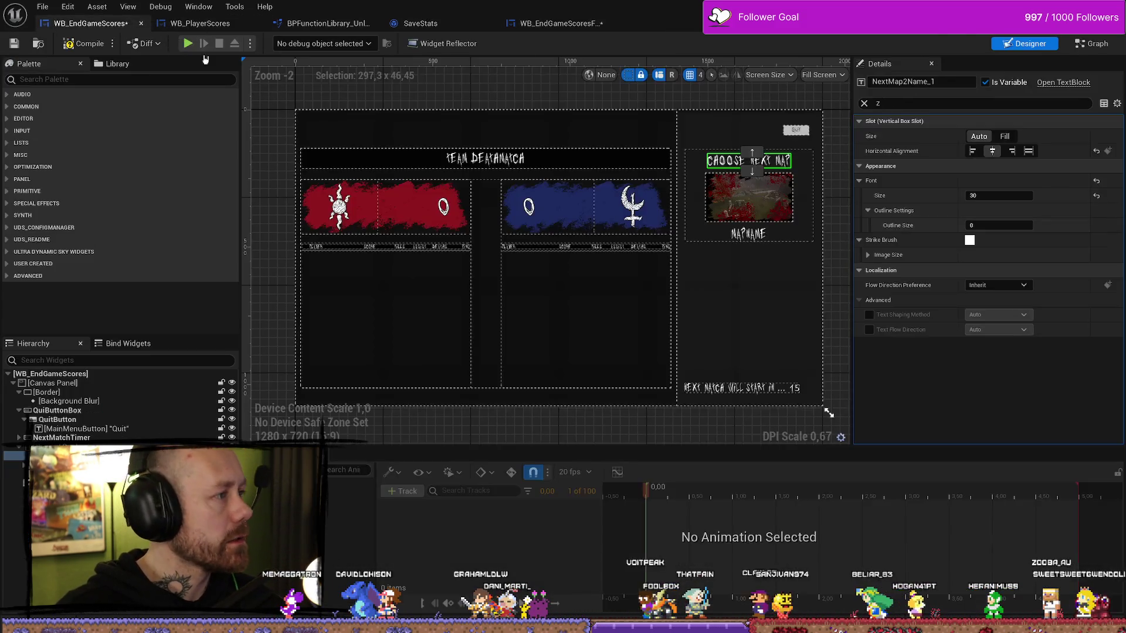
left_click(744, 319)
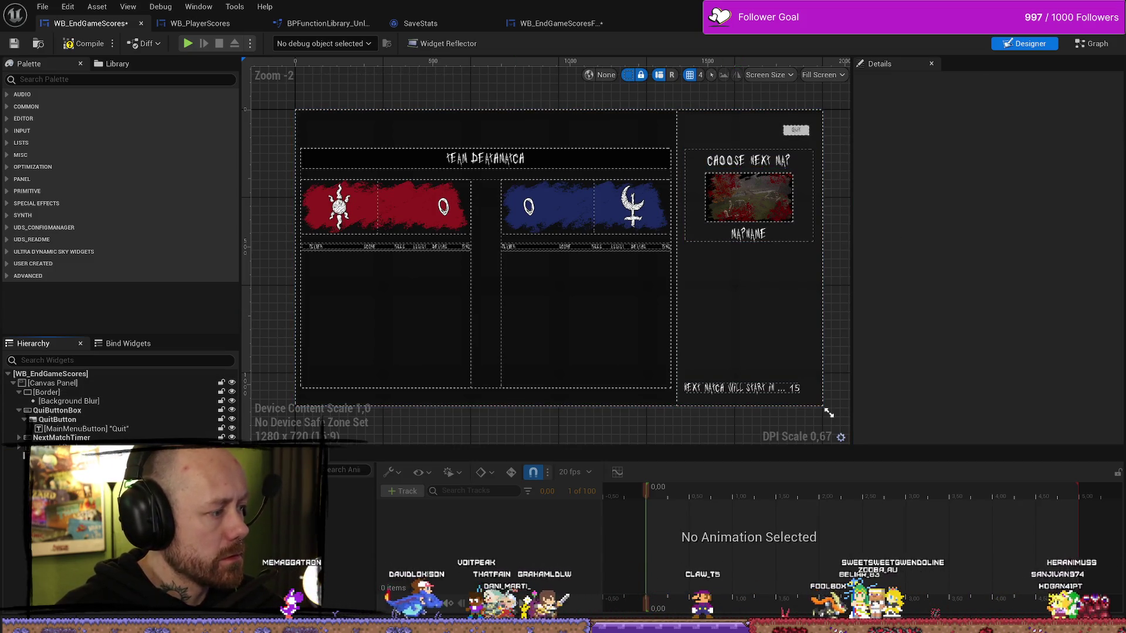
left_click(199, 24)
left_click(560, 23)
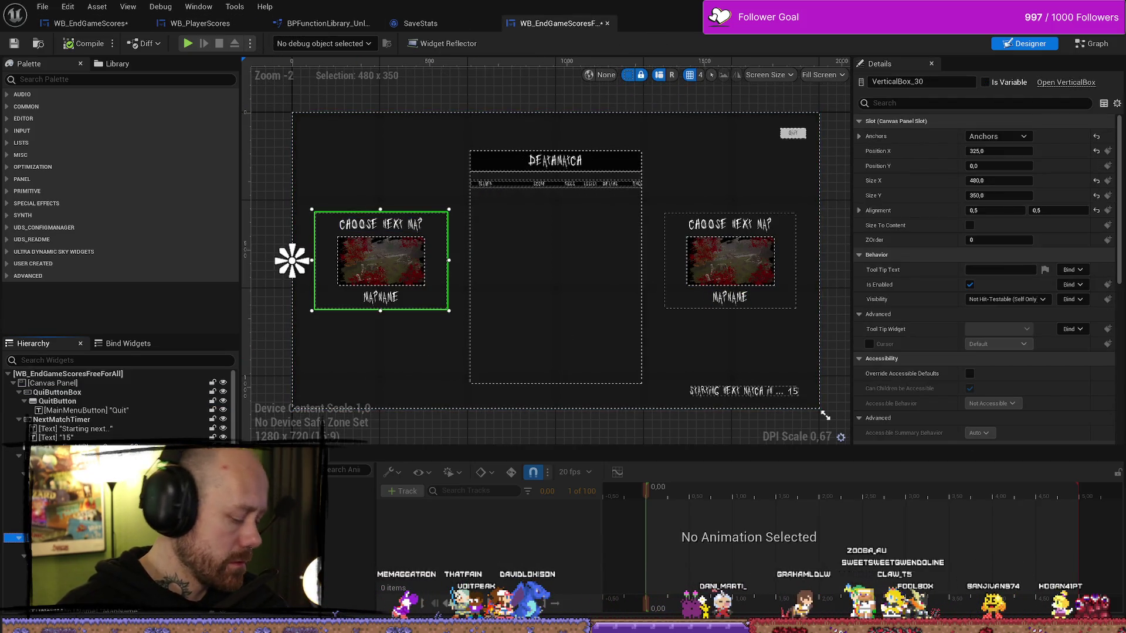
key("ctrl+Tab")
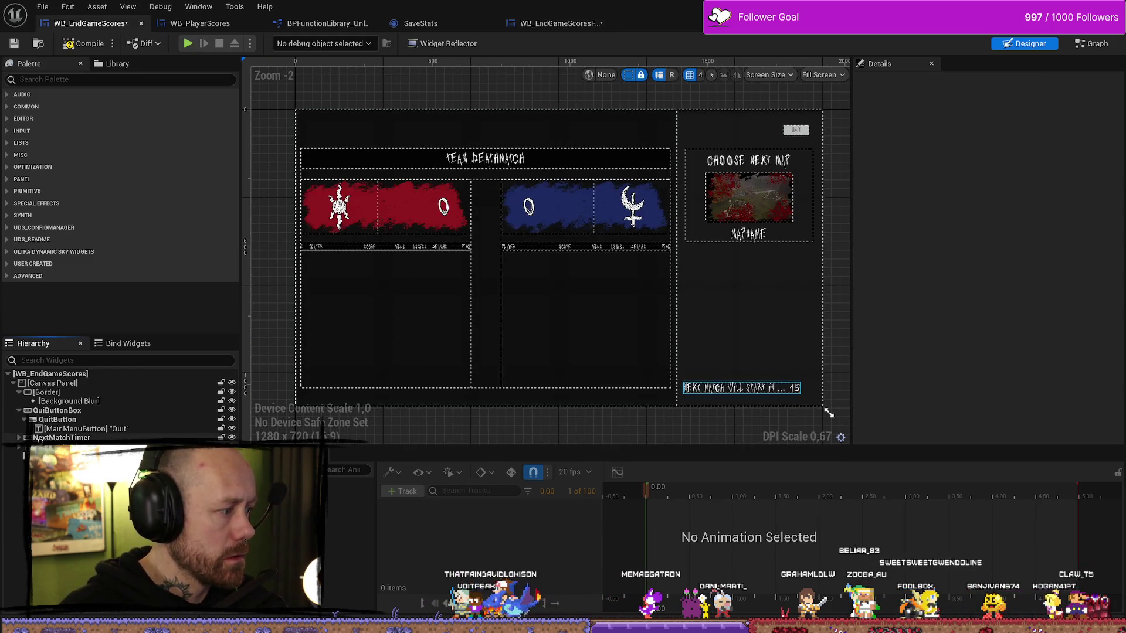
- Give the pasted map panel ZOrder 1 and drag it beneath the first panel on the right
left_click(51, 384)
left_click(19, 466)
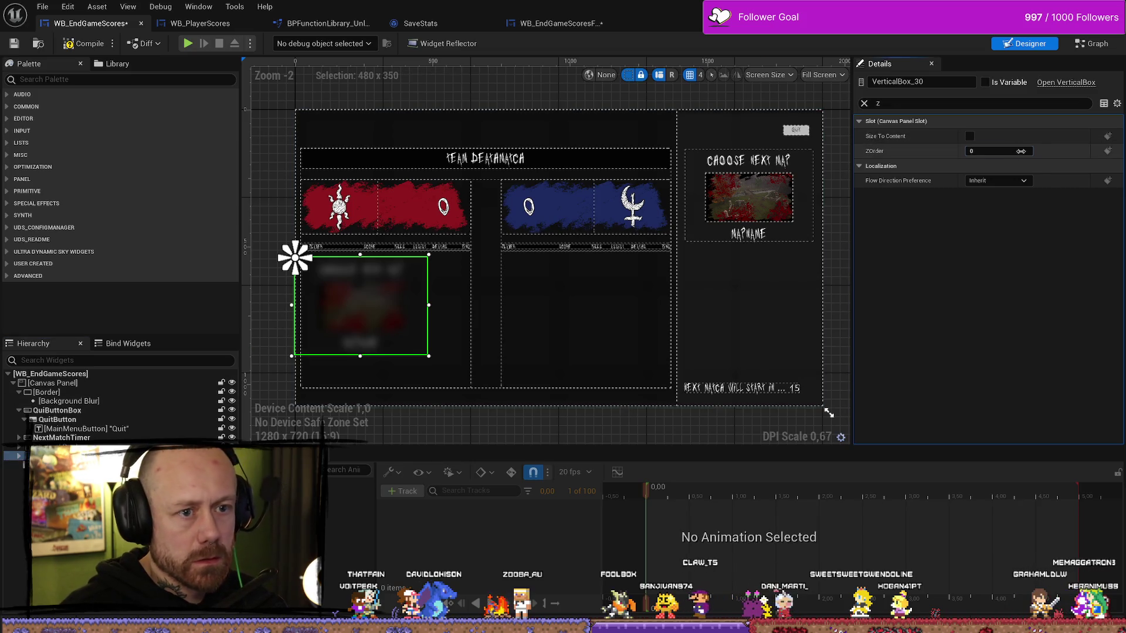
key("Return")
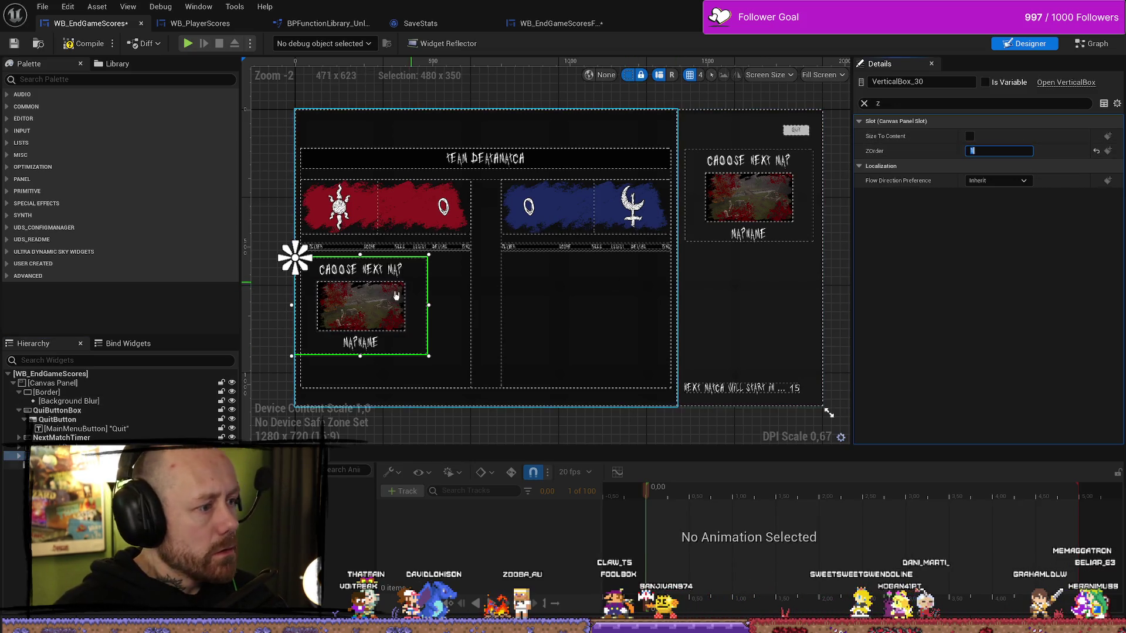
mouse_move(351, 316)
left_mouse_down()
mouse_move(756, 320)
mouse_move(739, 319)
left_mouse_up()
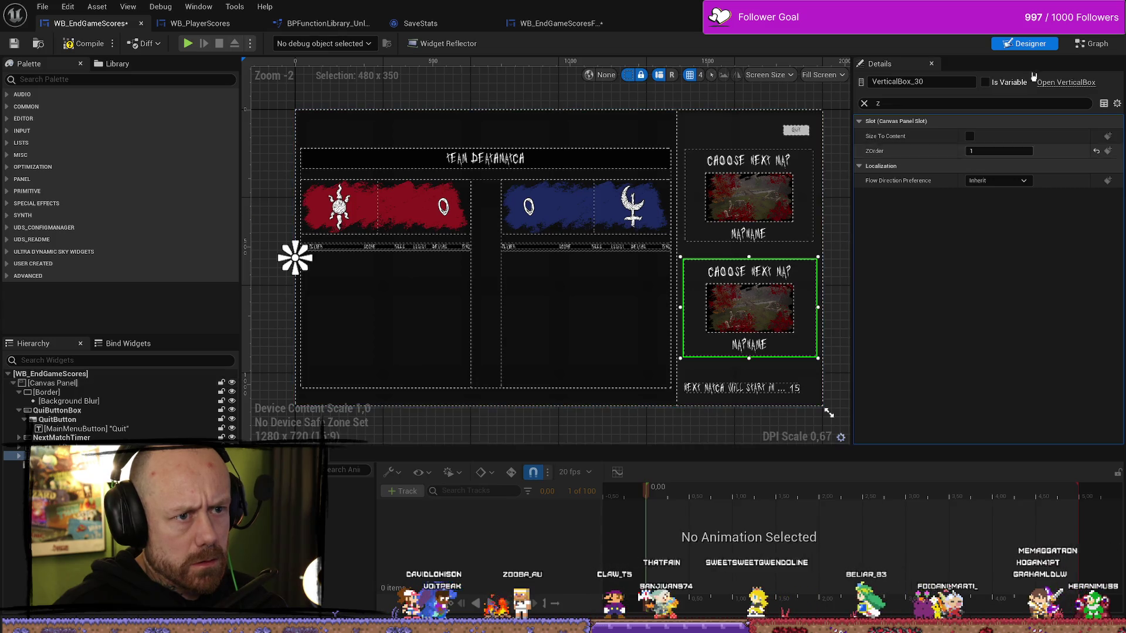
- Clear the Details filter and select the lower panel's 'Choose next map' heading
left_click(864, 105)
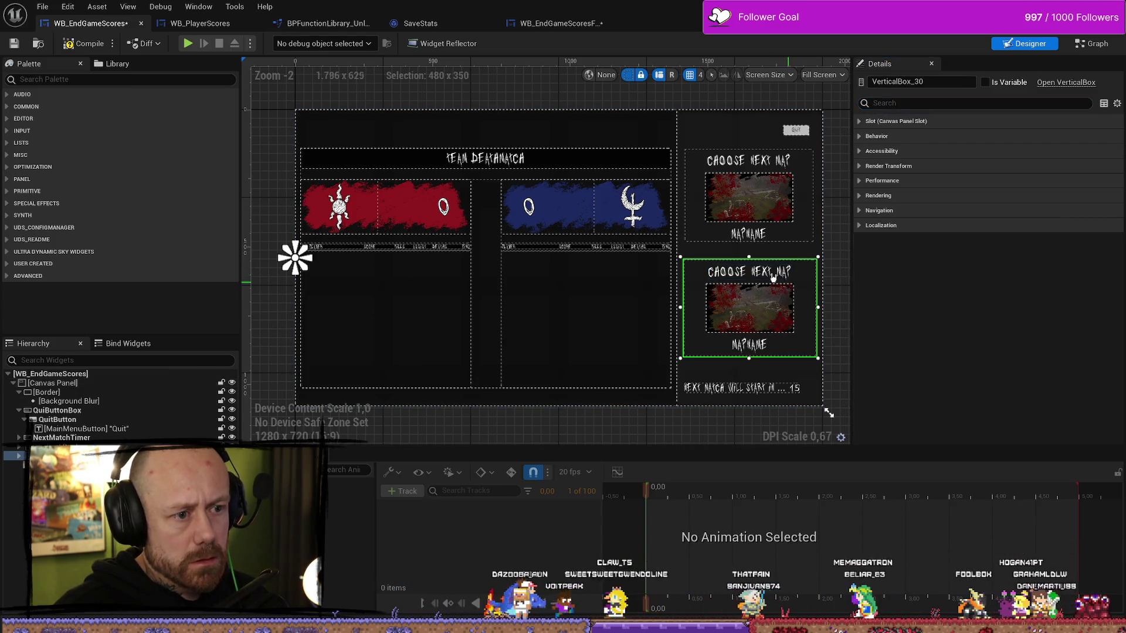
left_click(768, 273)
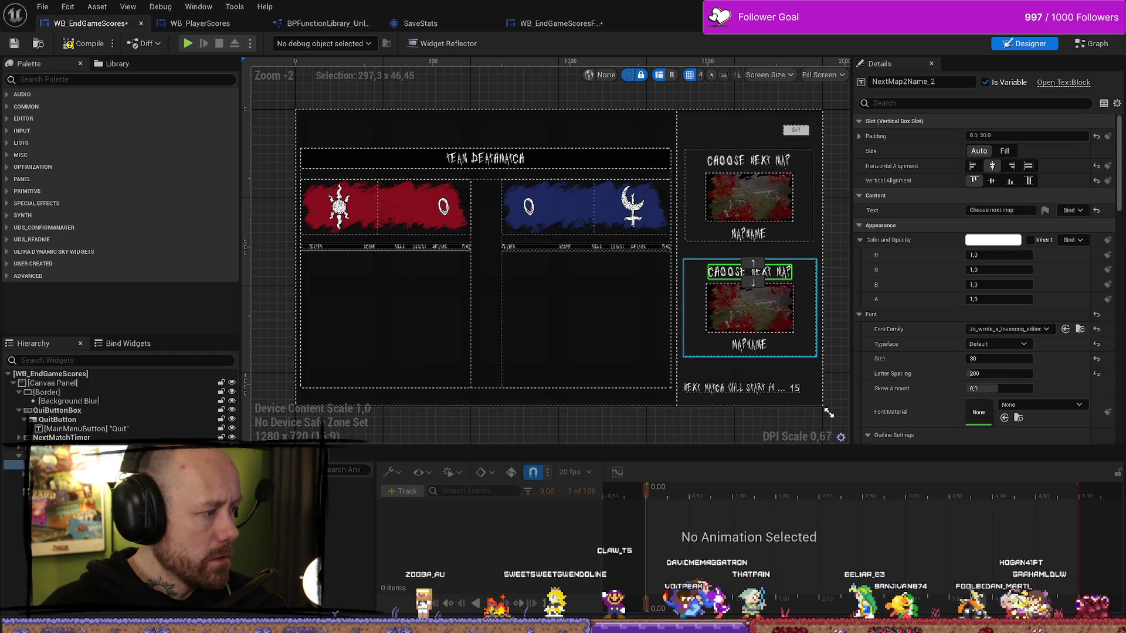
left_click(58, 455)
left_click(753, 272)
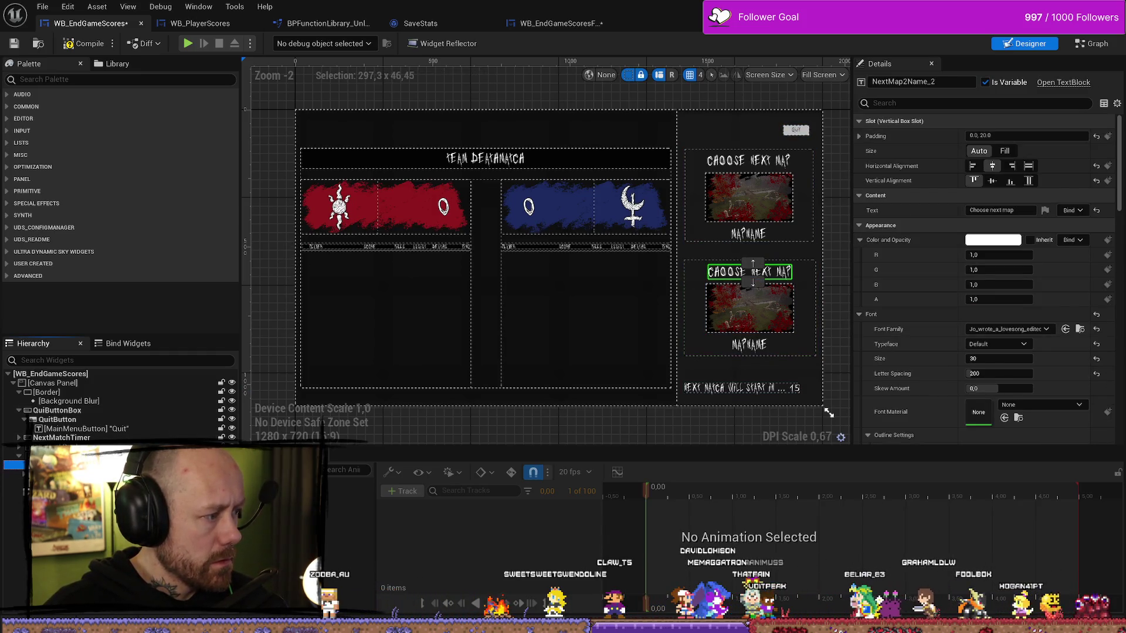
- Delete the lower panel's 'Choose next map' heading and nudge that panel a few pixels down
key("Delete")
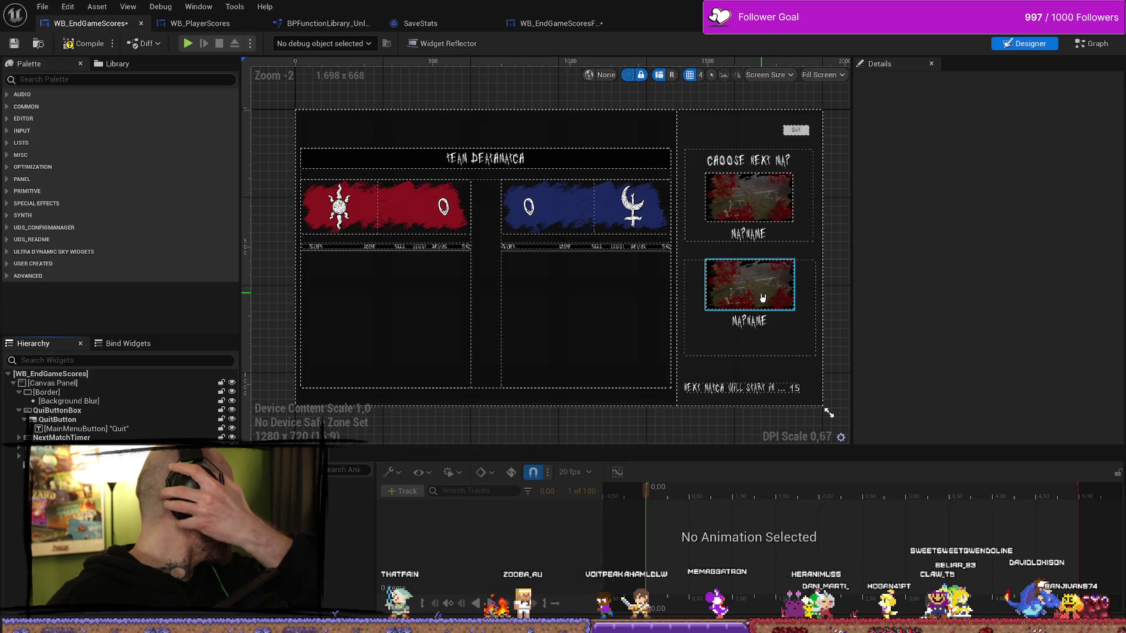
left_click(772, 354)
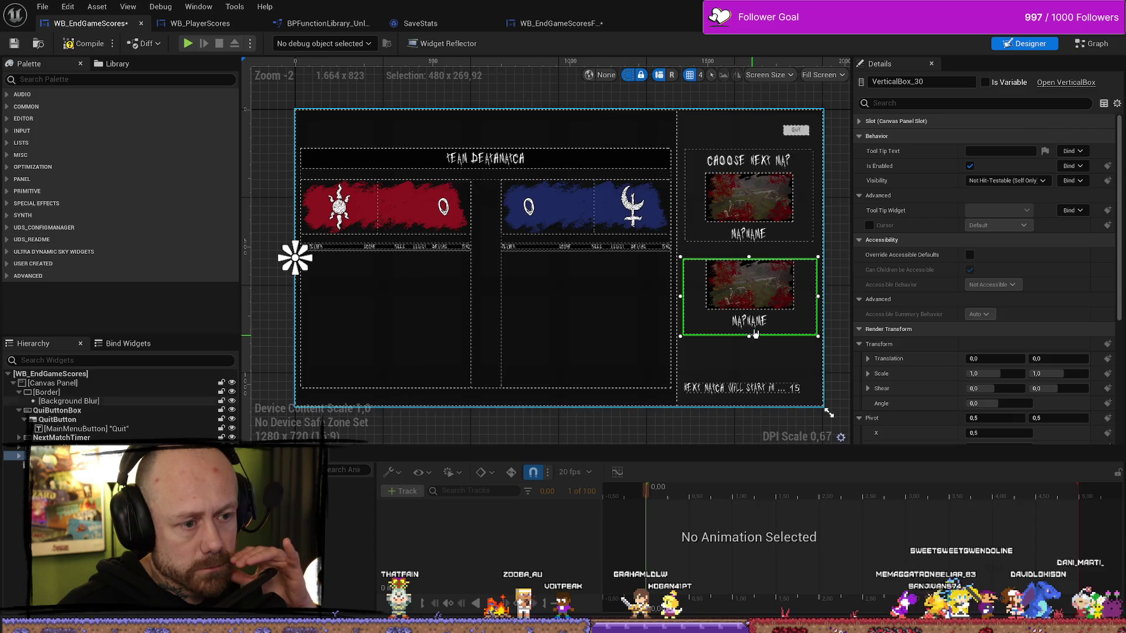
left_click(789, 305)
left_click_drag(804, 293, 804, 299)
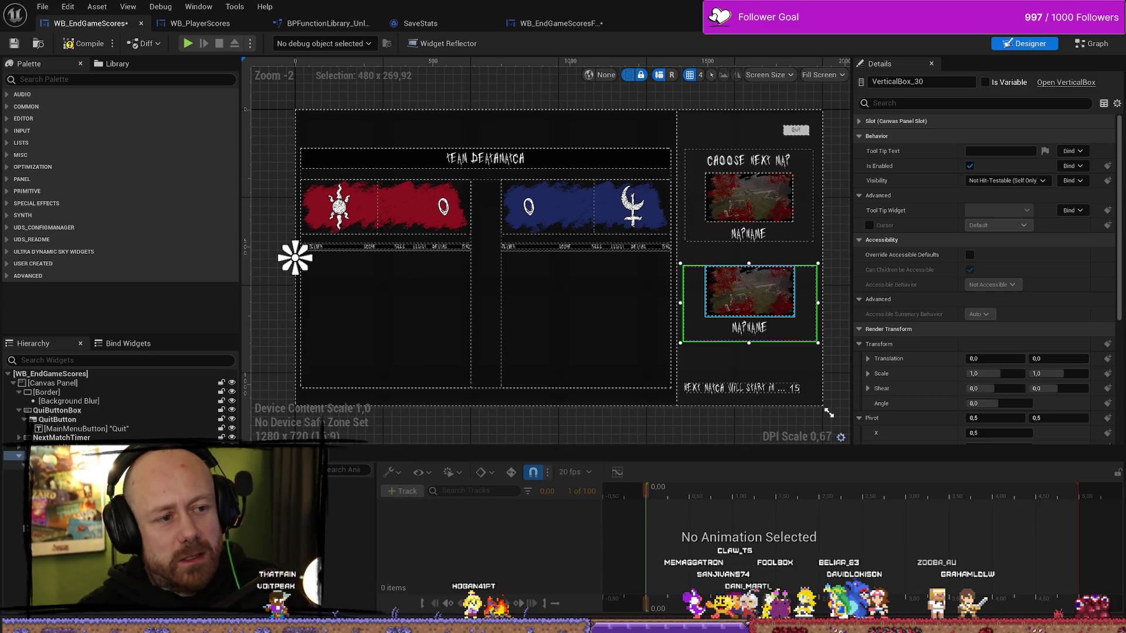
left_click(774, 160)
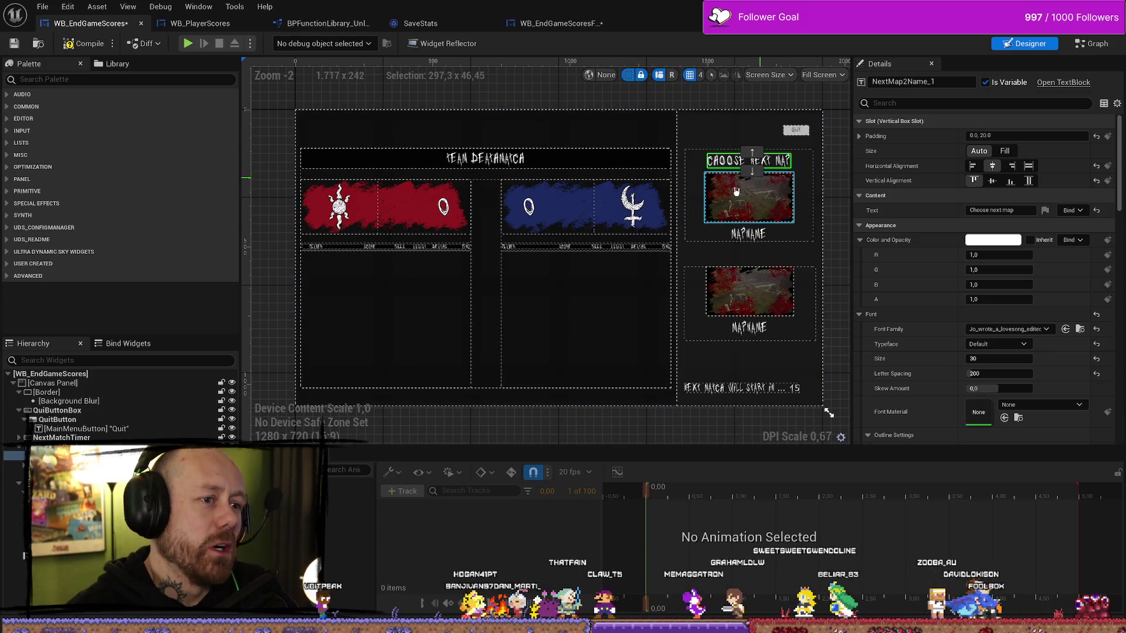
left_click(722, 200)
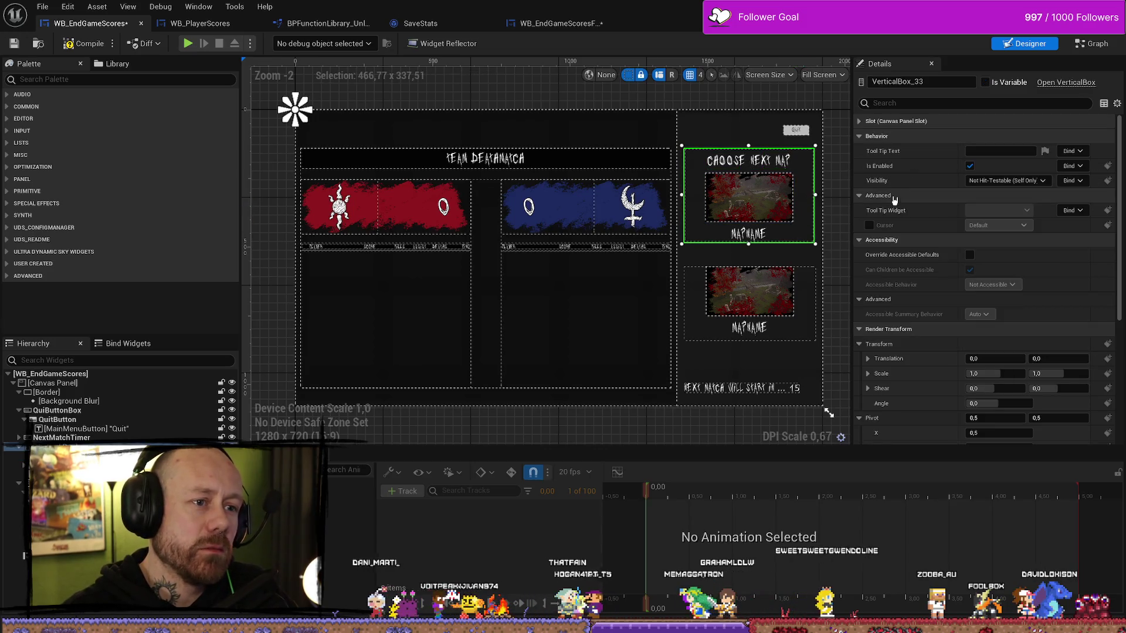
- Show the upper map panel's slot settings and set its Position Y to 180
left_click(891, 121)
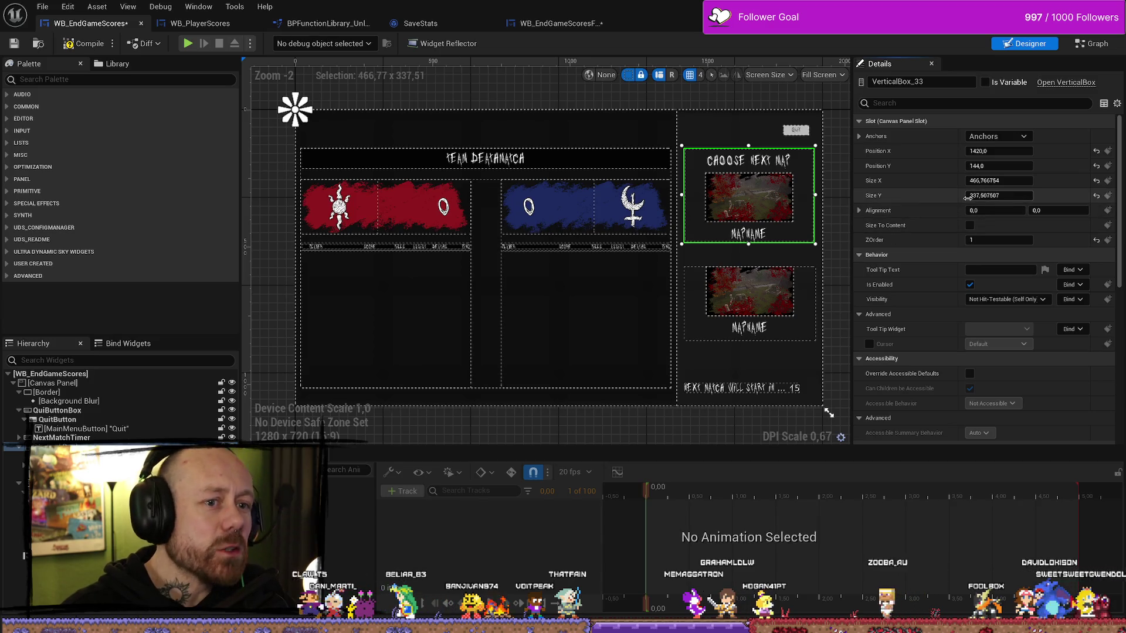
left_click_drag(995, 166, 1082, 172)
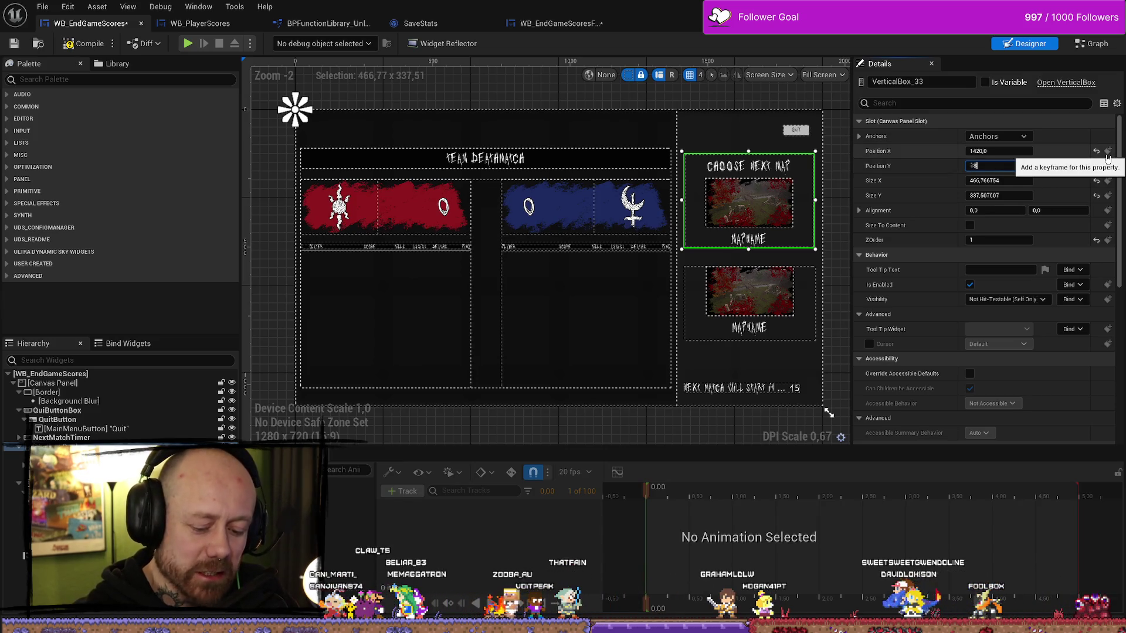
type("0,0")
key("Return")
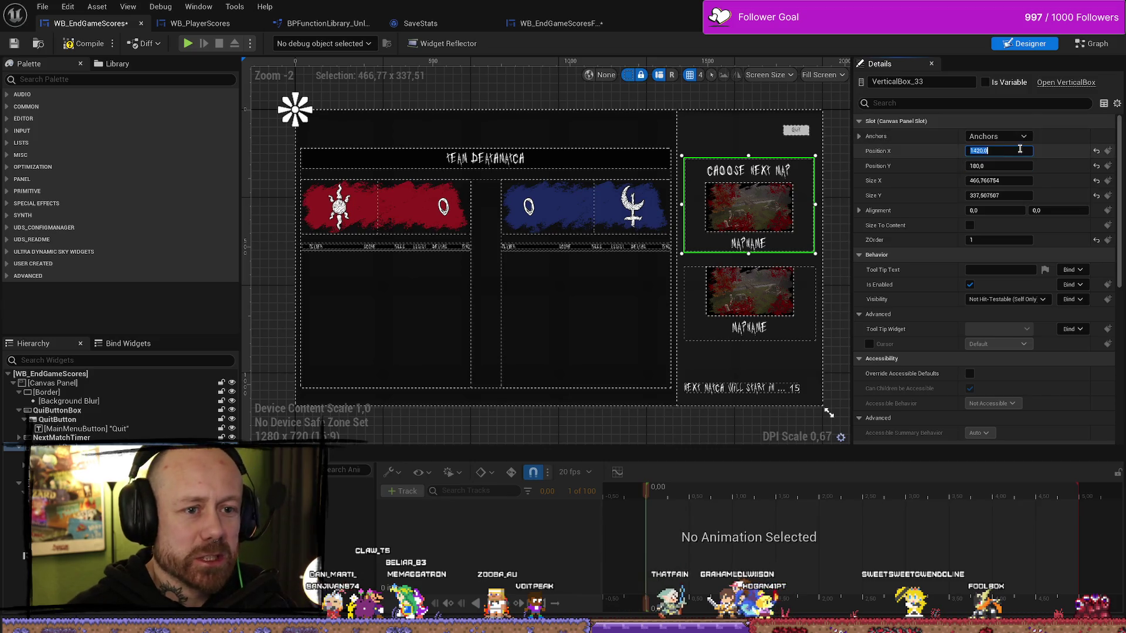
- Try Position X values of 1500 and 1400 for the upper map panel
left_click(1004, 150)
type("0")
key("Return")
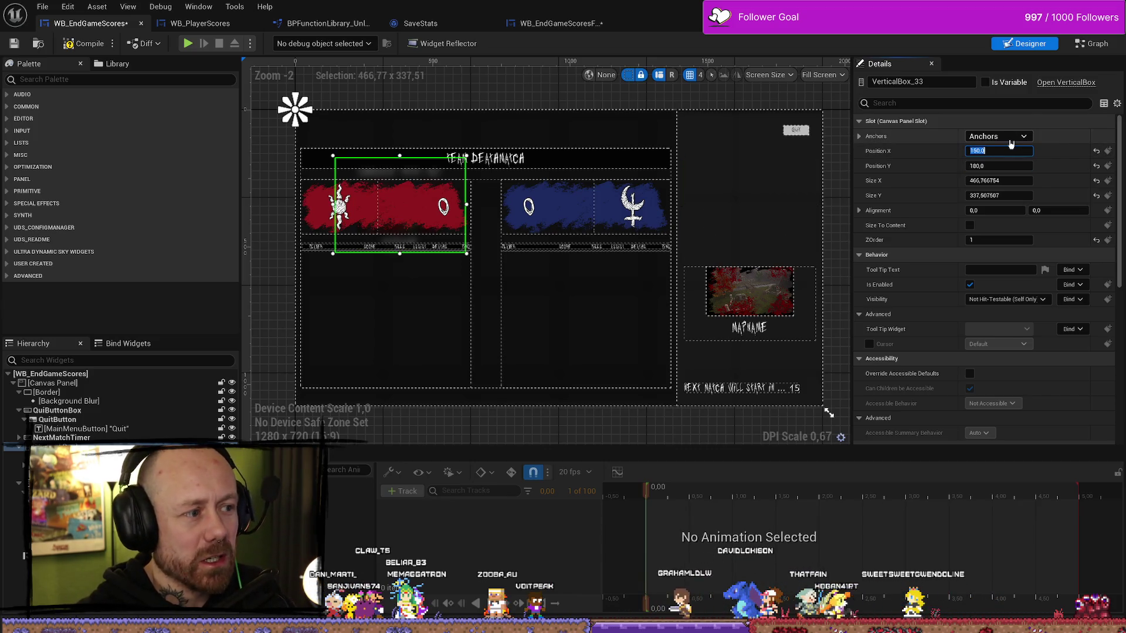
type("1500")
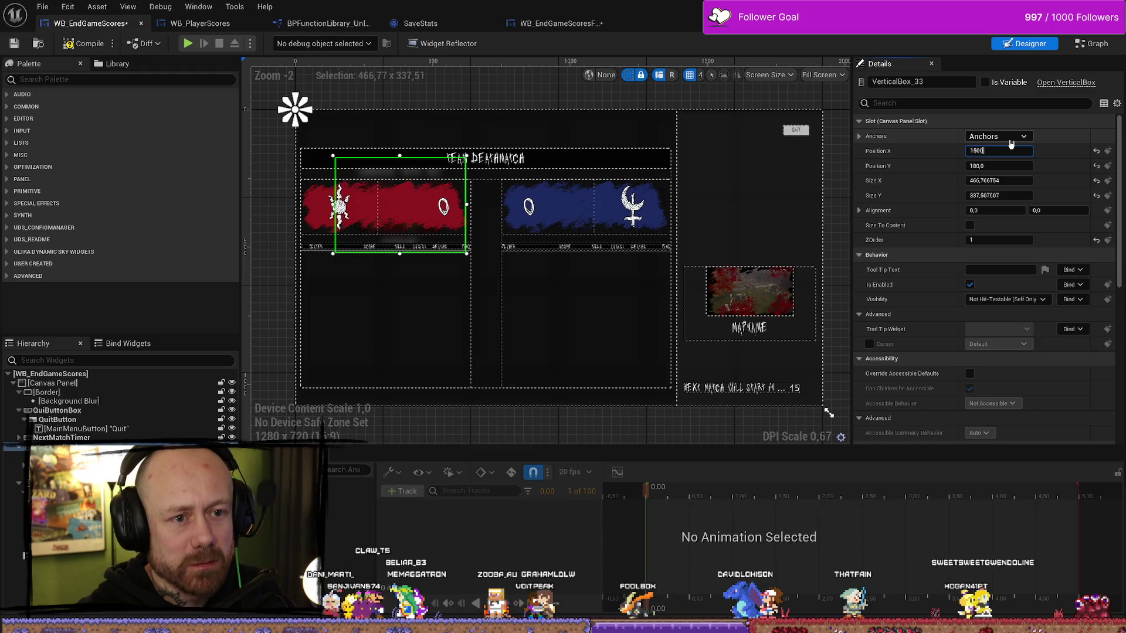
key("Return")
type("1400")
key("Return")
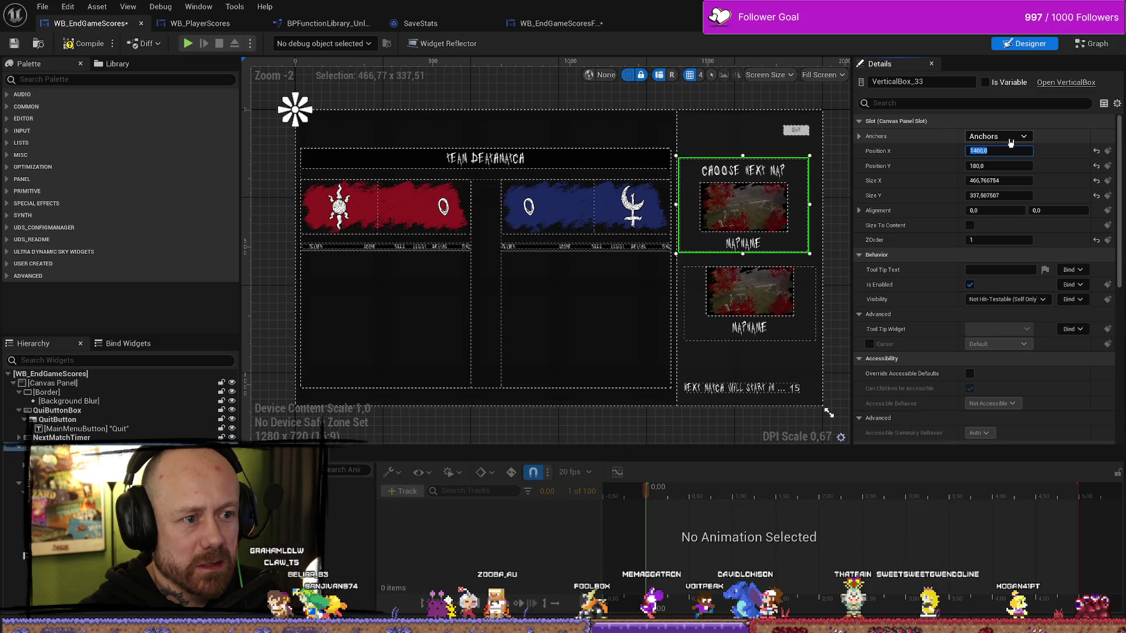
- Fine-tune the upper panel's Position X through 1450 and 1430 to settle on 1420
type("140,0")
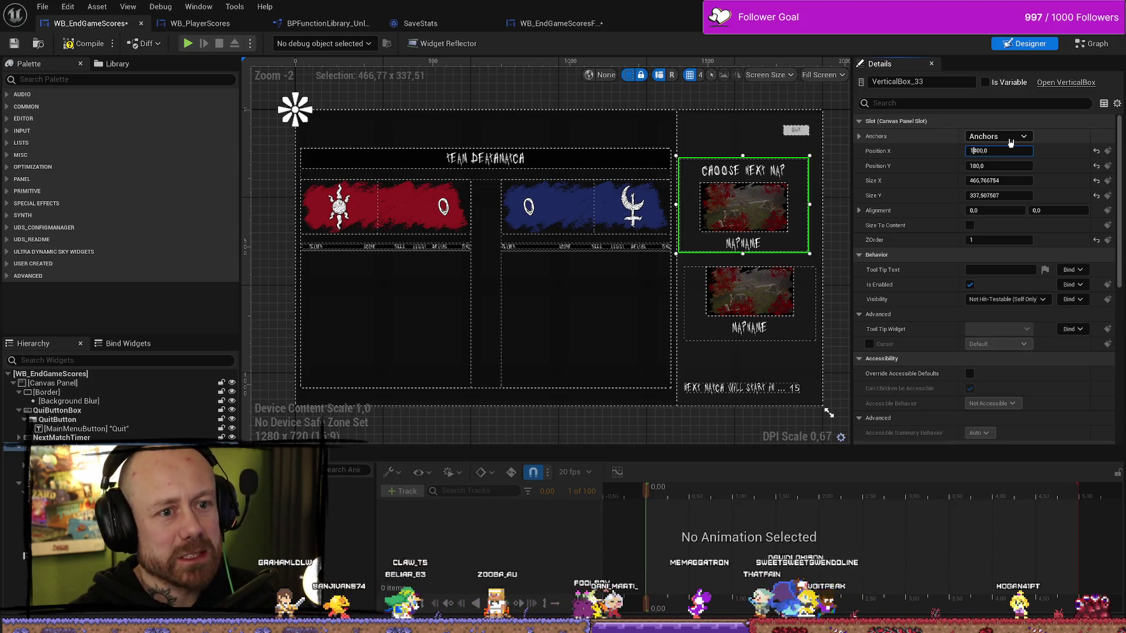
type("5")
key("Return")
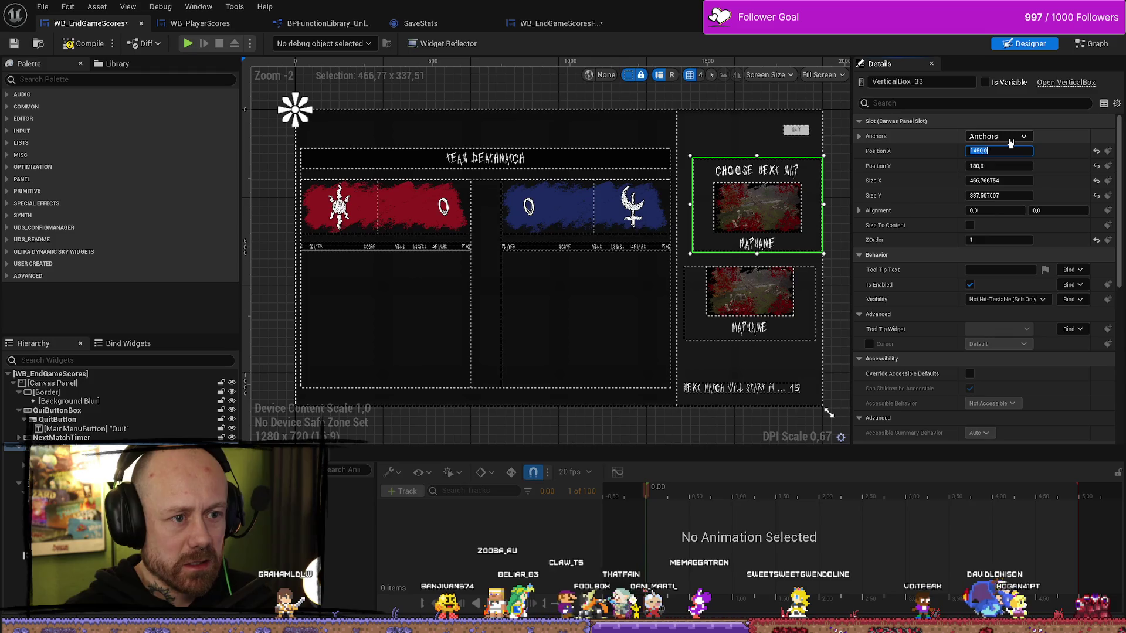
type("1430")
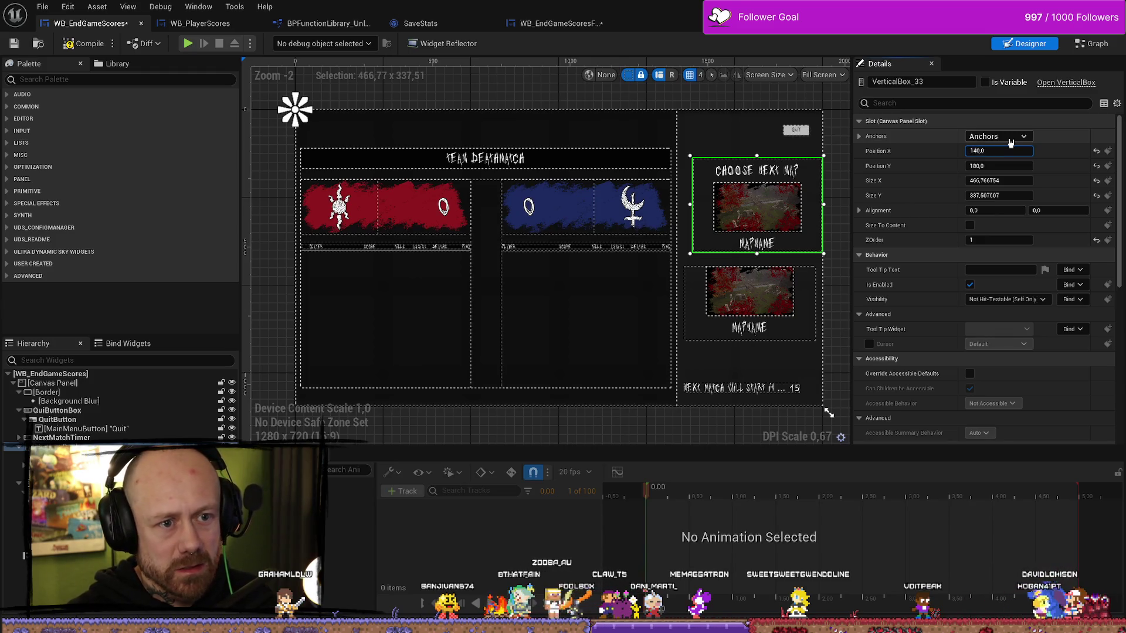
key("Return")
key("Right")
key("Left")
key("Left")
key("Left")
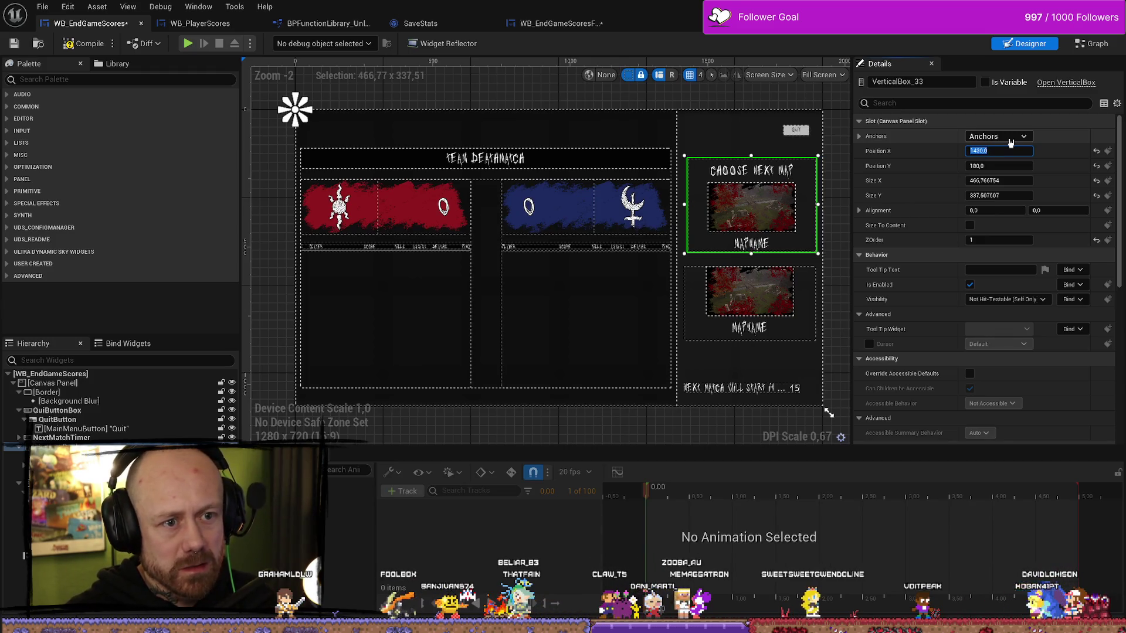
key("BackSpace")
type("2")
key("Return")
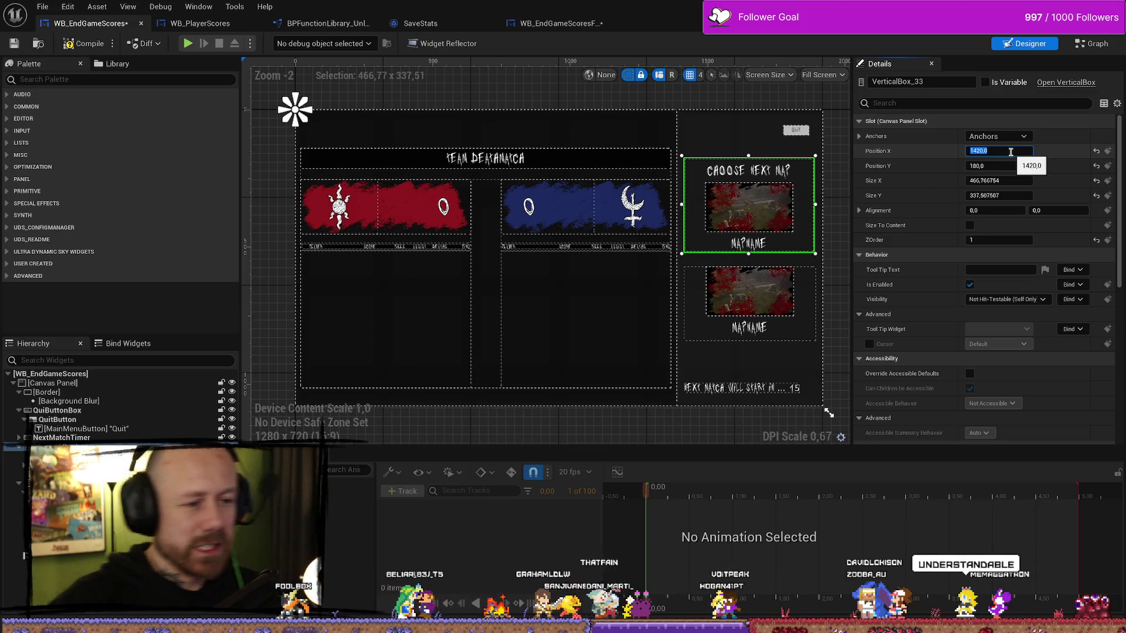
left_click(793, 335)
- Enter X 1420 for the lower panel, drag it back under the upper panel, and show its anchors
left_click(1015, 152)
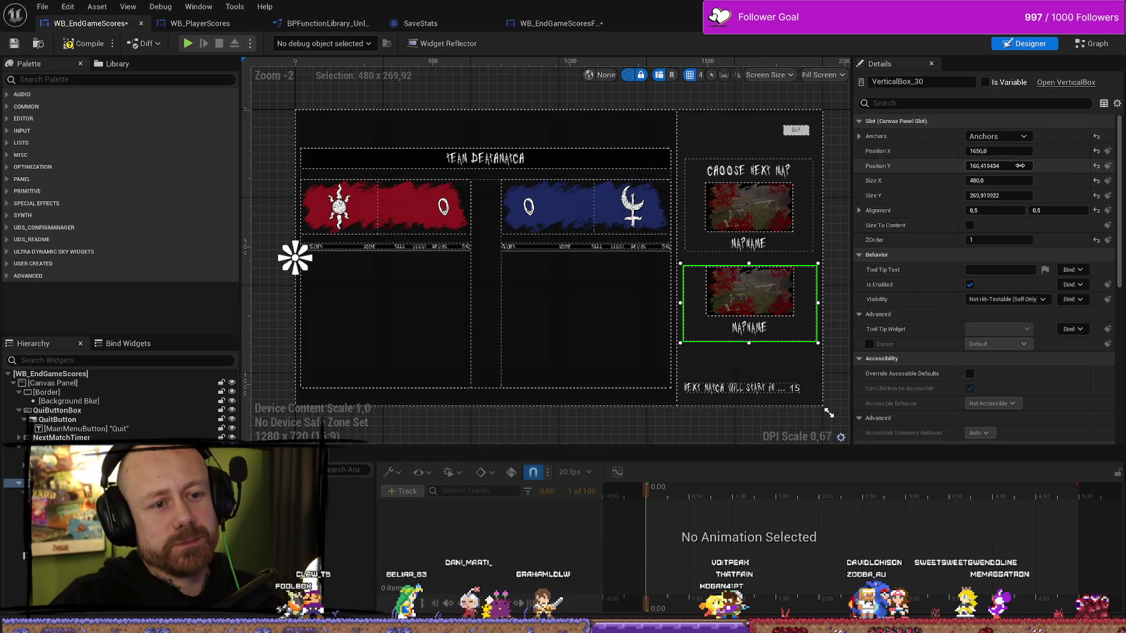
type("1420,0")
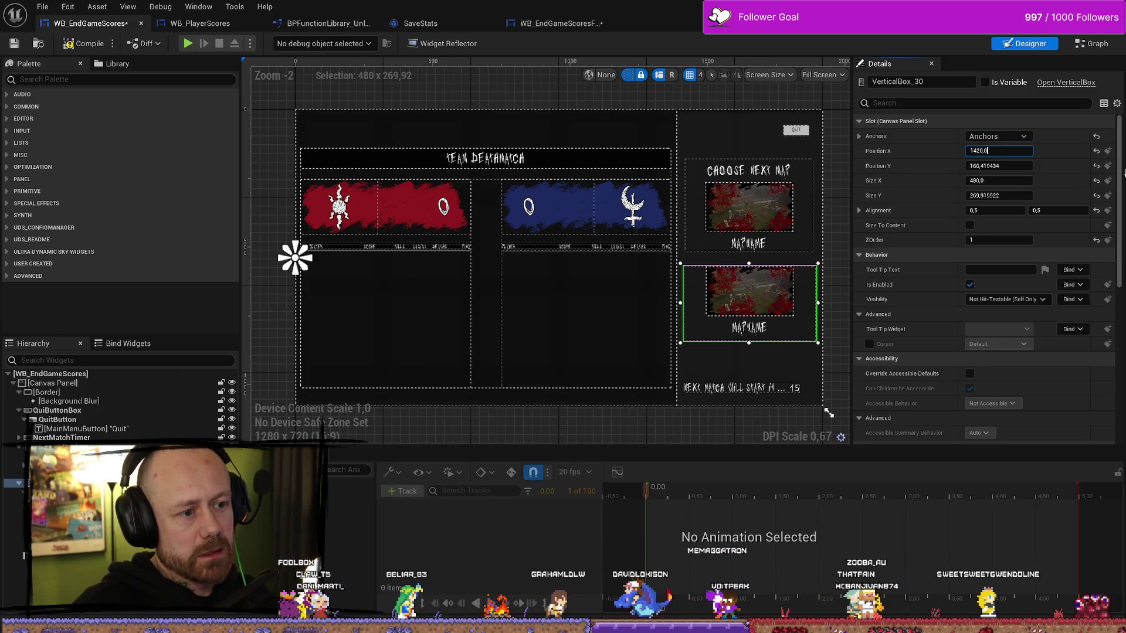
key("Return")
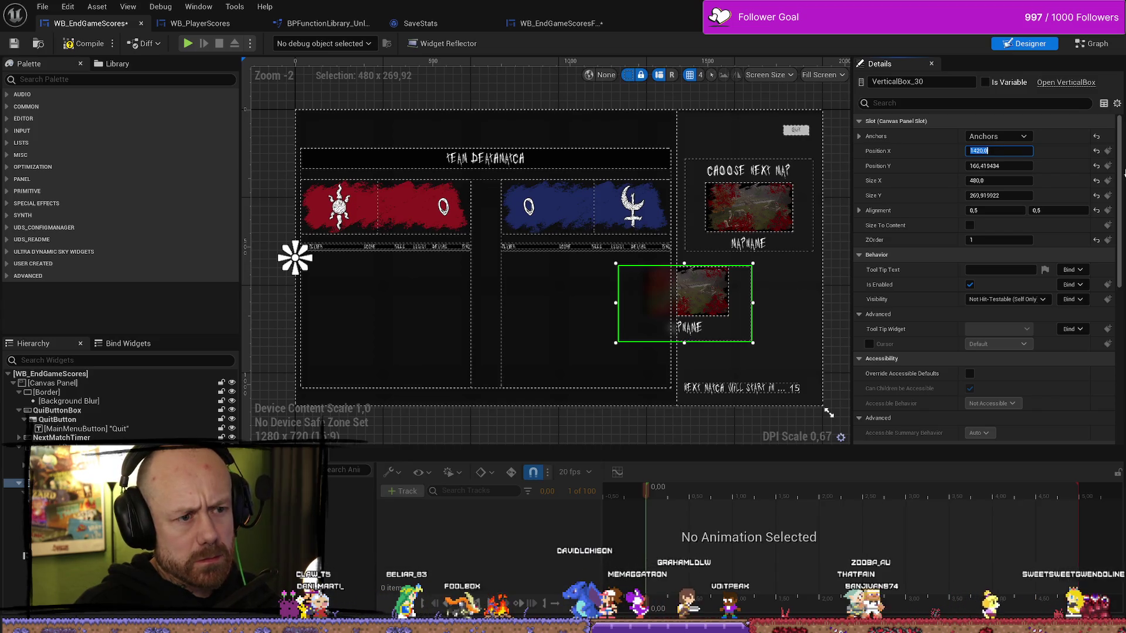
mouse_move(1018, 167)
left_mouse_down()
mouse_move(1036, 166)
mouse_move(970, 151)
left_mouse_up()
left_click(997, 151)
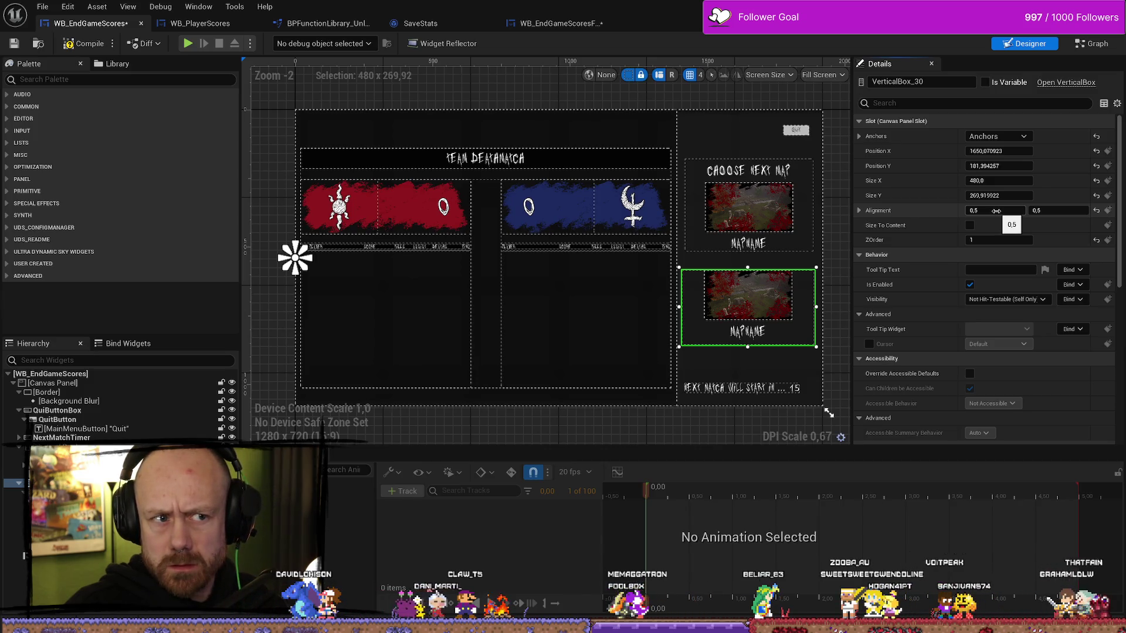
left_click(859, 136)
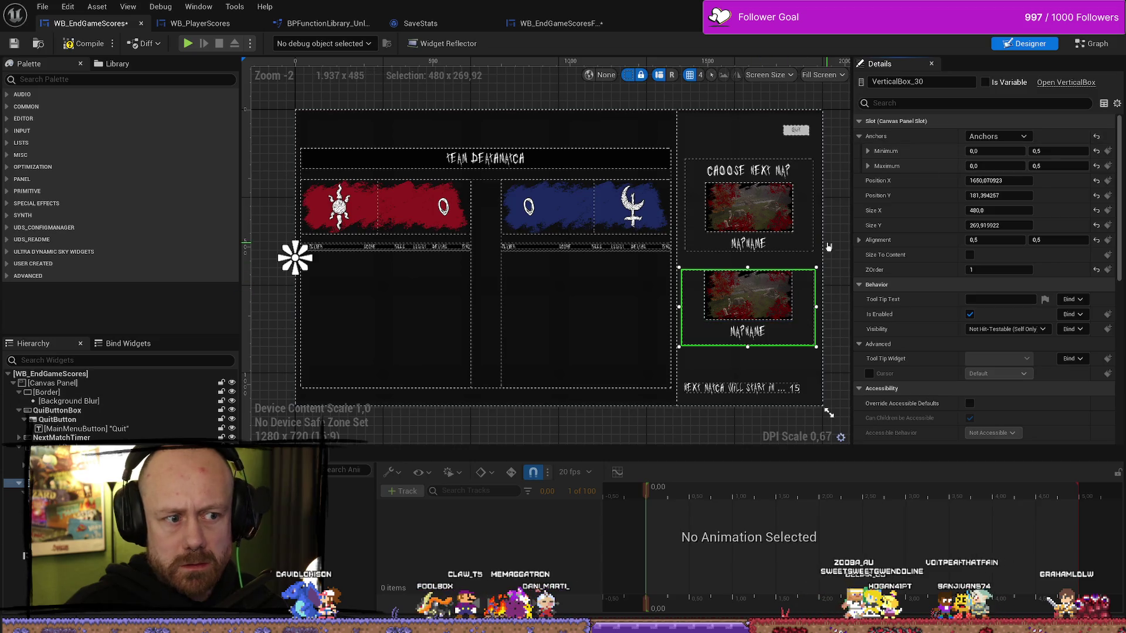
- Anchor the lower map panel to the top-left corner
left_click(804, 191)
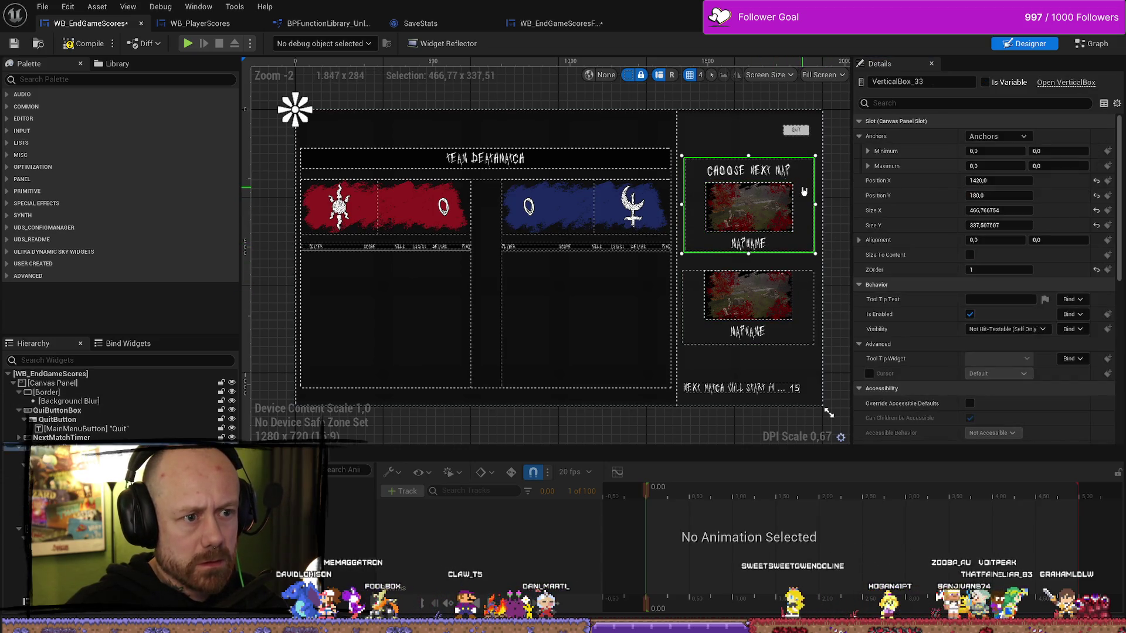
left_click(810, 293)
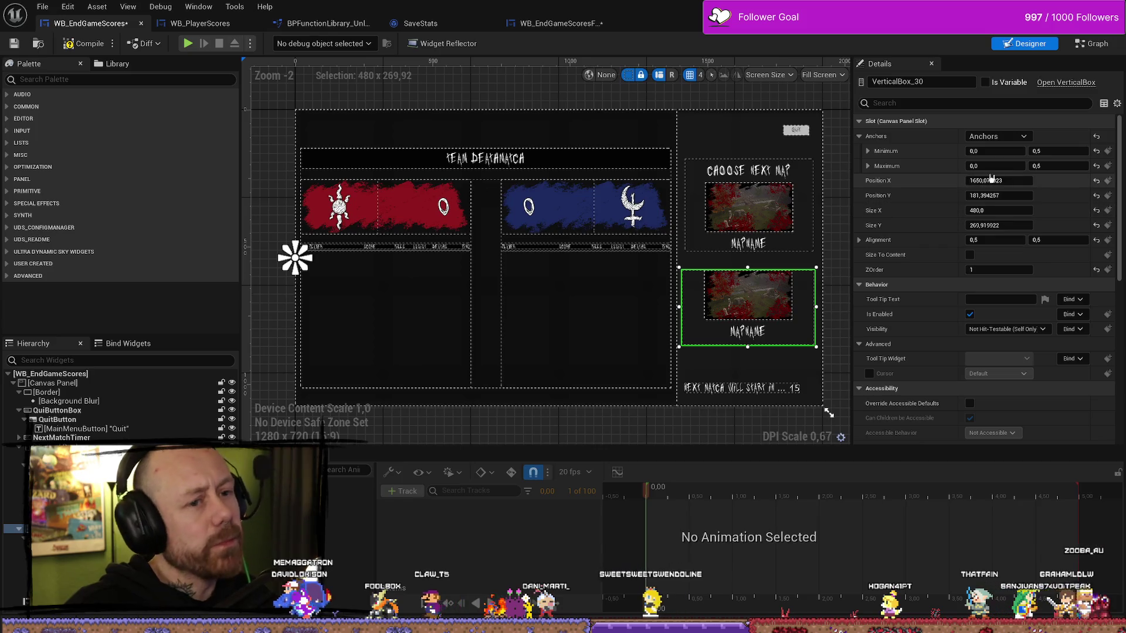
left_click(1005, 142)
left_click(981, 155)
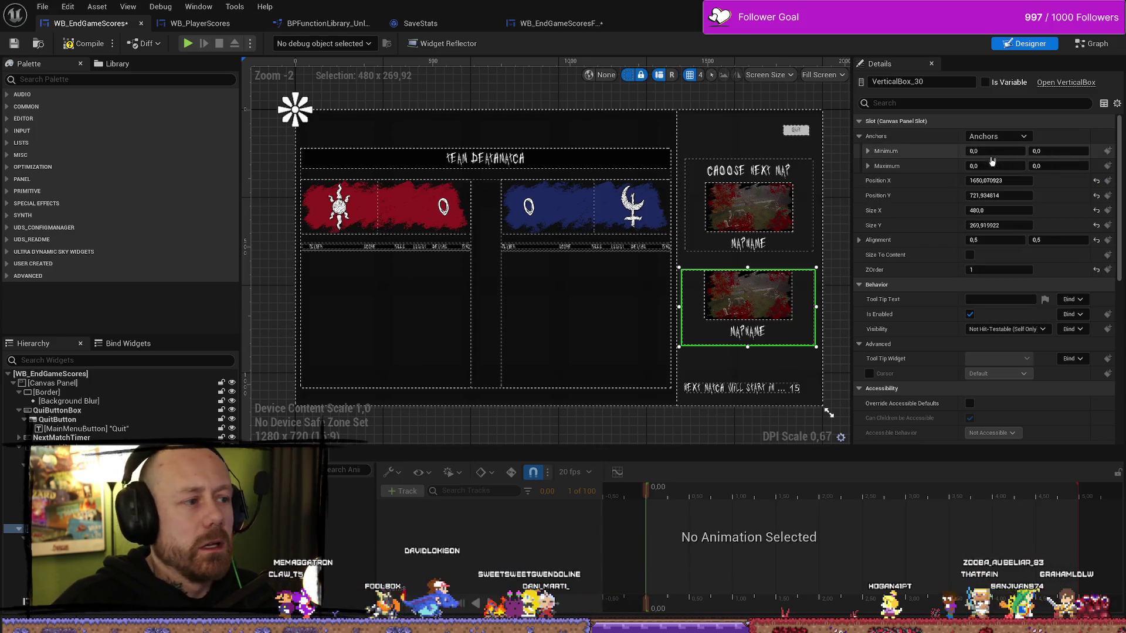
left_click(832, 258)
left_click(743, 309)
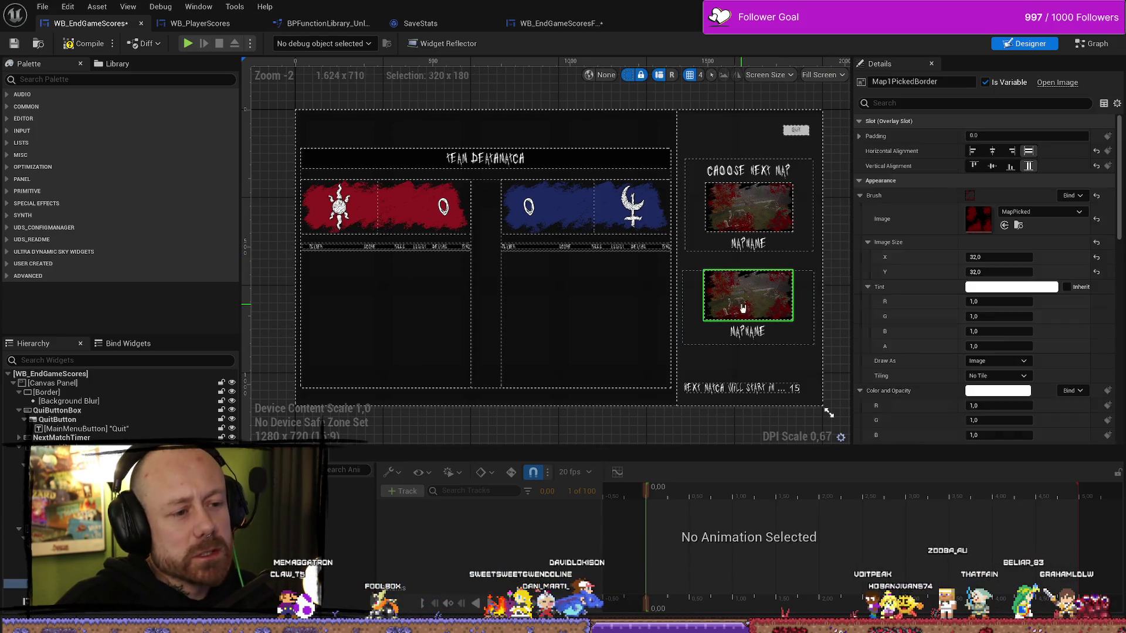
left_click(802, 300)
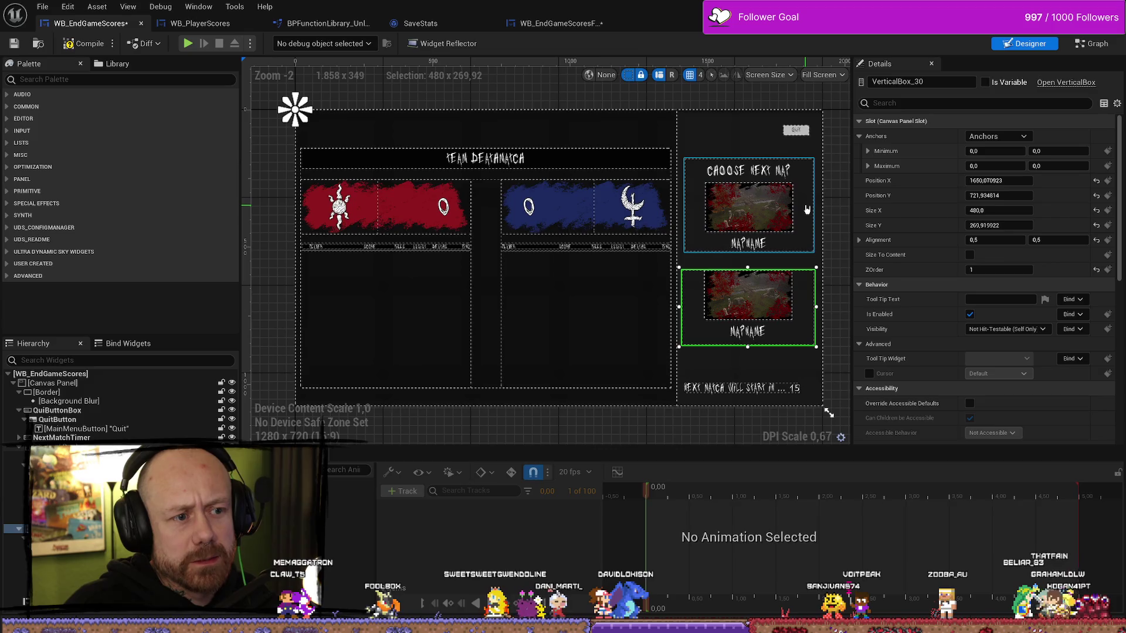
- Copy the upper panel's Position X of 1420 into the lower panel
left_click(807, 209)
left_click(1000, 182)
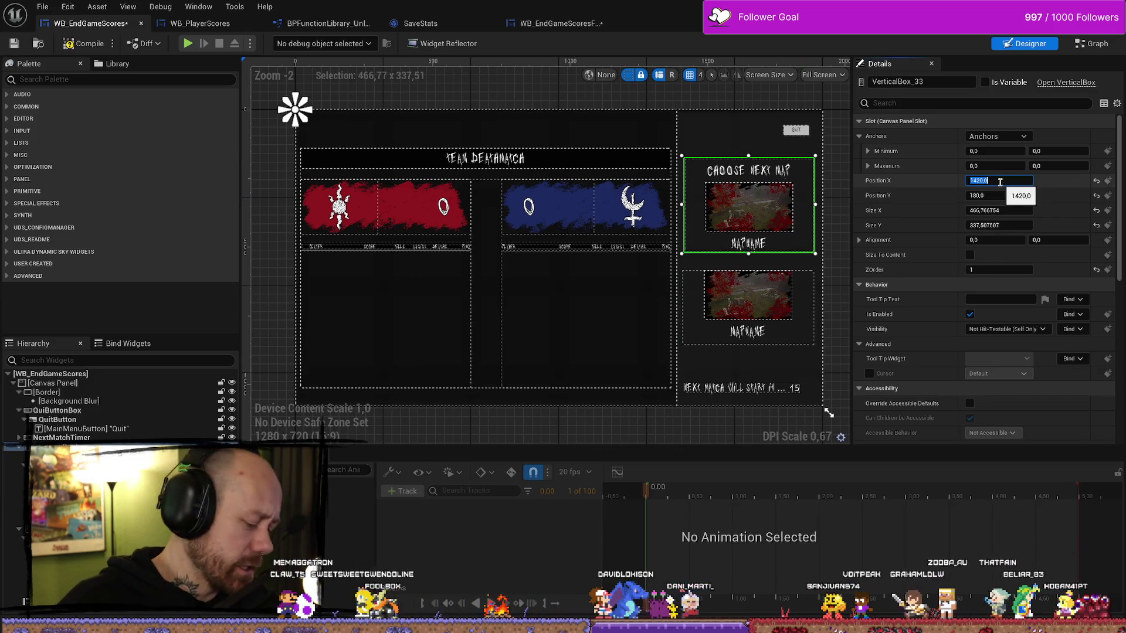
key("ctrl+c")
left_click(748, 305)
left_click(1018, 181)
key("ctrl+v")
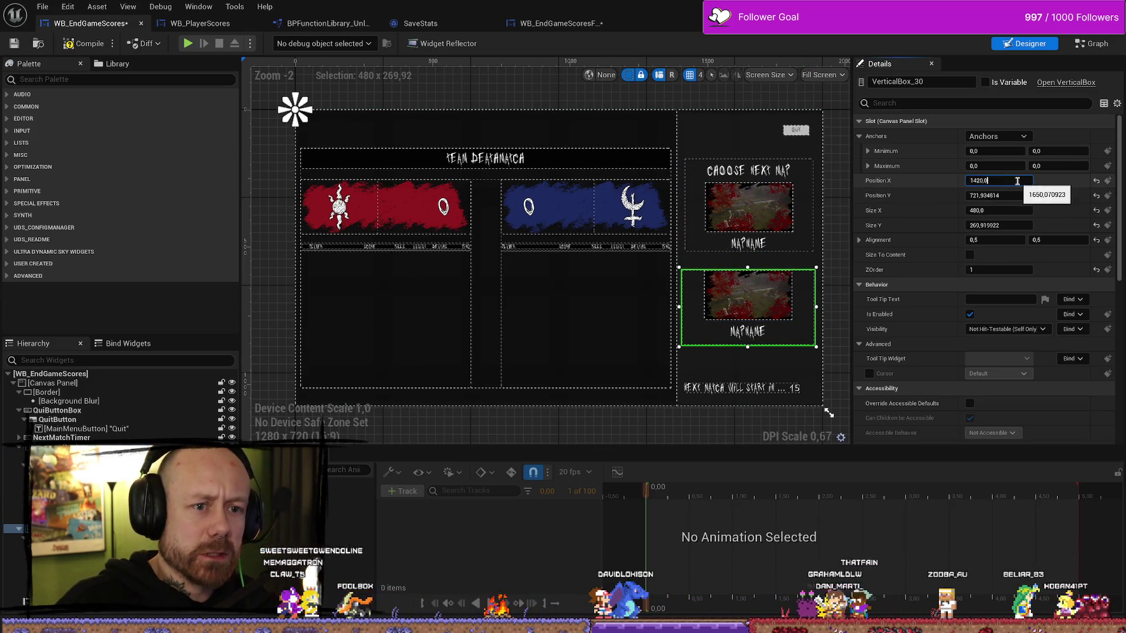
key("Return")
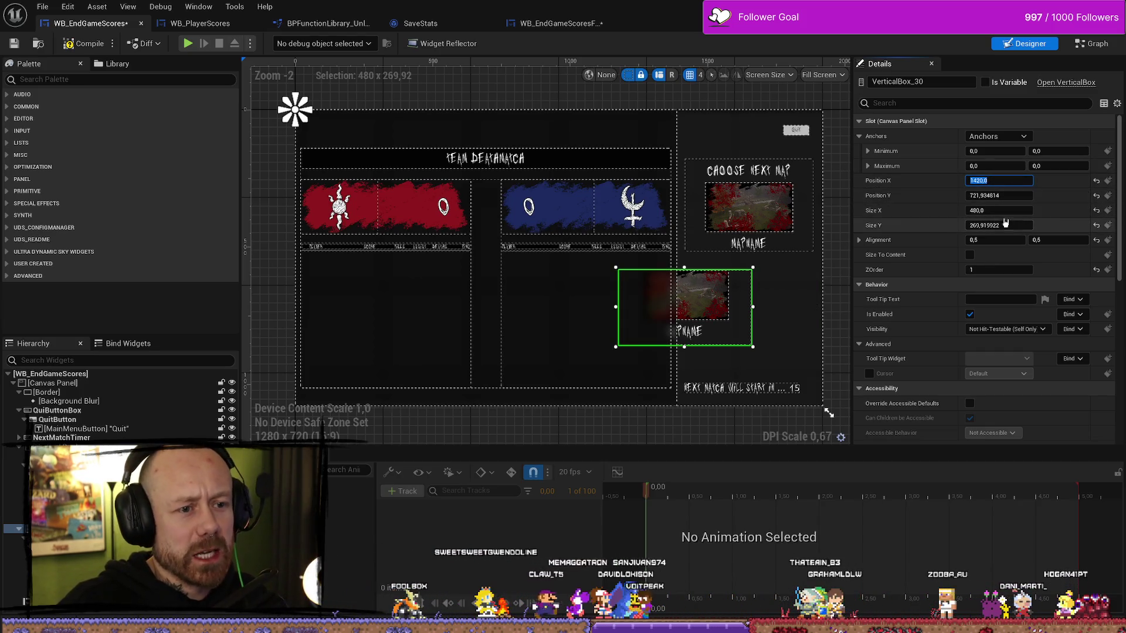
- Set the lower panel's alignment to 0, 0, undoing an accidental size-to-content change
left_click(812, 240)
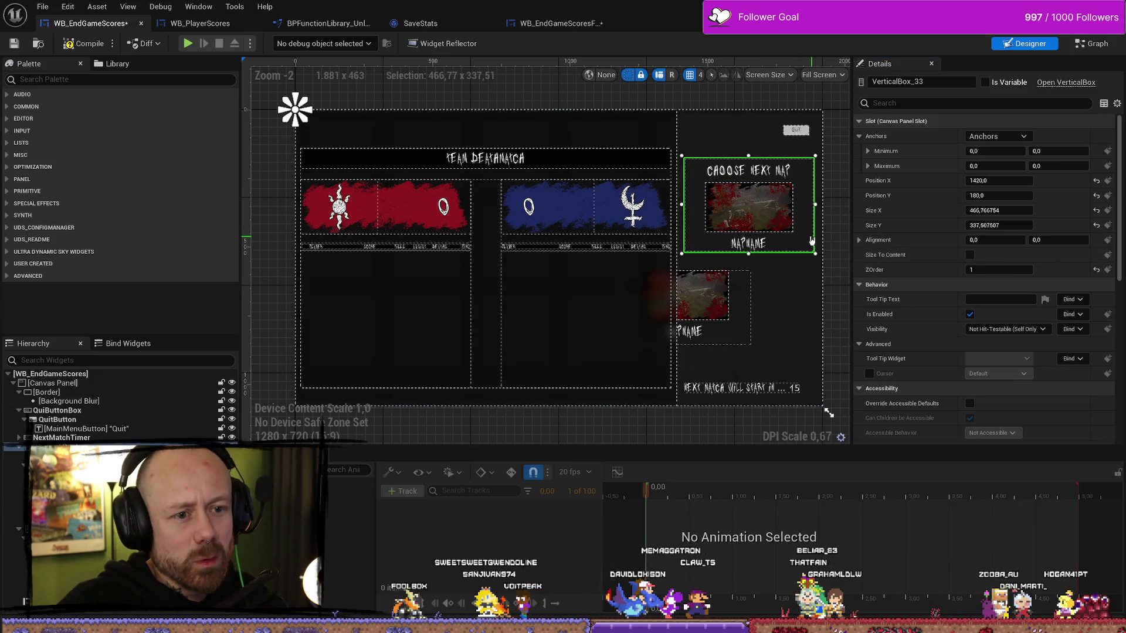
left_click(715, 299)
left_click(995, 240)
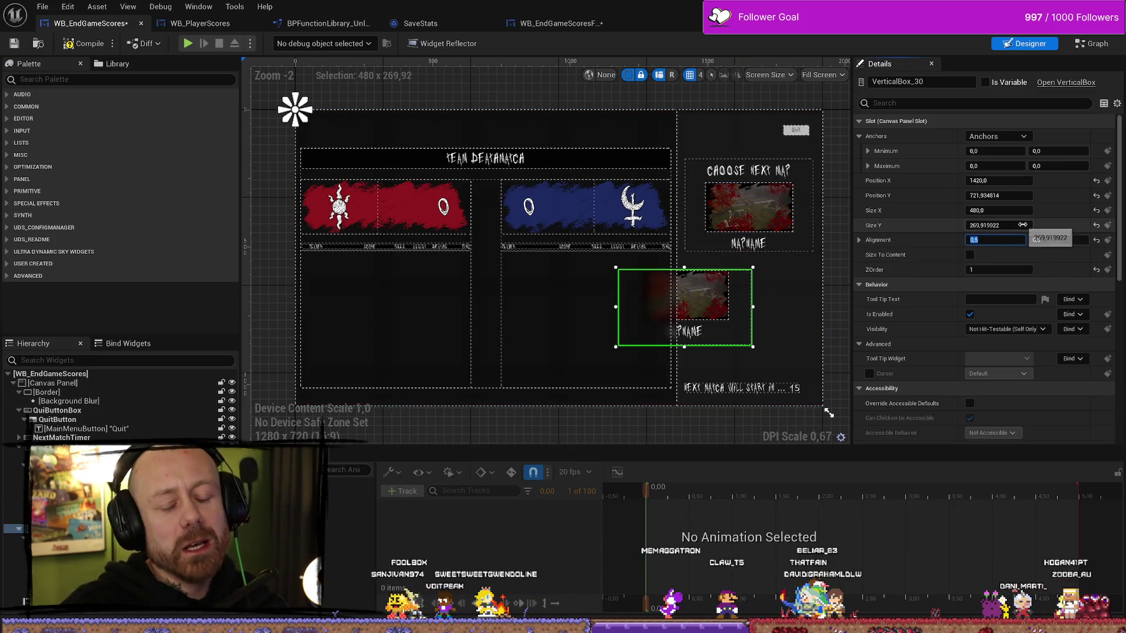
type("0")
key("Tab")
type("0")
key("Return")
left_click(970, 254)
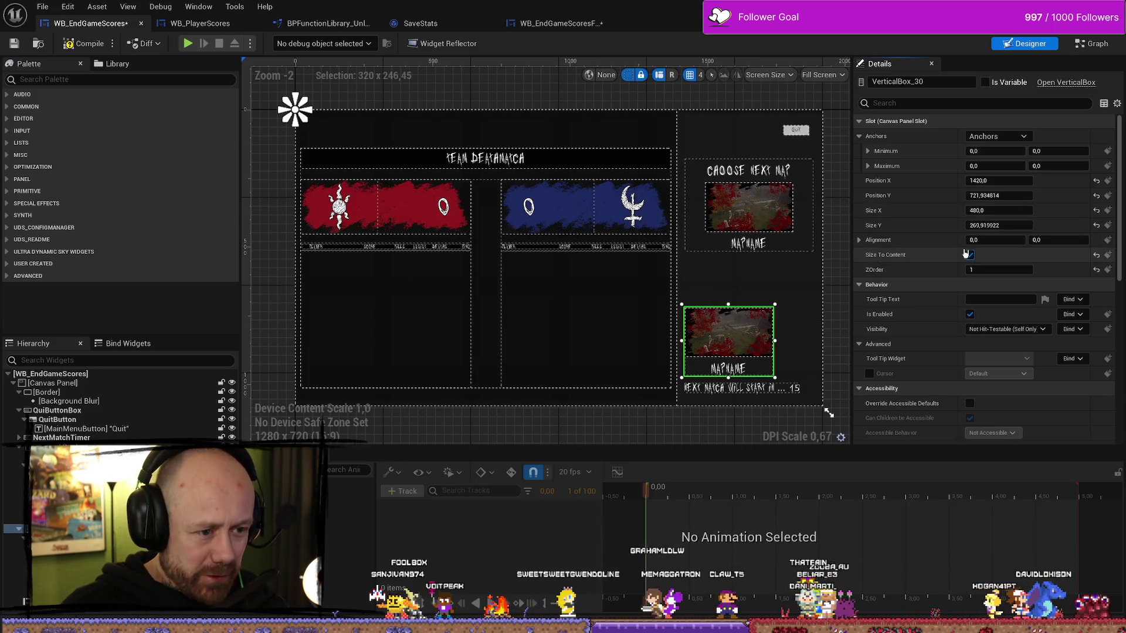
key("ctrl+z")
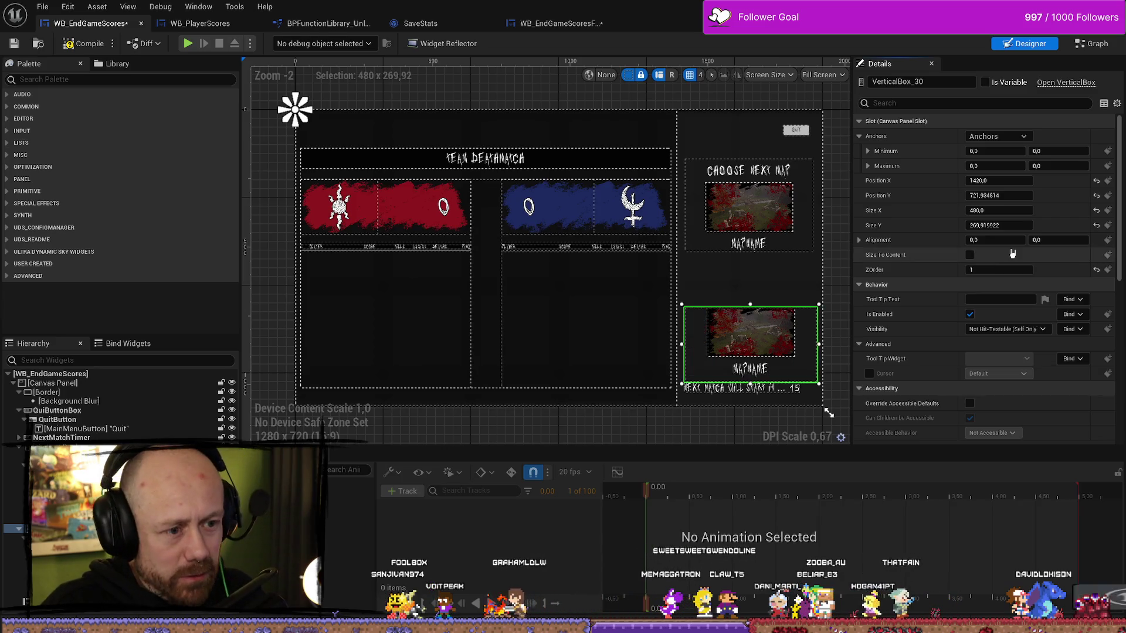
key("ctrl+z")
left_click(1003, 246)
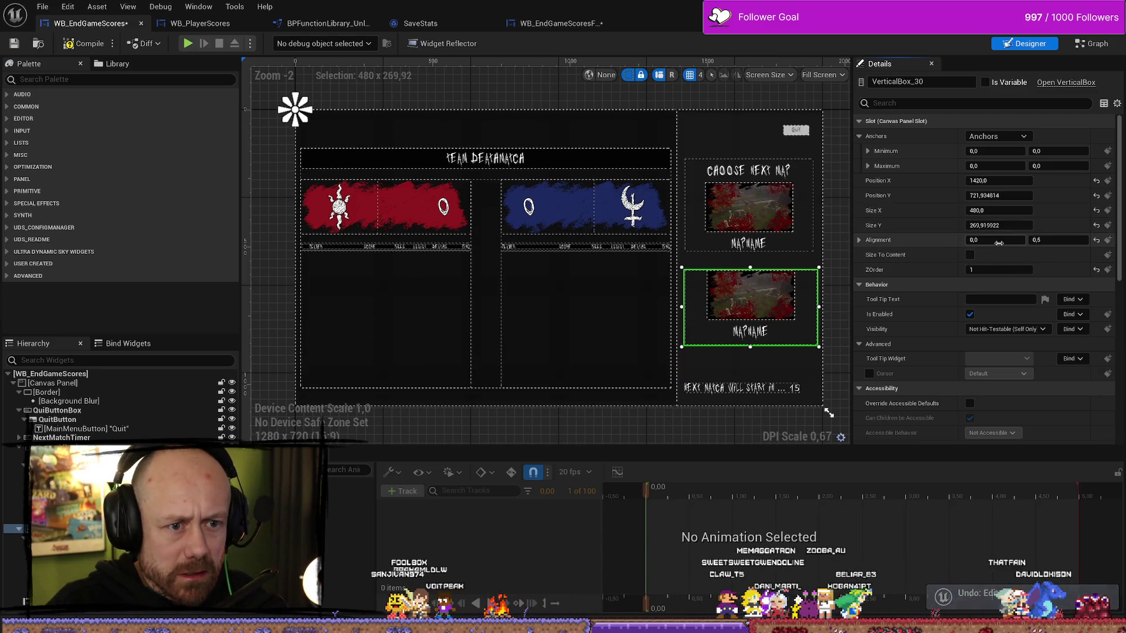
left_click(1097, 239)
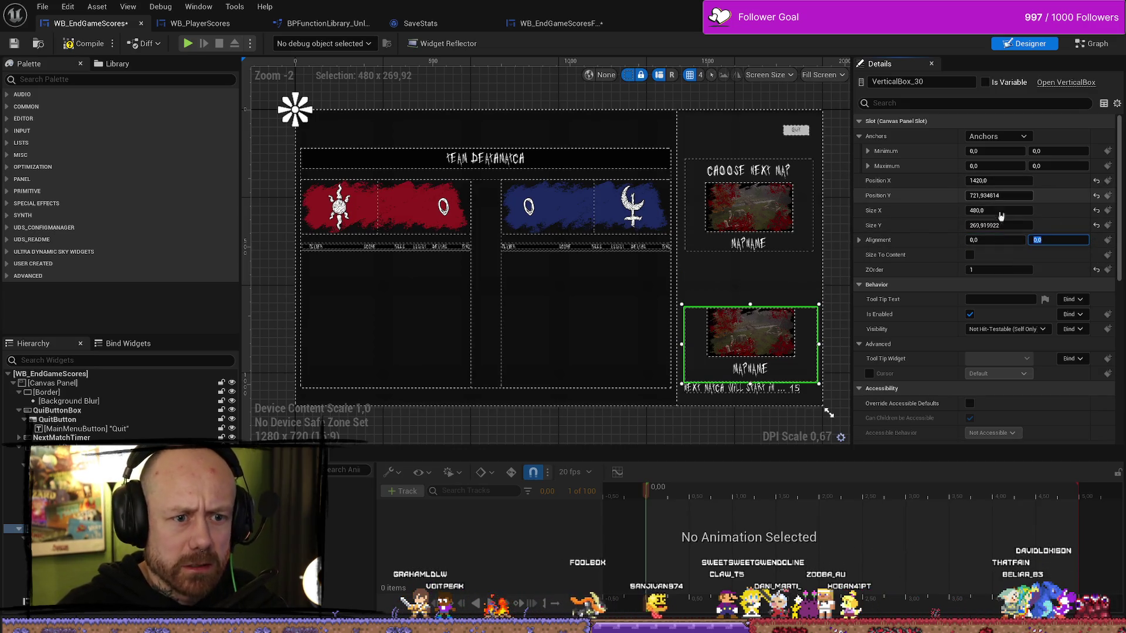
left_click(892, 241)
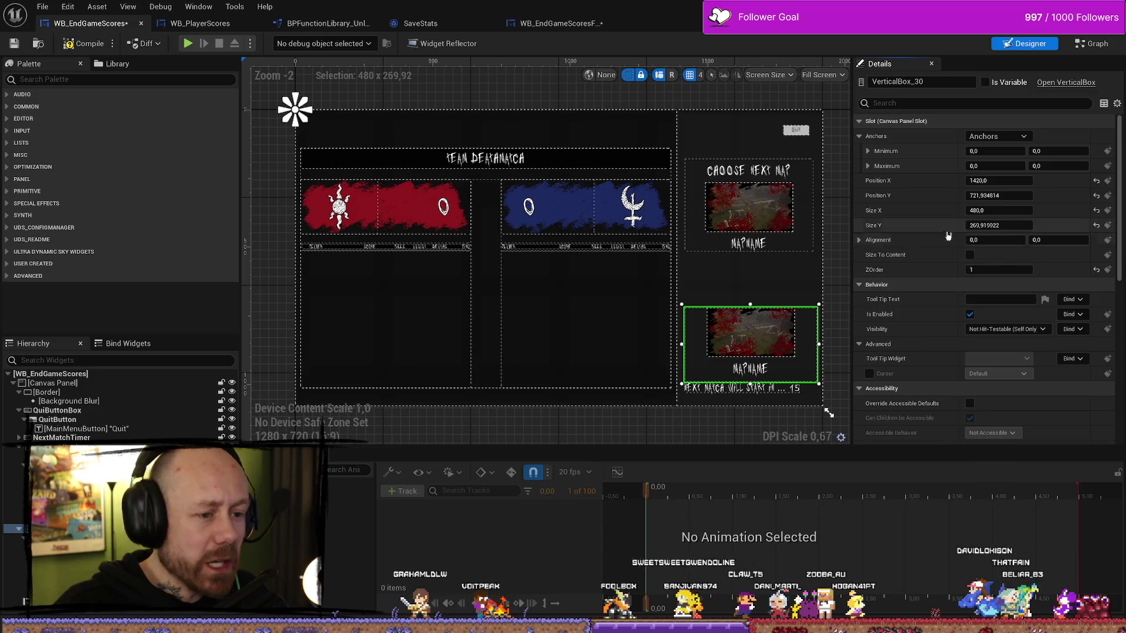
- Raise the lower panel and set its Position Y to 560 beneath the upper panel
left_click_drag(1000, 197, 904, 197)
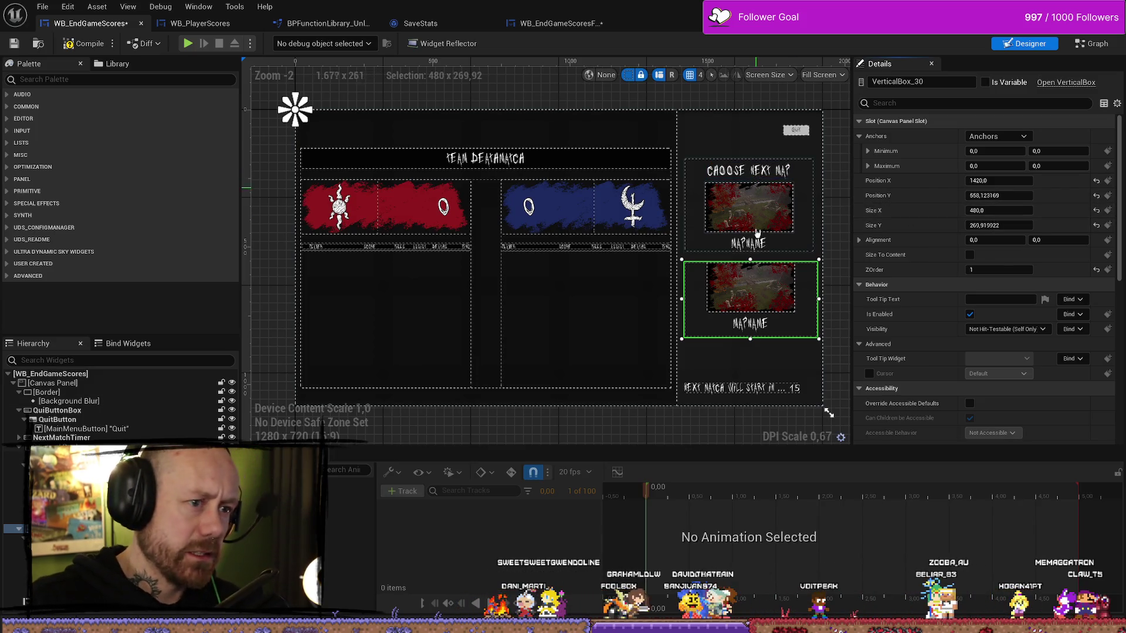
left_click(841, 247)
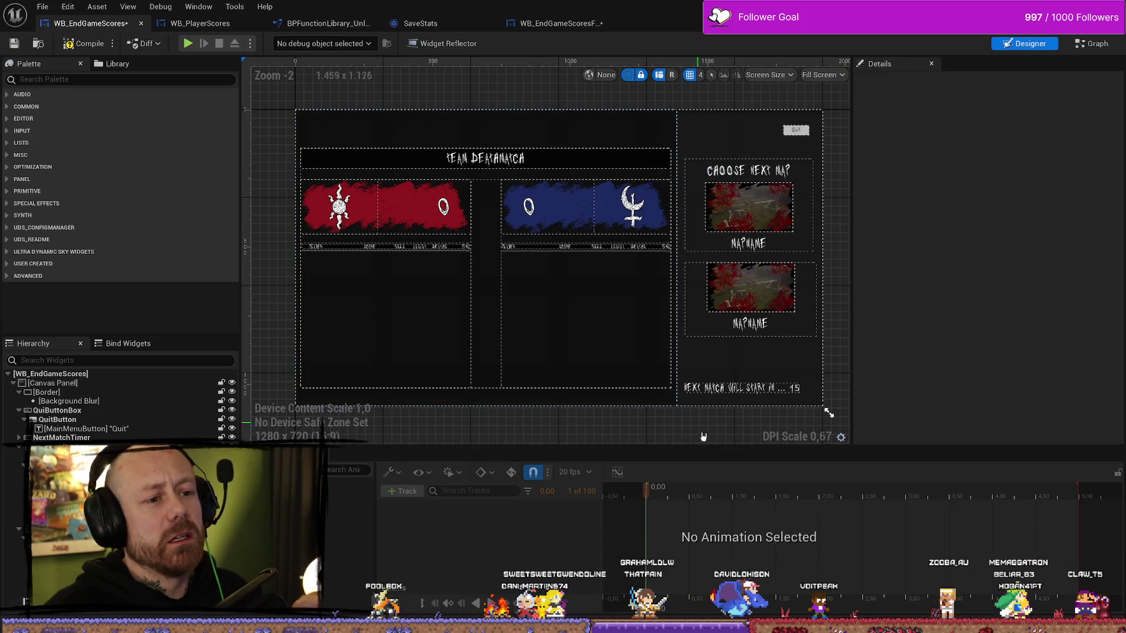
left_click(809, 299)
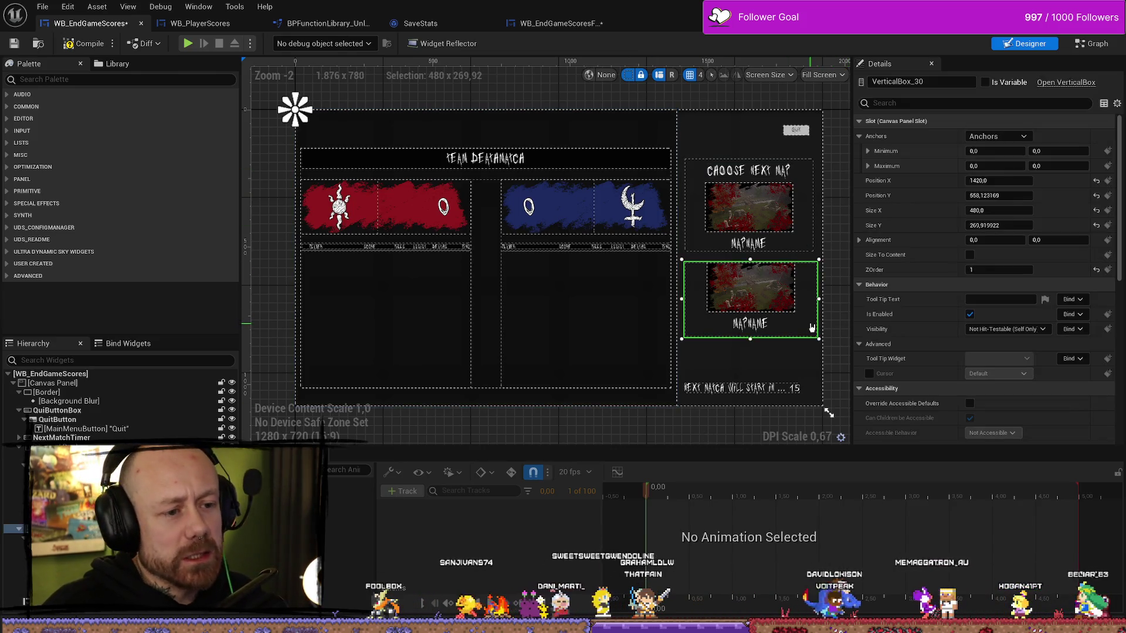
left_click(809, 237, "ctrl")
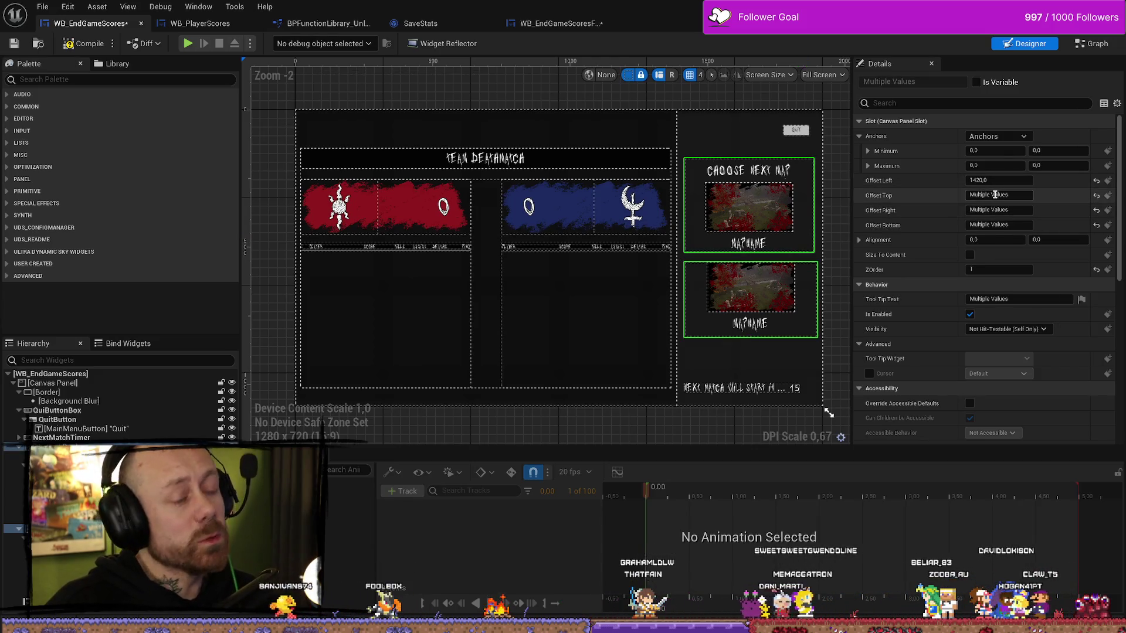
left_click(828, 273)
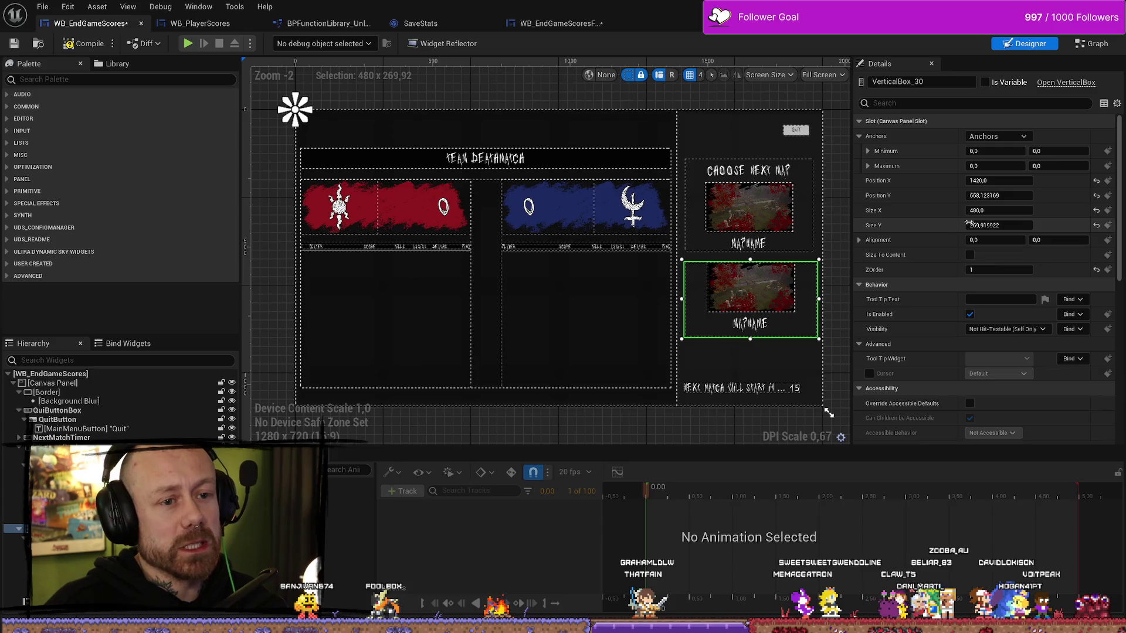
left_click(997, 196)
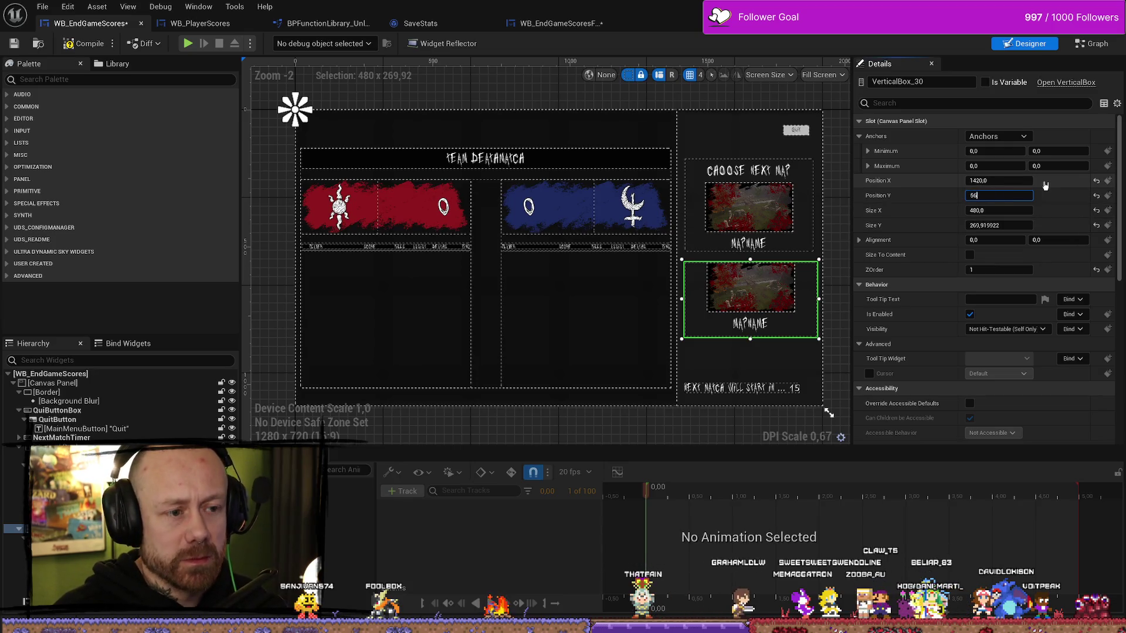
type("0,0")
key("Return")
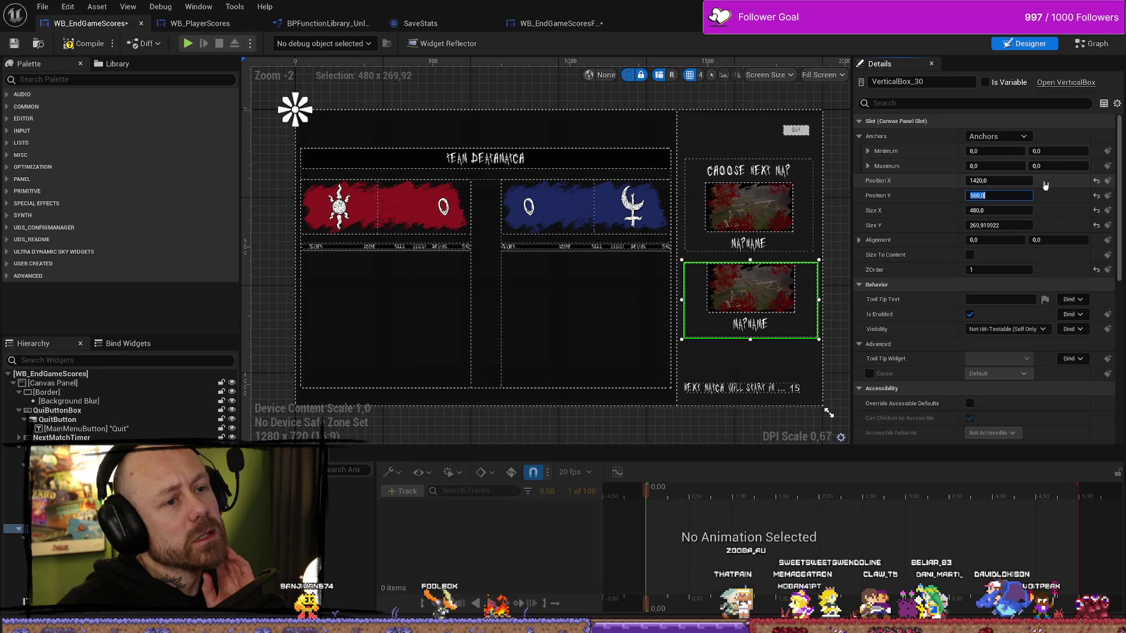